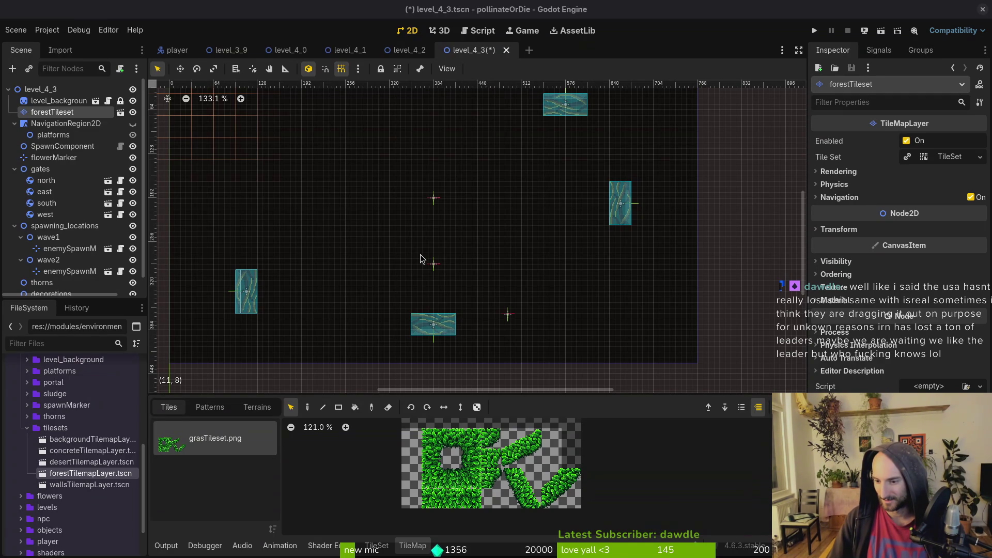
Select the forestTileset layer, choose a grass tile from grasTileset.png, and switch from eraser to painting
left_click(540, 317)
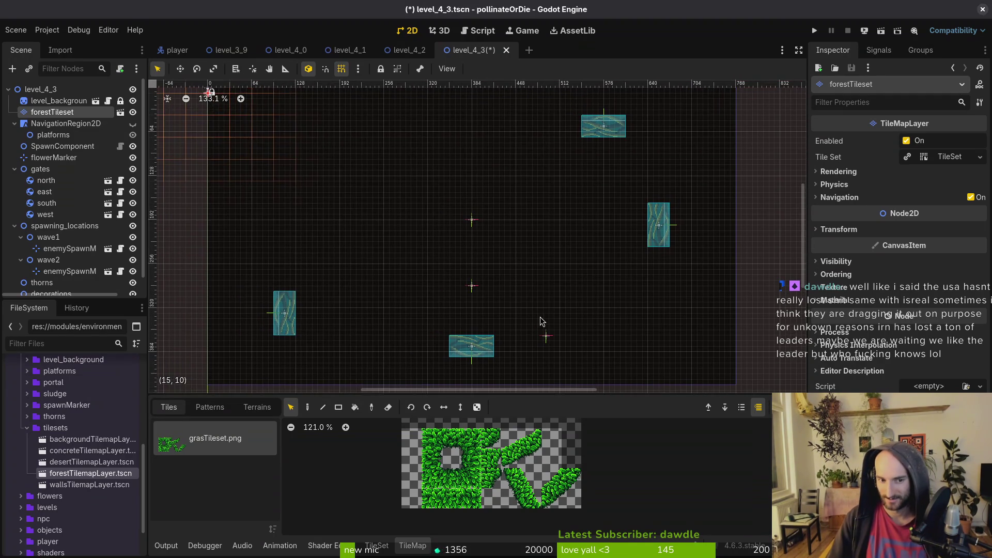
left_click(52, 113)
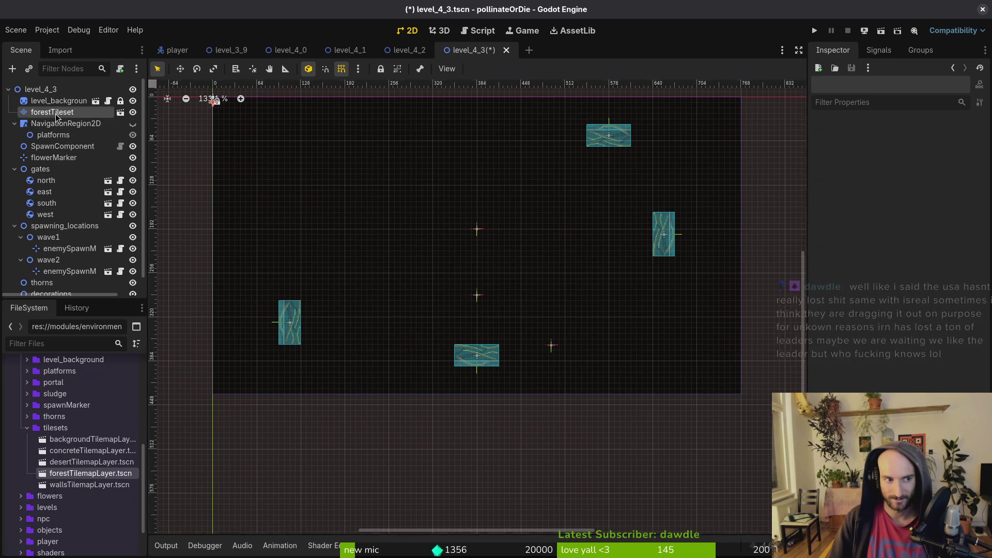
scroll(460, 218, "down", 1)
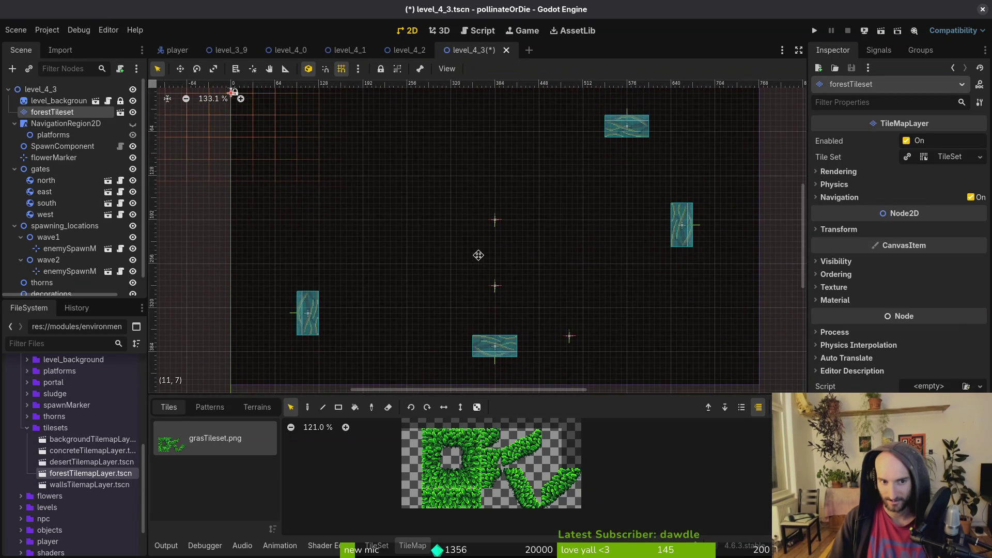
left_click_drag(483, 257, 481, 254)
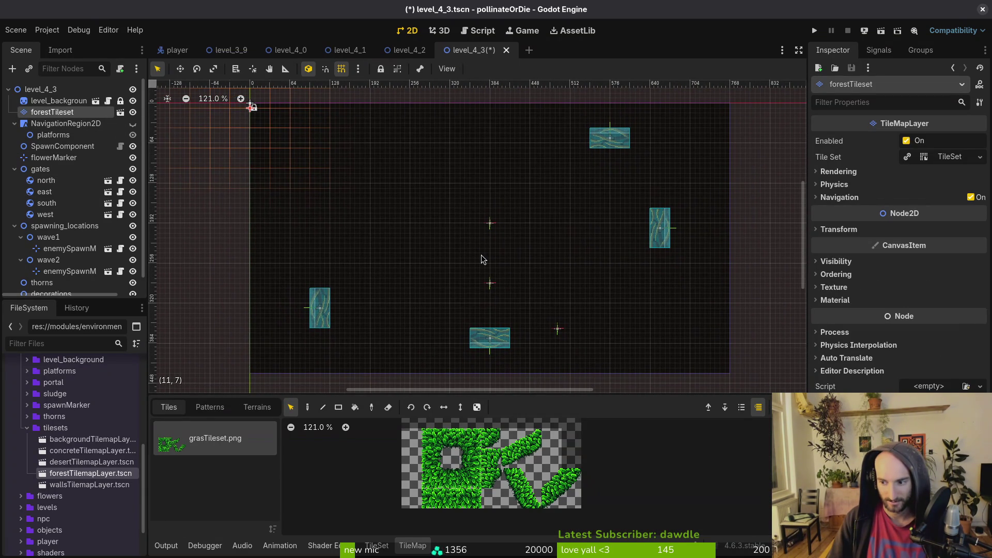
left_click(448, 488)
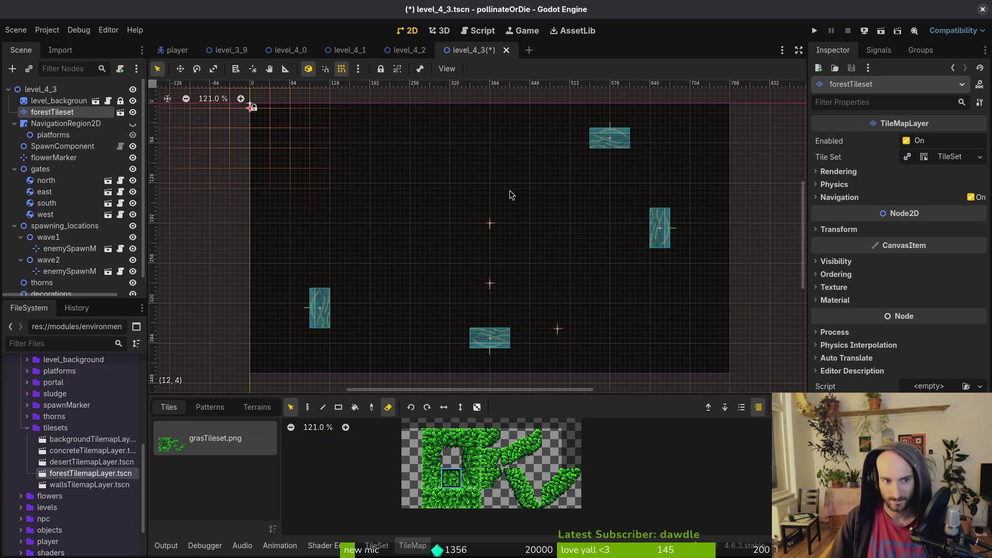
key("e")
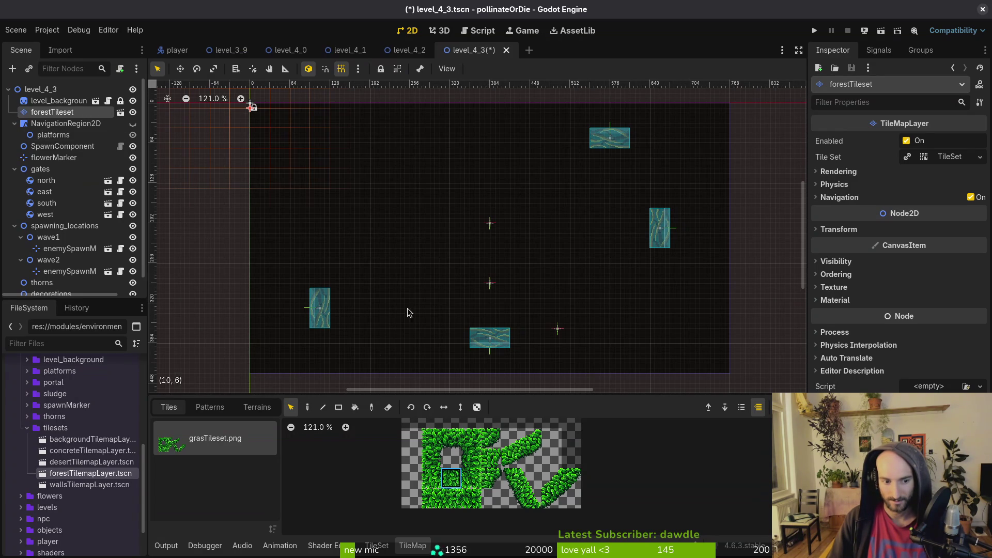
key("d")
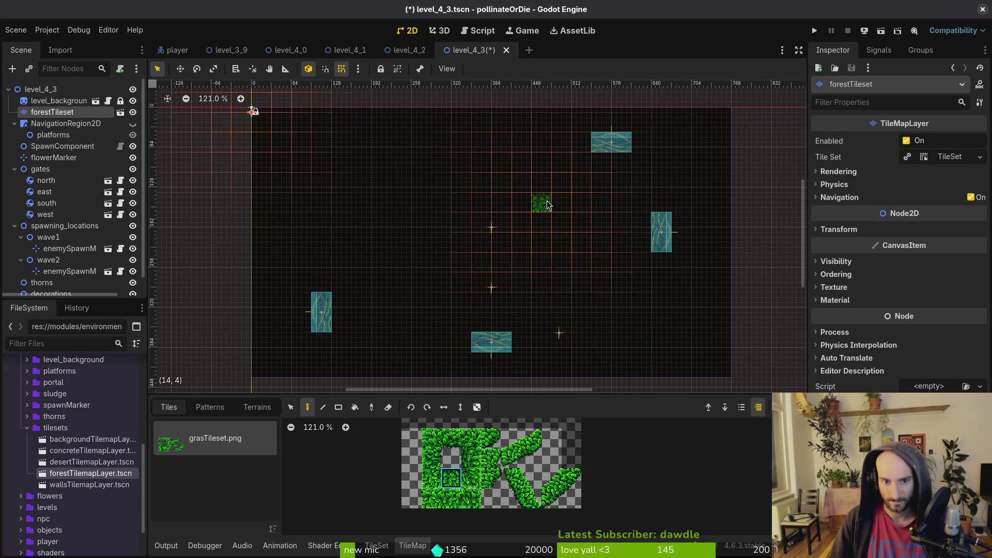
Paint a five-tile grass row above the spawn markers and a bottom row across cells 10–17 of row 11
left_click_drag(502, 182, 412, 189)
left_click(451, 438)
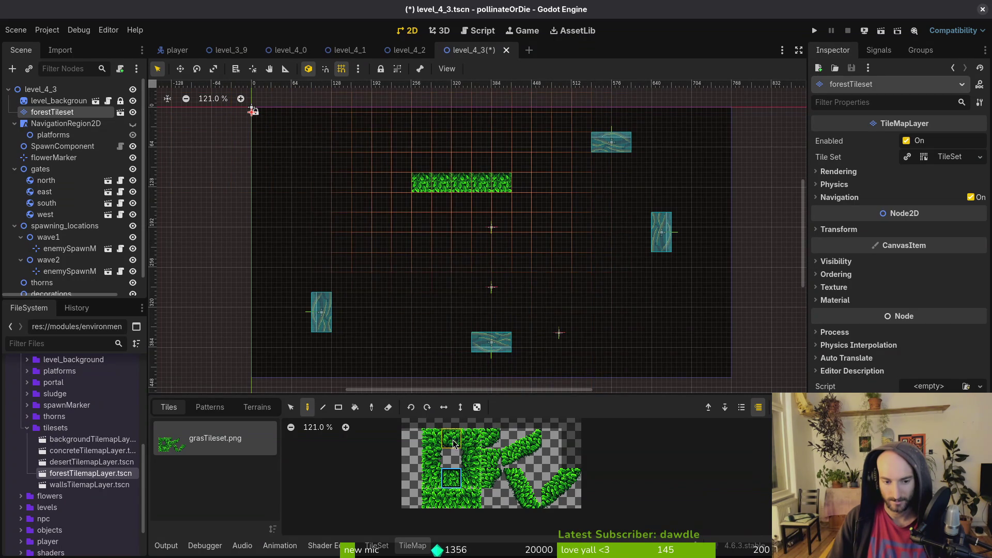
left_click_drag(521, 342, 597, 345)
left_click(452, 343)
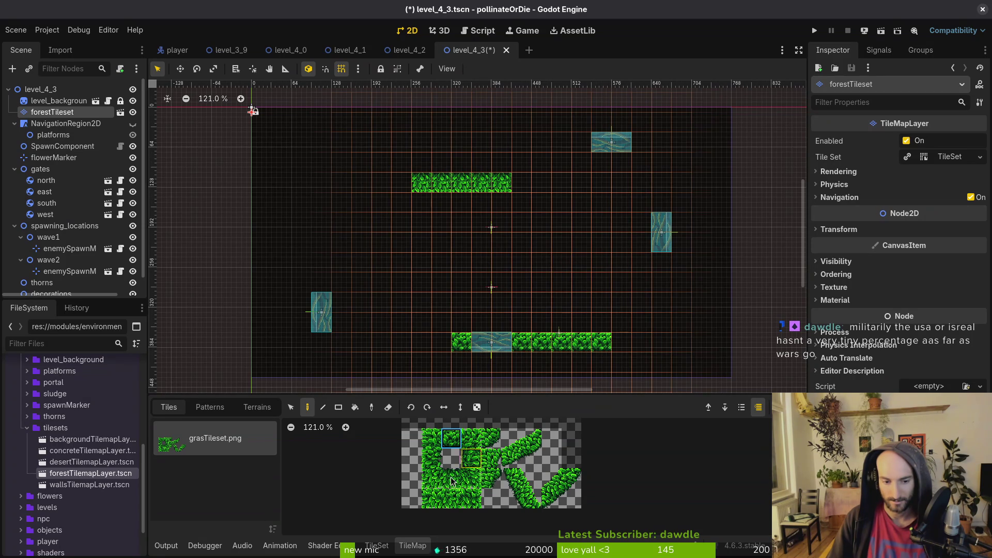
Paint the stepped top wall: grass at (13,2), a cap at (13,1), and row 1 cells 14–16 and 19
left_click(463, 485)
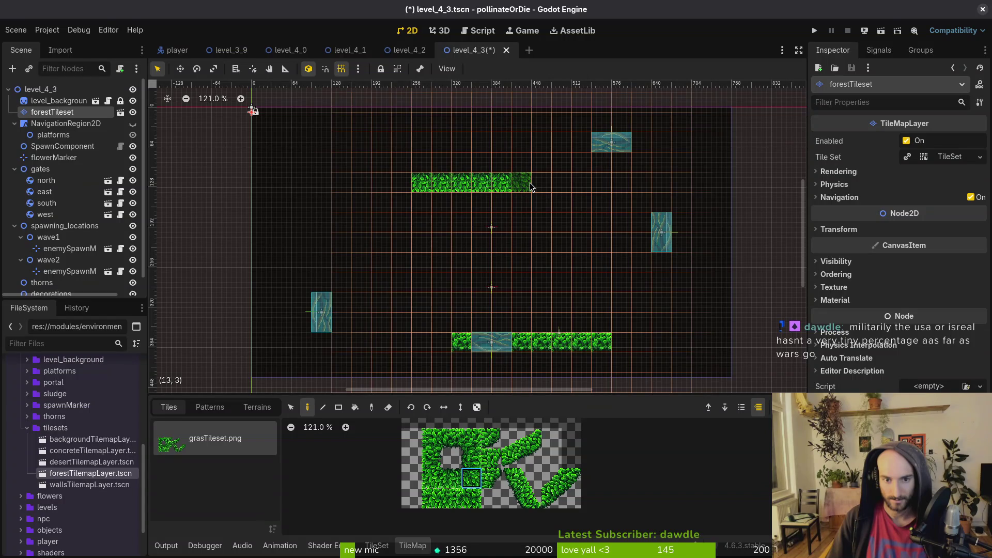
left_click(472, 458)
left_click(529, 171)
left_click(491, 438)
left_click(523, 150)
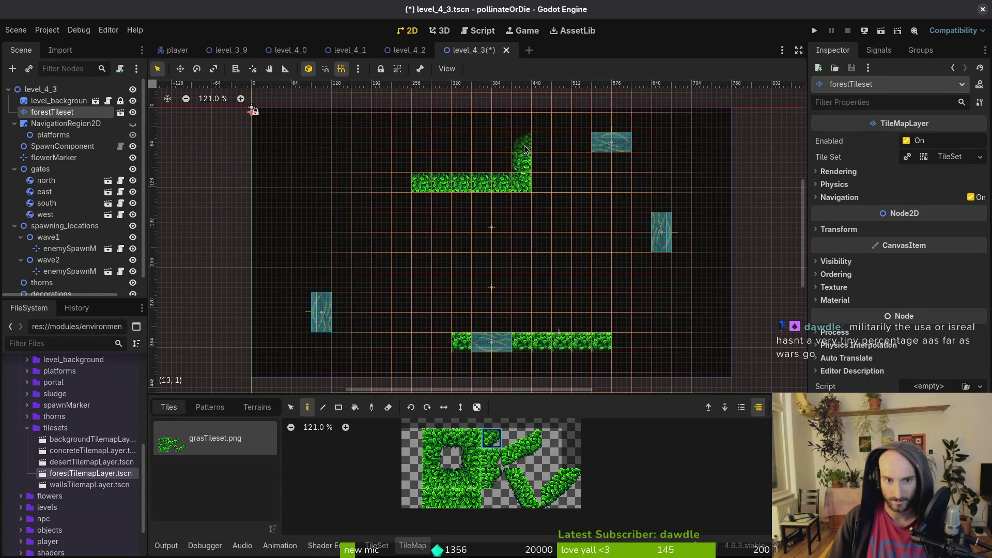
left_click(451, 478)
left_click_drag(542, 148, 582, 149)
left_click(639, 148)
Paint grass below the top row's end and extend the right-side grass column down the room
left_click(429, 439)
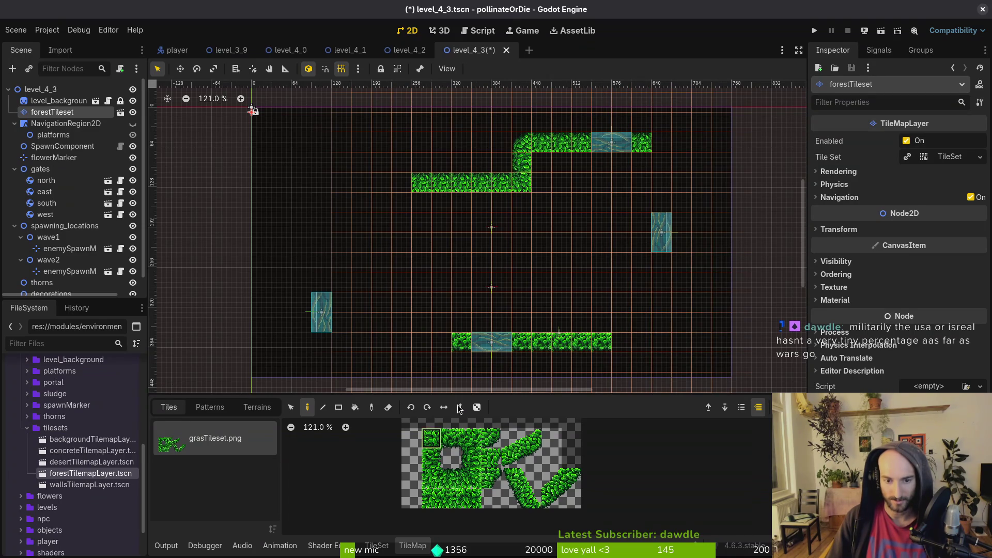
left_click(620, 311)
left_click(432, 459)
left_click(621, 322)
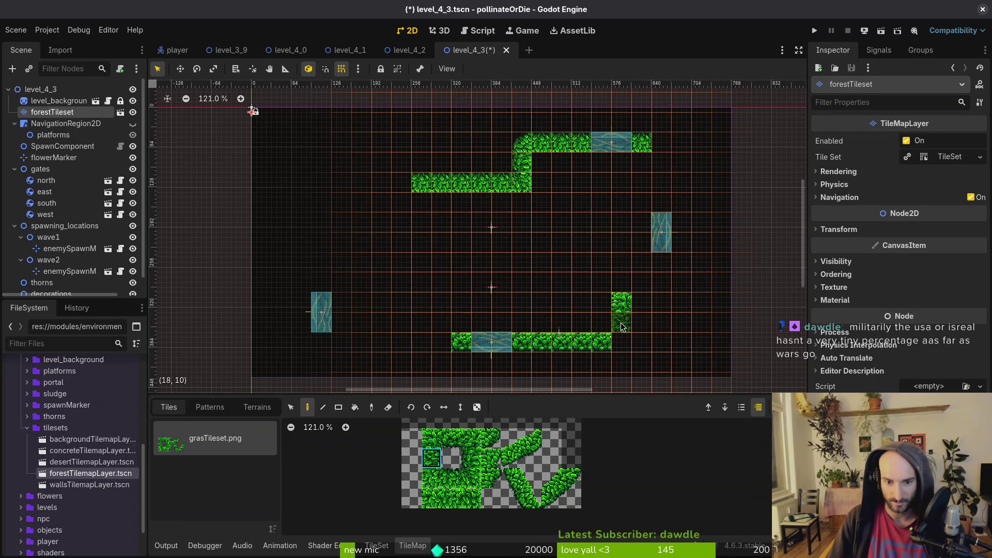
left_click(451, 438)
mouse_move(641, 303)
left_mouse_down()
mouse_move(685, 284)
mouse_move(682, 161)
left_mouse_up()
left_click(436, 464)
Join the right column to the top row and round the top-right, lower-right and bottom step corners
left_click(451, 477)
left_click(661, 142)
left_click(491, 438)
left_click(682, 149)
left_click(684, 306)
left_click(622, 343)
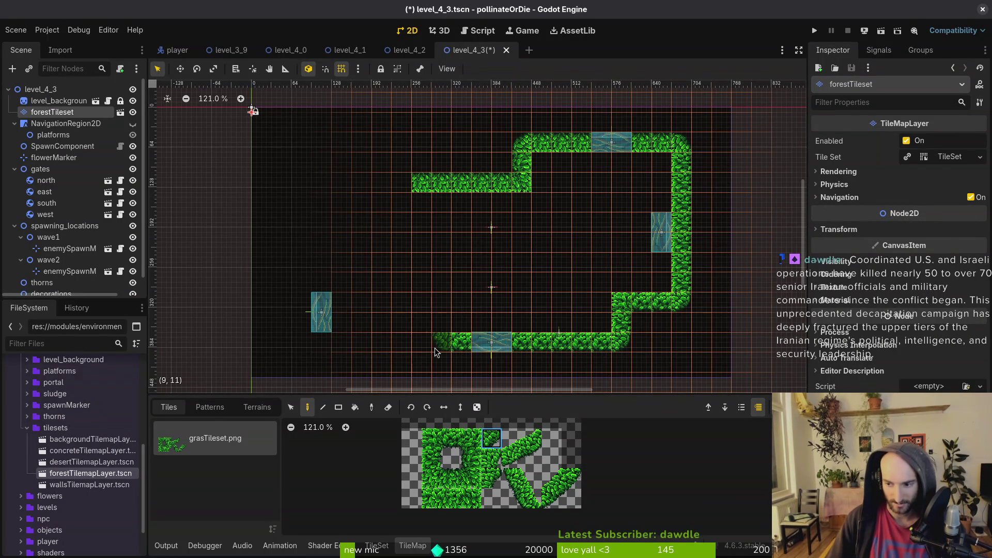
left_click(471, 457)
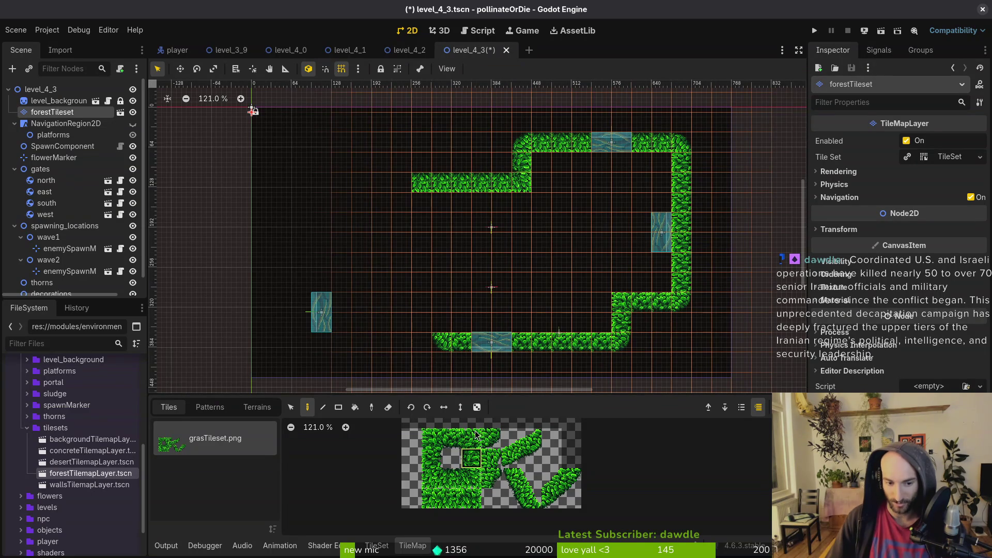
Paint the left grass column from (9,10) up to (9,8), three tiles across, and up to (4,4)
left_click_drag(447, 326, 442, 282)
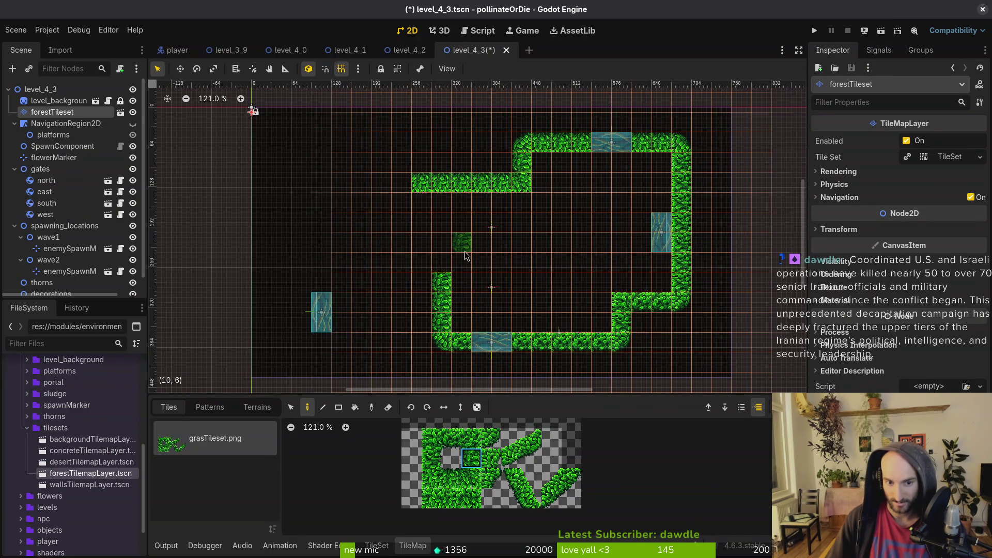
left_click(459, 436)
left_click(451, 438)
mouse_move(422, 282)
left_mouse_down()
mouse_move(382, 283)
mouse_move(361, 256)
mouse_move(352, 203)
left_mouse_up()
left_click(471, 462)
Fill in grass where the top row meets the left column
key("e")
left_click(451, 478)
scroll(549, 298, "up", 5)
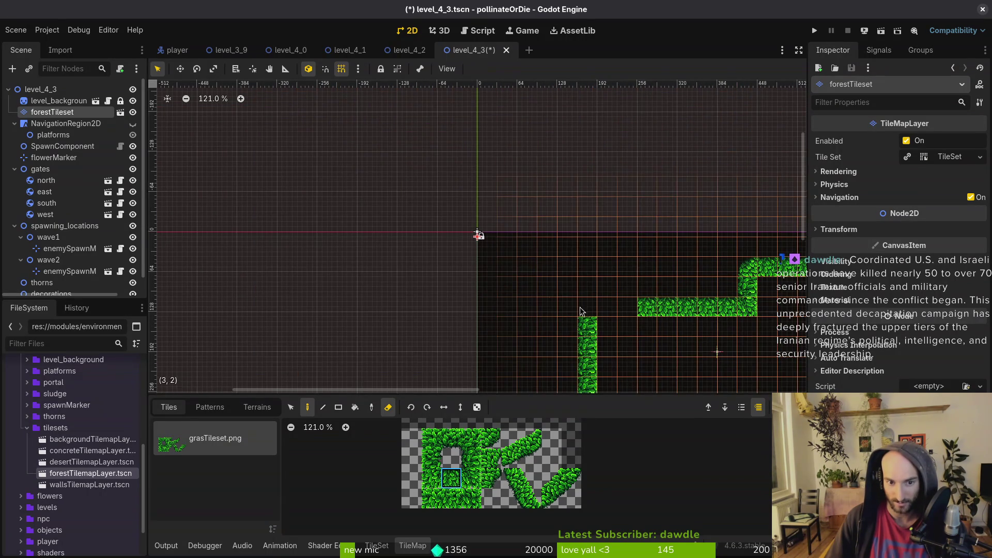
scroll(550, 302, "right", 5)
scroll(550, 302, "down", 4)
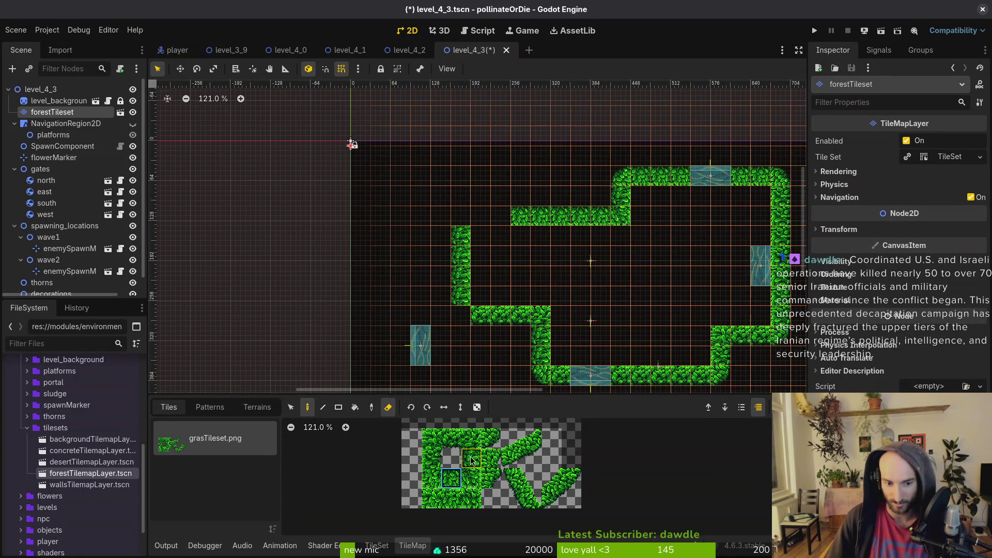
left_click_drag(506, 223, 480, 221)
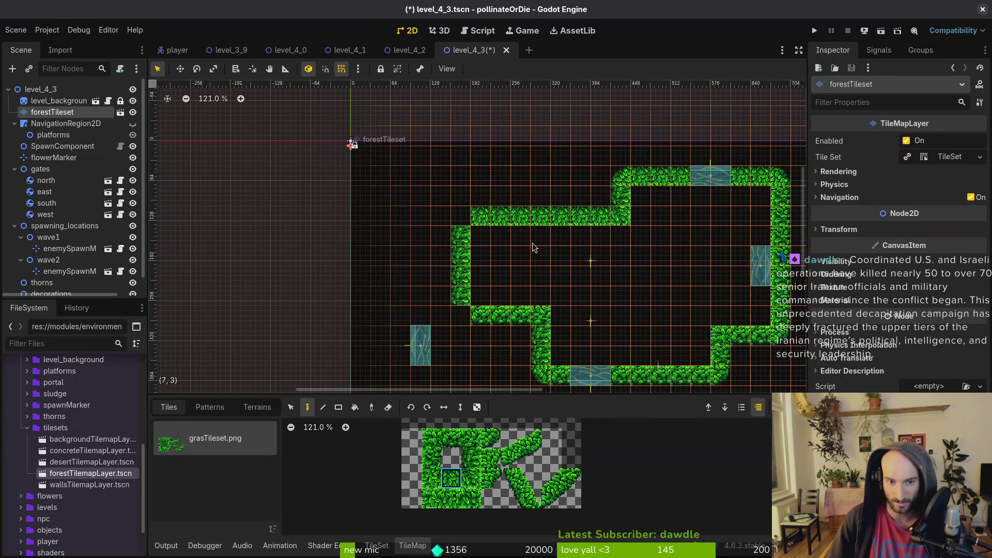
scroll(599, 280, "down", 3)
scroll(501, 223, "up", 2)
scroll(520, 252, "up", 2)
scroll(520, 251, "left", 3)
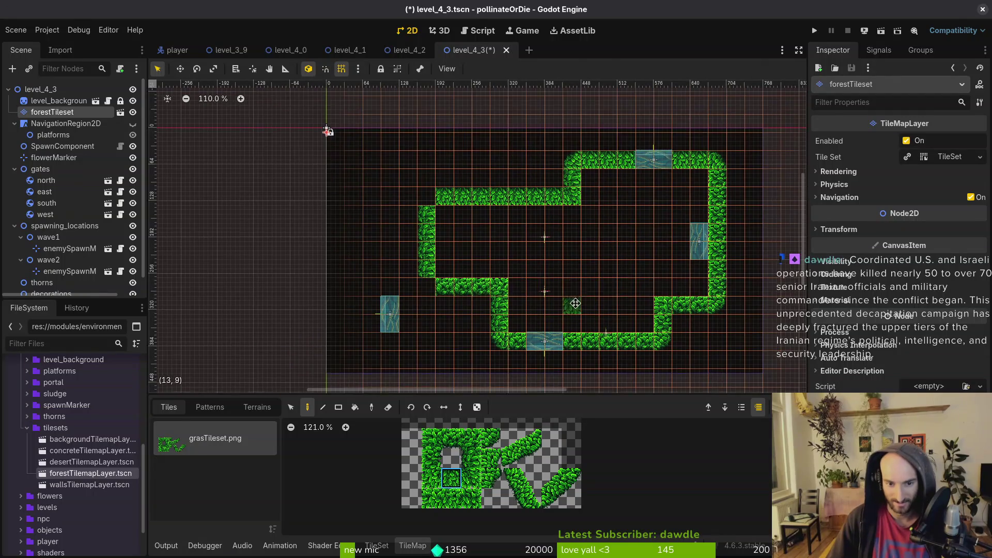
Box-select the top, left and bottom wall tiles and shift them one tile left
key("s")
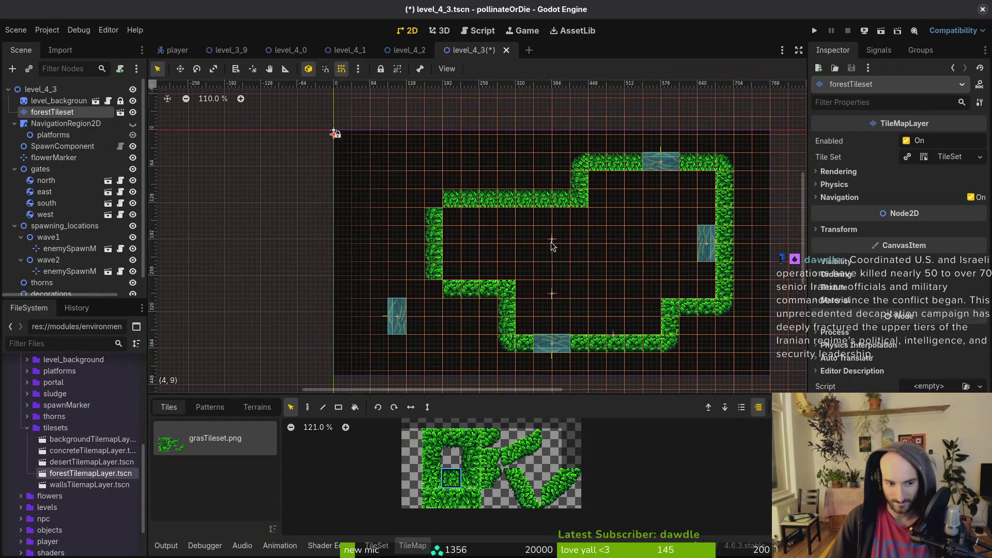
mouse_move(608, 150)
left_mouse_down()
mouse_move(466, 320)
mouse_move(450, 318)
mouse_move(429, 280)
left_mouse_up()
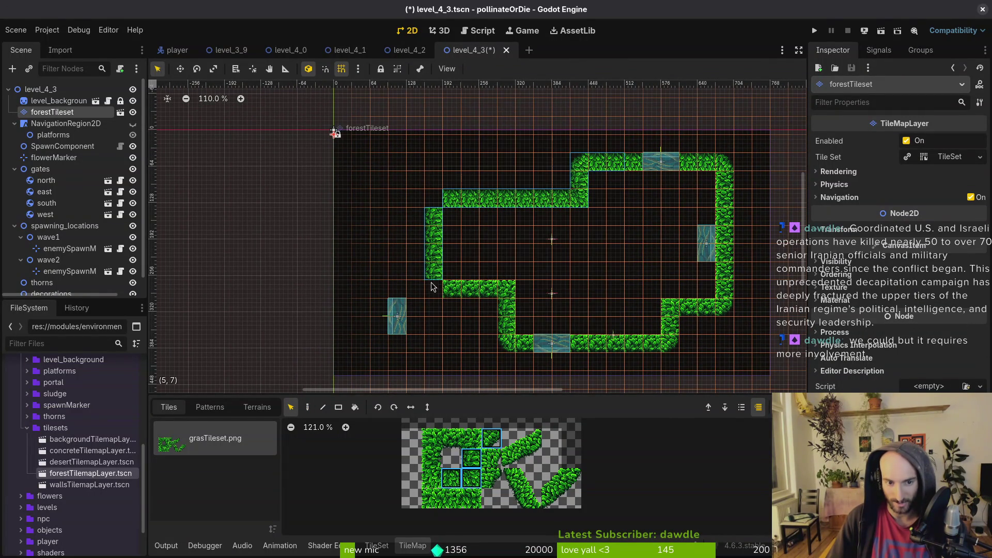
mouse_move(528, 371)
left_mouse_down()
mouse_move(406, 207)
mouse_move(370, 209)
mouse_move(316, 153)
left_mouse_up()
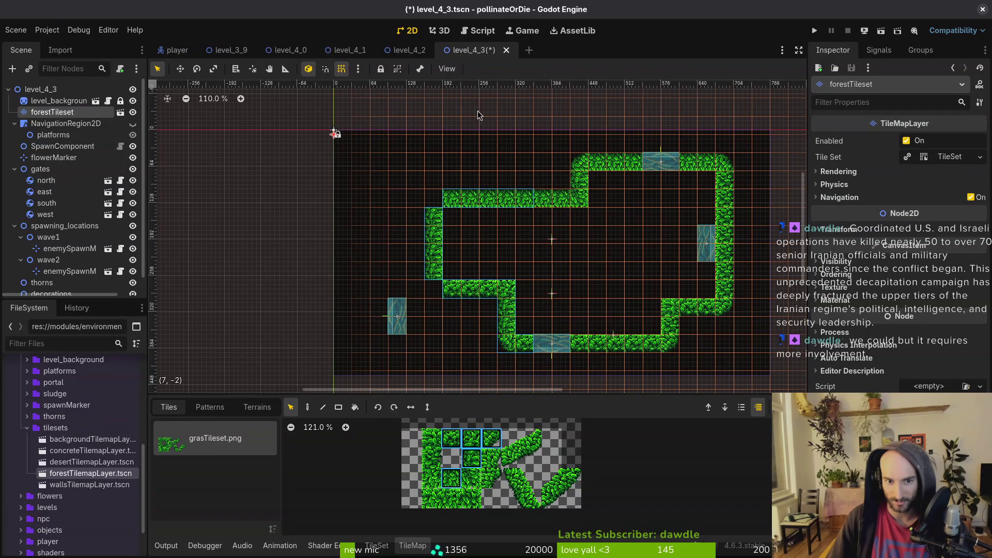
mouse_move(613, 129)
left_mouse_down()
mouse_move(391, 331)
mouse_move(371, 330)
left_mouse_up()
left_click_drag(529, 203, 507, 202)
Drop the moved walls in place, then reselect forestTileset with the paint tool
left_click(584, 237)
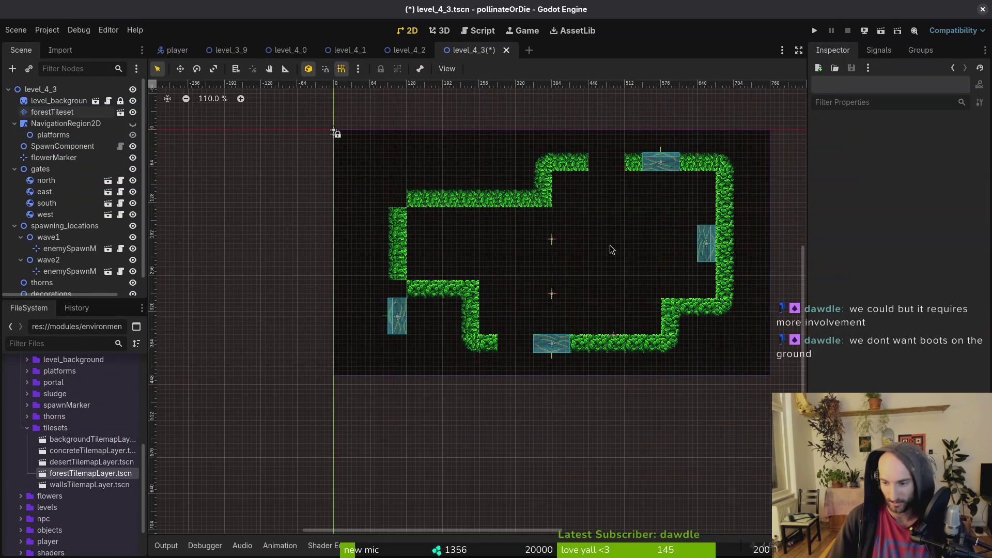
scroll(634, 257, "right", 1)
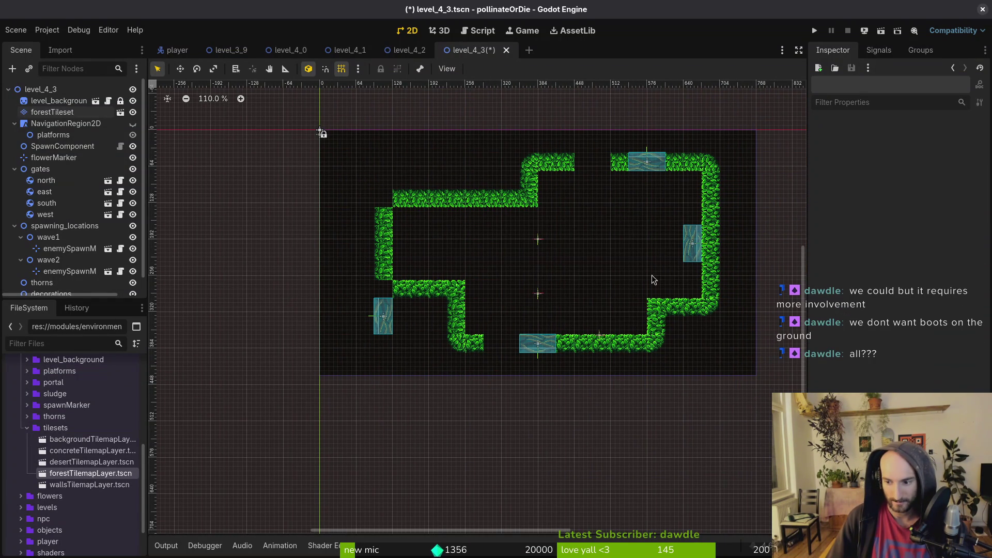
scroll(638, 316, "down", 2)
scroll(625, 311, "right", 3)
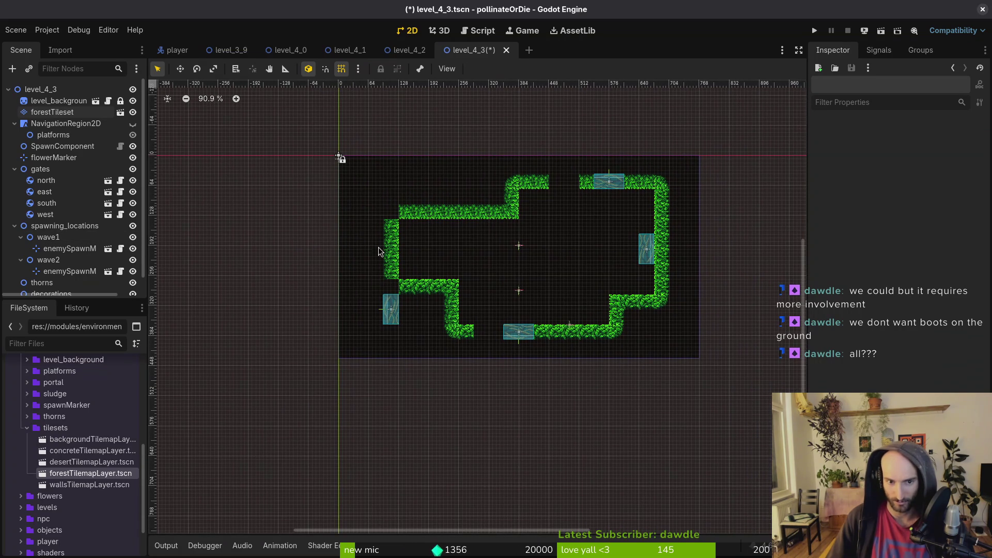
left_click(52, 112)
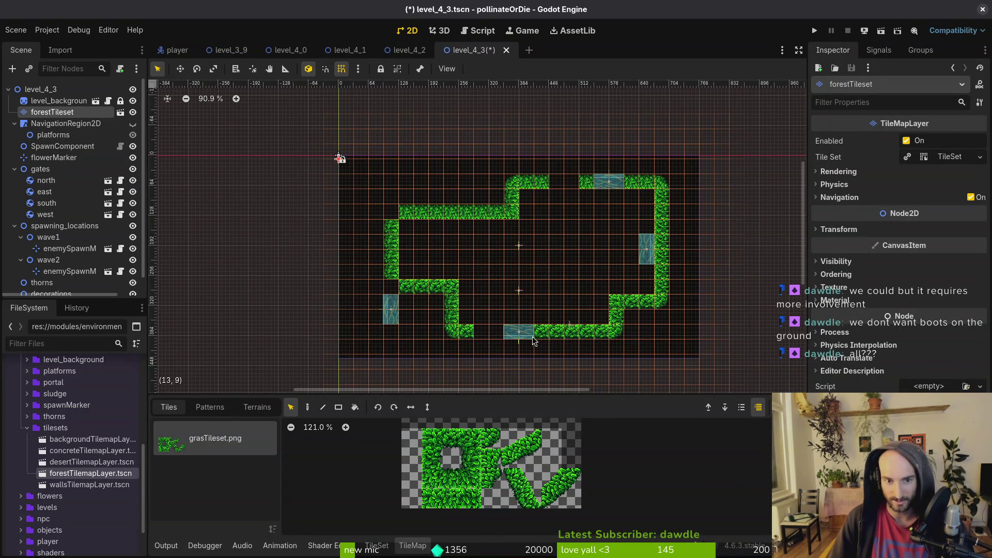
key("d")
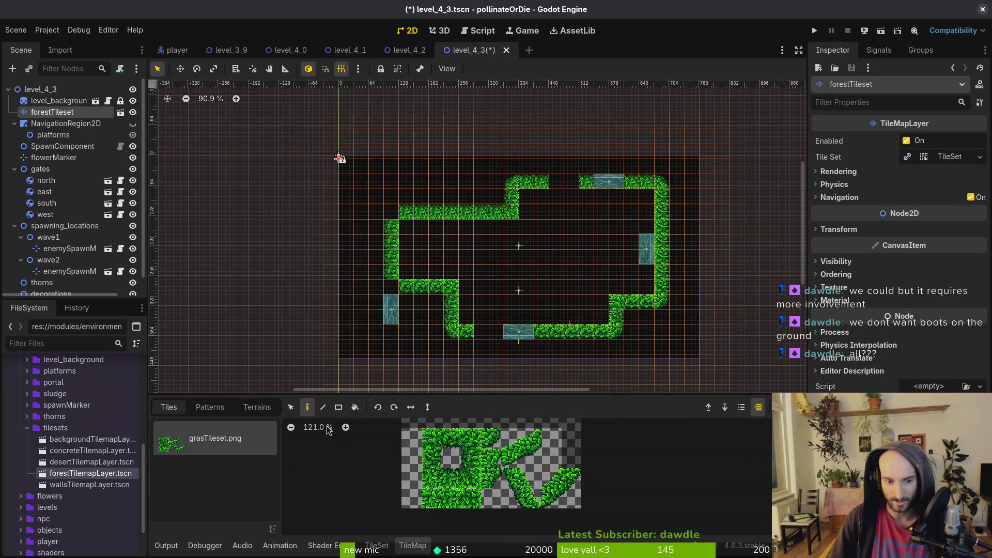
scroll(577, 189, "up", 4)
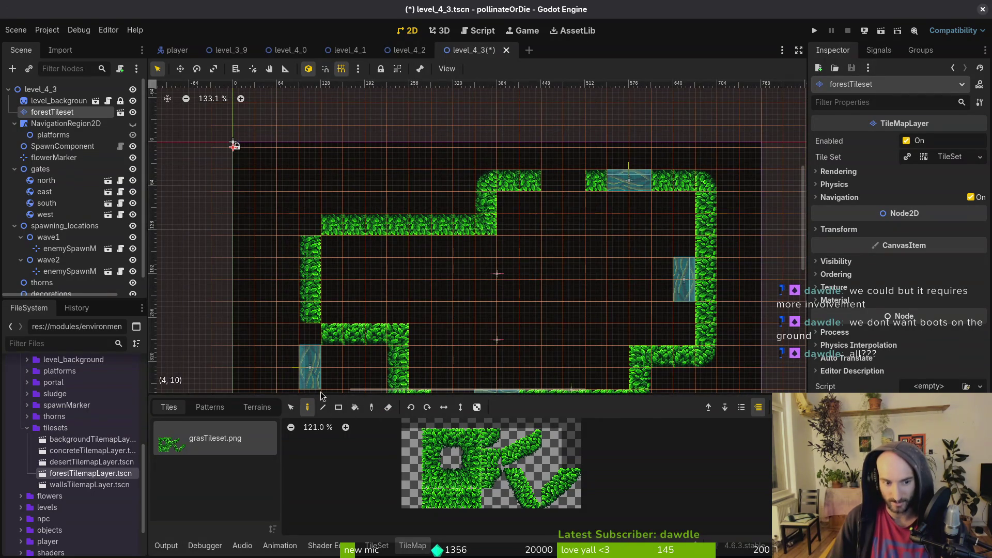
scroll(601, 182, "up", 4)
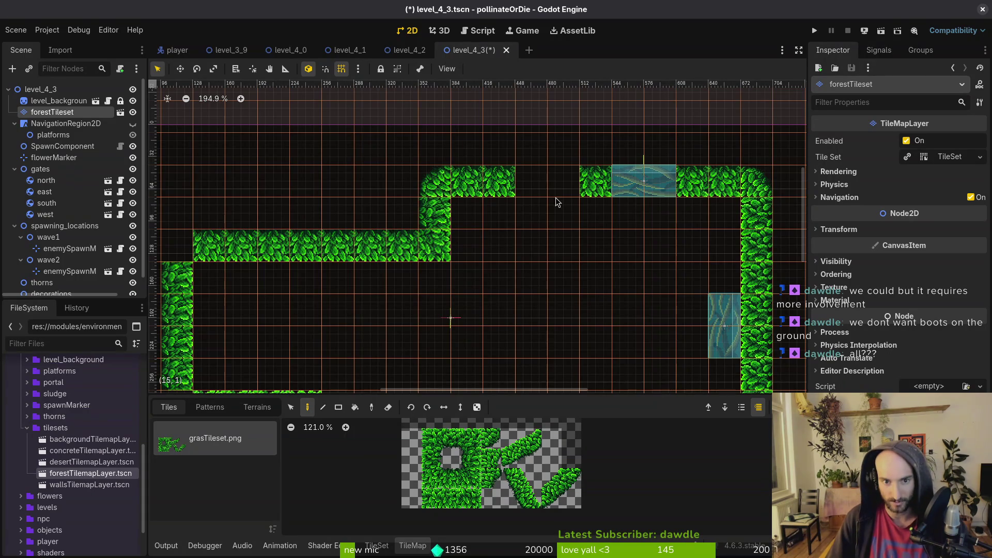
Fill top-row cells (14,1) and (15,1) and round the left wall corners at (3,8) and (3,3)
left_click(451, 478)
left_click(531, 181)
left_click(563, 181)
left_click_drag(553, 229, 646, 98)
left_click(492, 438)
left_click(272, 284)
left_click(268, 115)
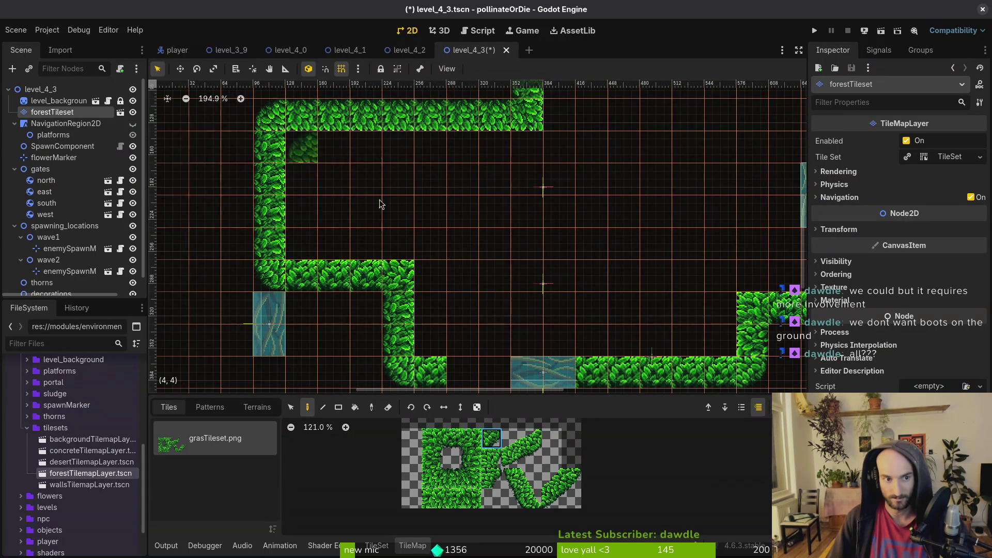
Fill the two gaps in the bottom hedge row and save level_4_3
scroll(328, 164, "down", 5)
left_click(451, 439)
left_click(436, 236)
left_click(462, 243)
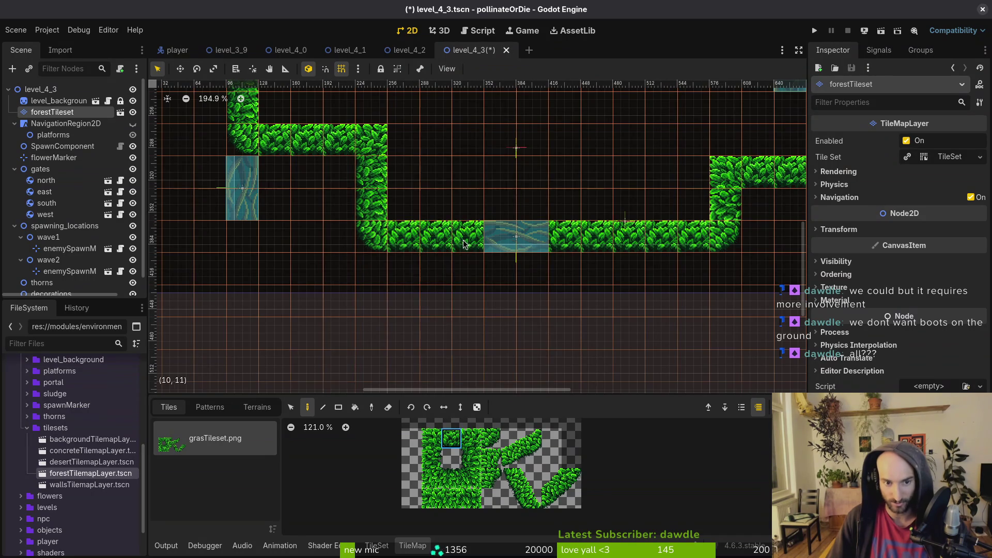
key("Escape")
key("ctrl+s")
scroll(478, 258, "up", 8)
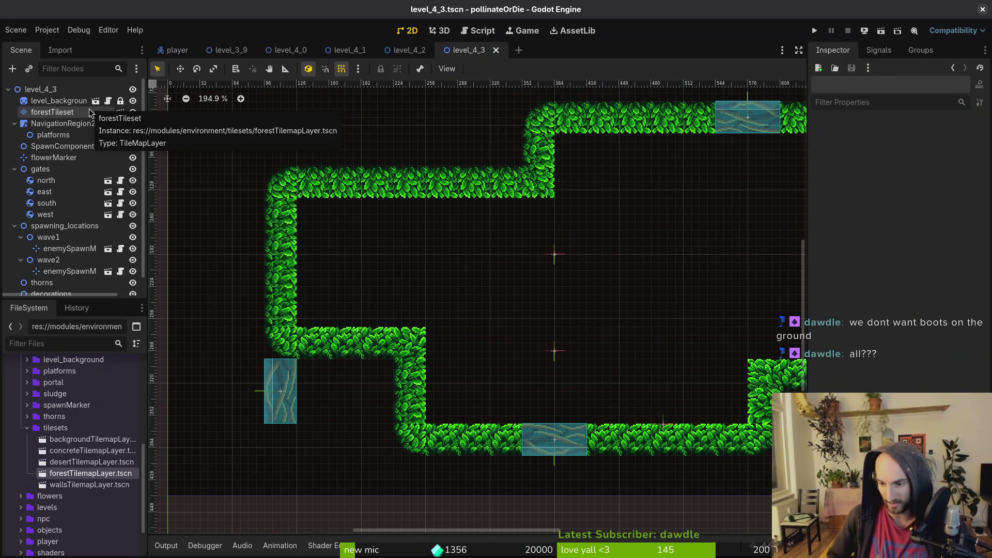
Move the west gate up into the left hedge and the east gate down into the right hedge
mouse_move(272, 415)
left_mouse_down()
mouse_move(296, 312)
mouse_move(273, 306)
left_mouse_up()
scroll(578, 282, "right", 5)
scroll(577, 282, "right", 3)
mouse_move(523, 306)
left_mouse_down()
mouse_move(567, 324)
mouse_move(560, 338)
left_mouse_up()
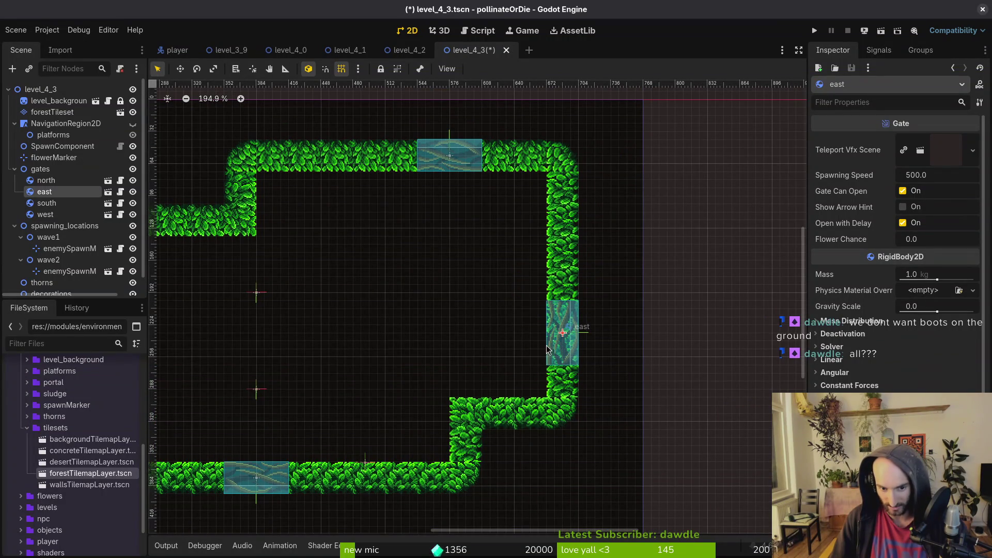
scroll(559, 339, "left", 4)
scroll(559, 338, "down", 2)
Reselect forestTileset, save the scene, and collapse the gates and spawning_locations groups
left_click(46, 115)
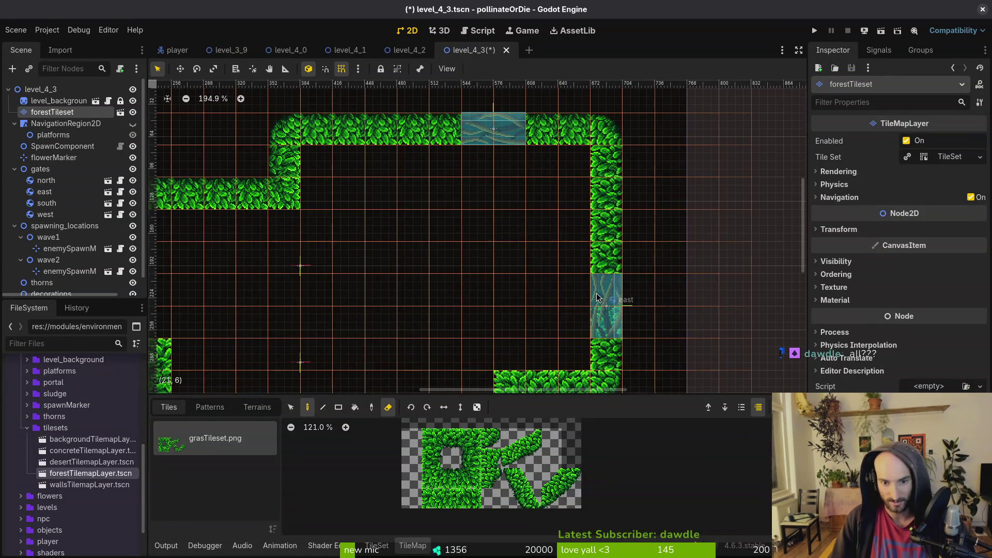
scroll(591, 226, "down", 2)
scroll(591, 226, "left", 4)
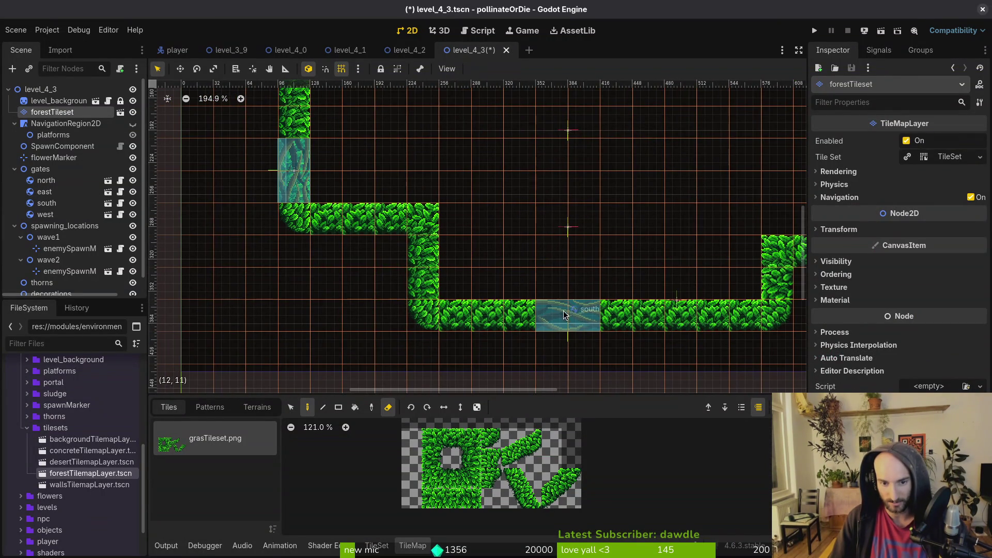
scroll(562, 220, "down", 2)
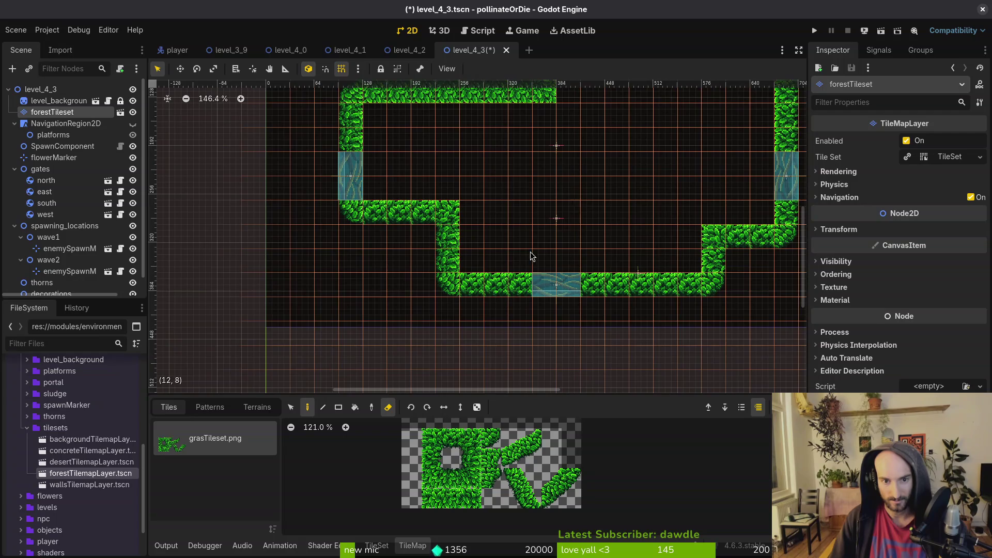
key("ctrl+s")
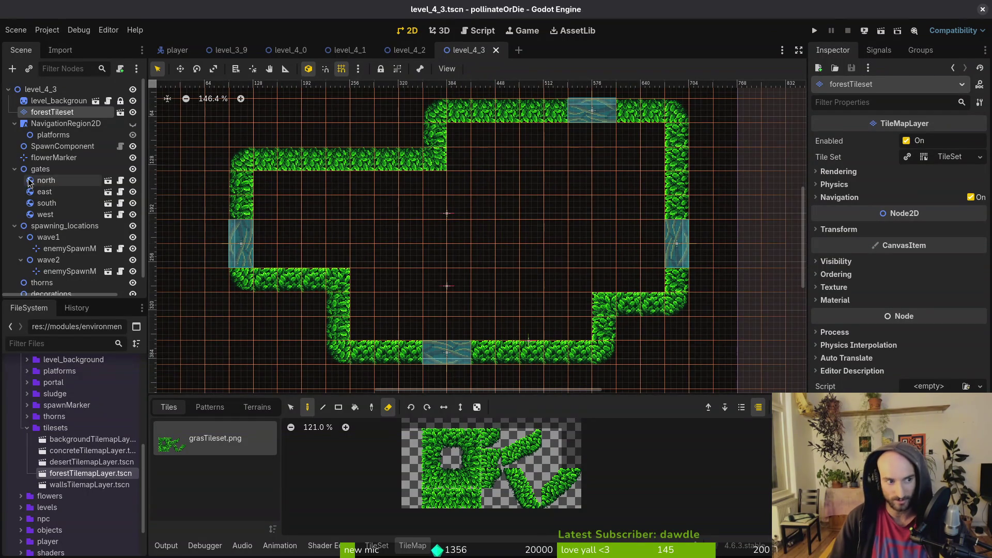
left_click(15, 169)
left_click(15, 181)
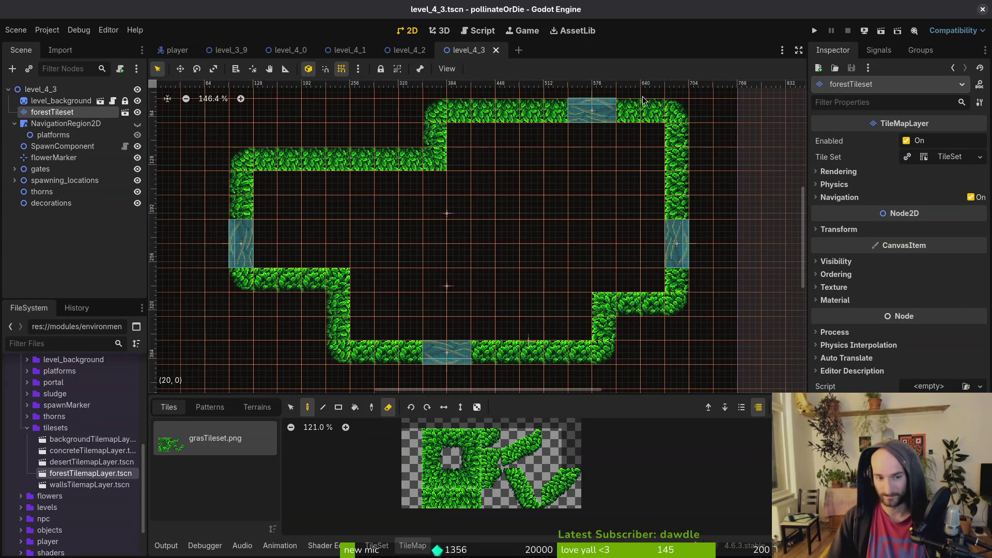
scroll(503, 285, "down", 3)
left_click(513, 284)
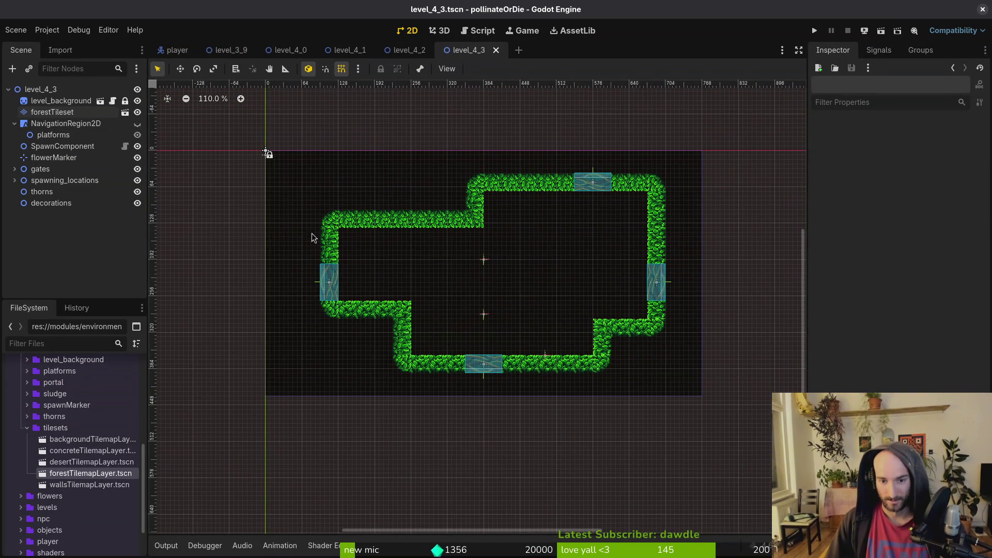
left_click(52, 111)
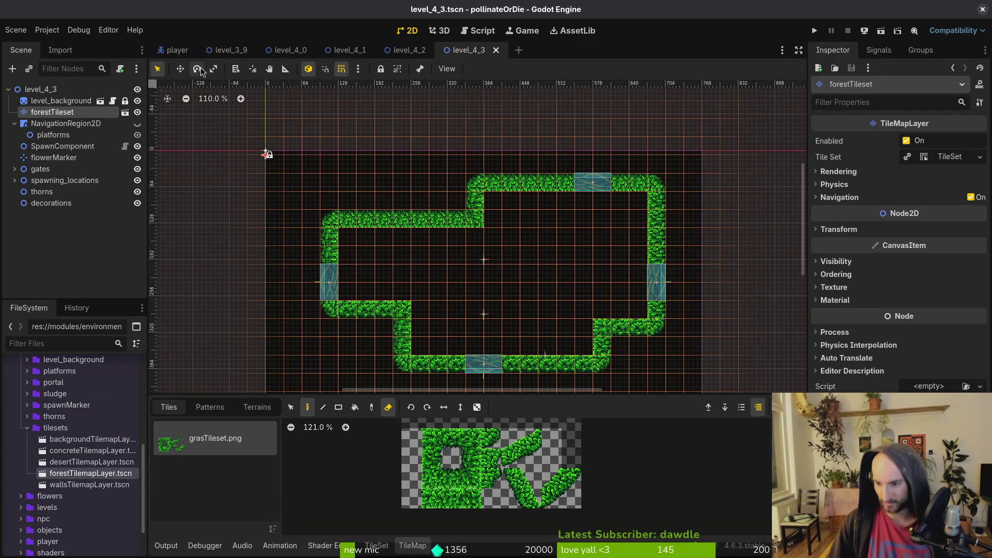
scroll(476, 235, "down", 2)
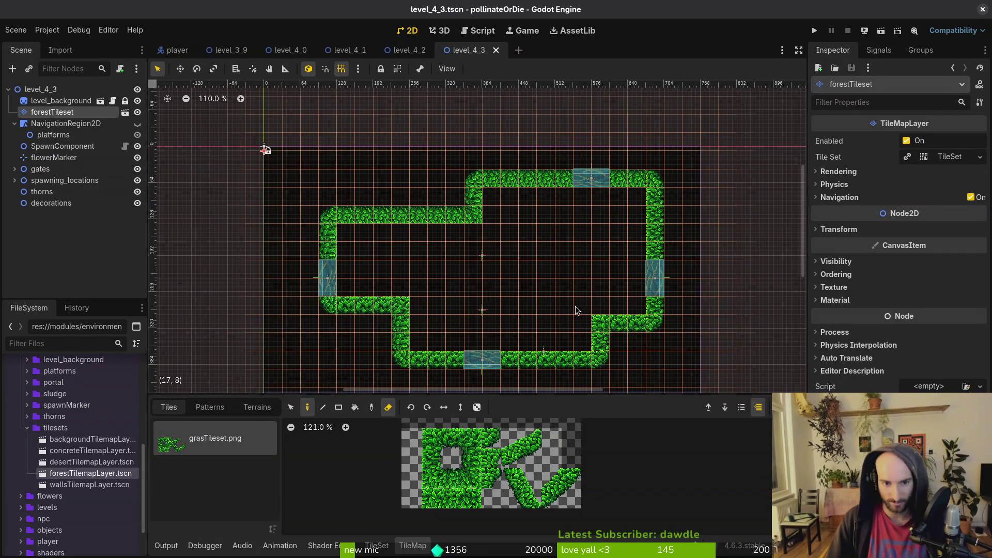
left_click(14, 123)
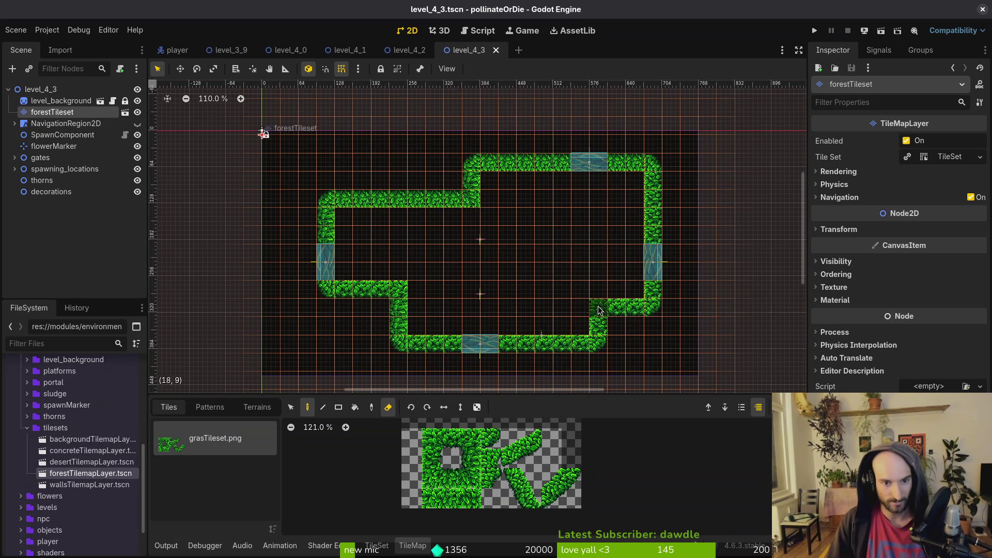
scroll(360, 250, "down", 5)
scroll(383, 251, "up", 4)
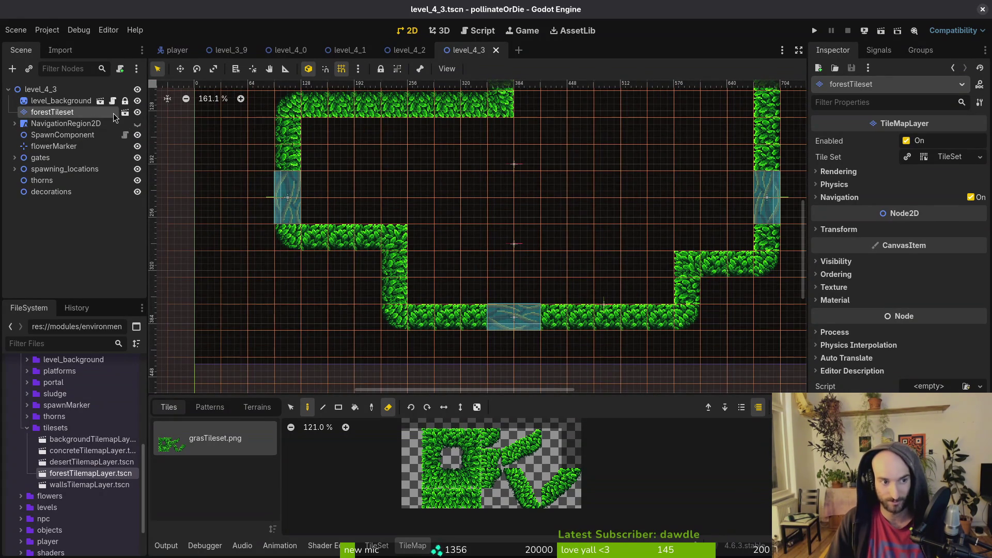
scroll(511, 305, "down", 2)
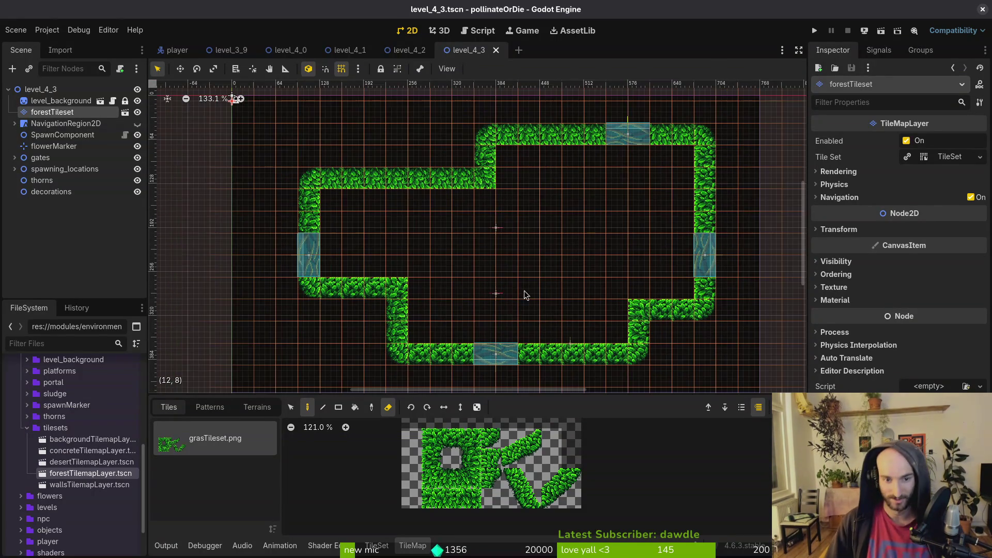
scroll(524, 290, "up", 1)
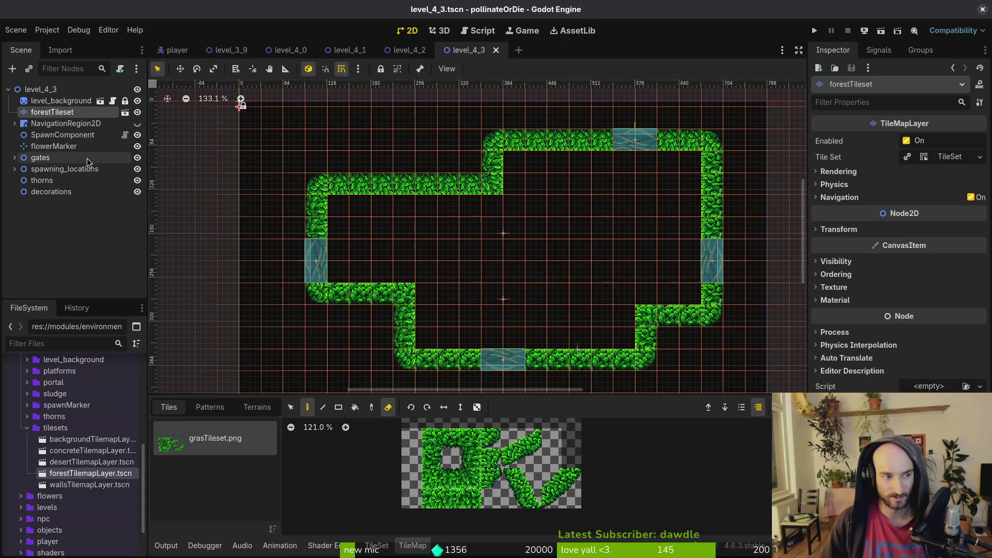
left_click(388, 407)
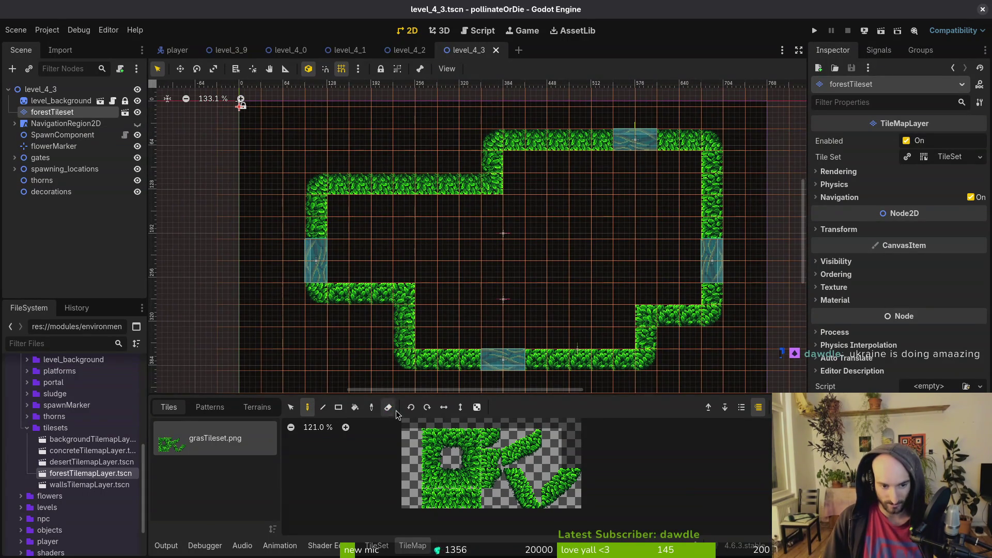
left_click_drag(551, 320, 542, 309)
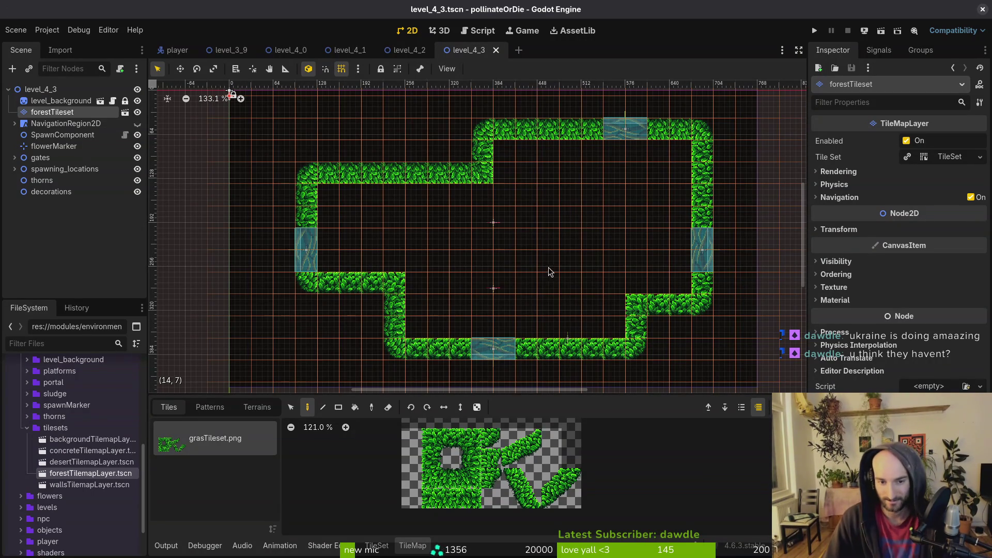
Nudge the flower marker slightly right and save the scene
scroll(538, 296, "up", 2)
scroll(594, 310, "up", 2)
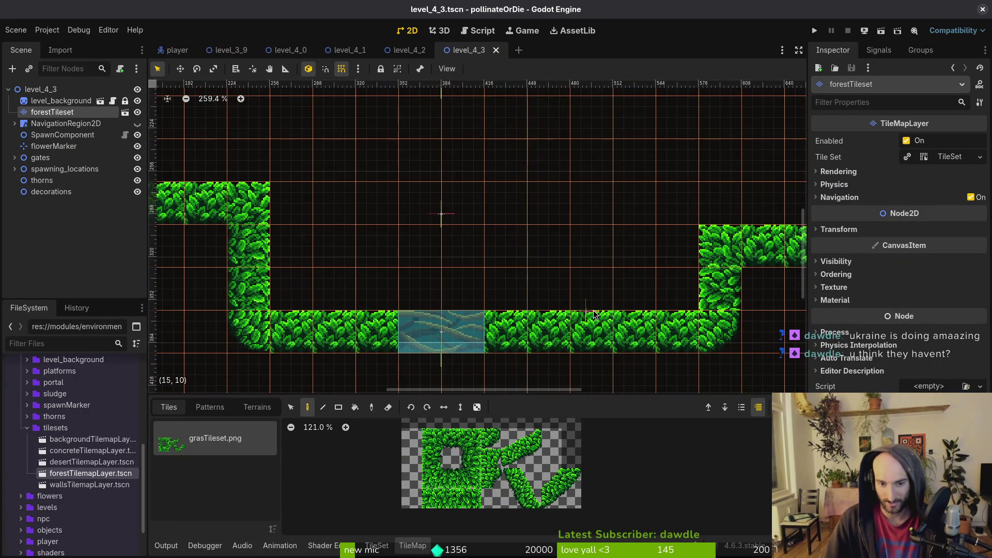
left_click(588, 308)
left_click_drag(589, 310, 595, 312)
key("ctrl+s")
Move a wave1 enemy spawn marker right and the wave2 spawn marker upward, then save
scroll(594, 310, "down", 3)
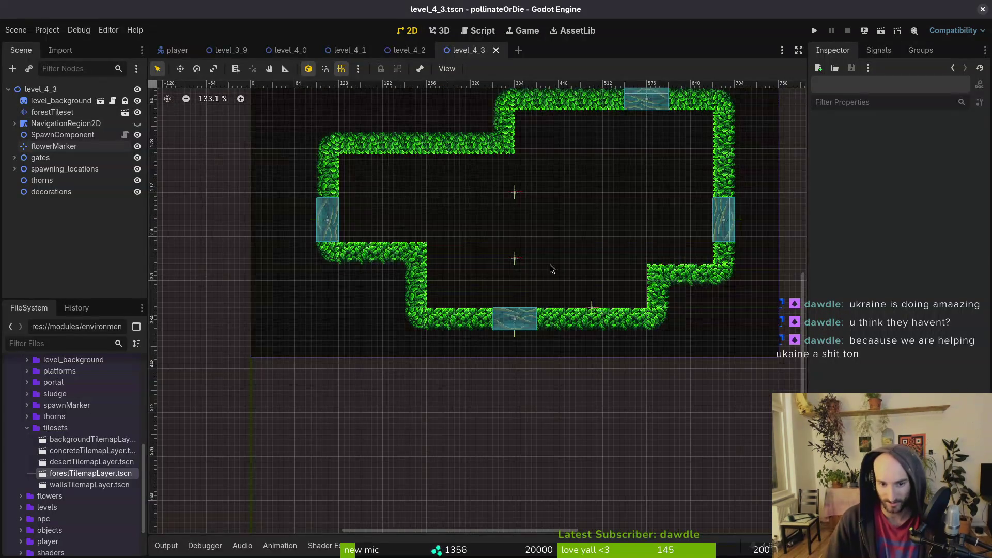
scroll(501, 261, "up", 3)
scroll(511, 192, "up", 1)
scroll(515, 221, "down", 4)
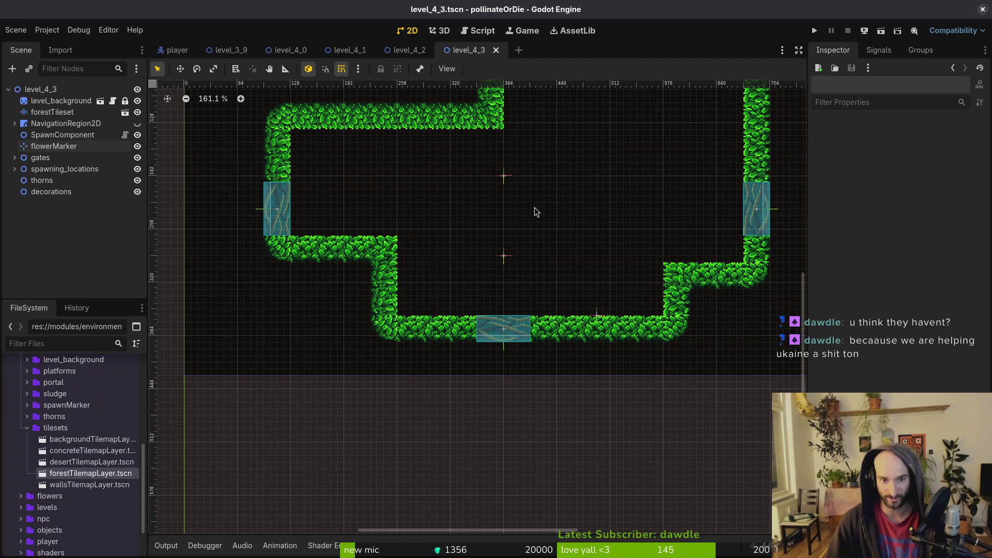
scroll(524, 228, "down", 5)
scroll(520, 244, "up", 4)
mouse_move(488, 203)
left_mouse_down()
mouse_move(603, 211)
mouse_move(585, 203)
left_mouse_up()
left_click_drag(491, 279, 492, 250)
key("ctrl+s")
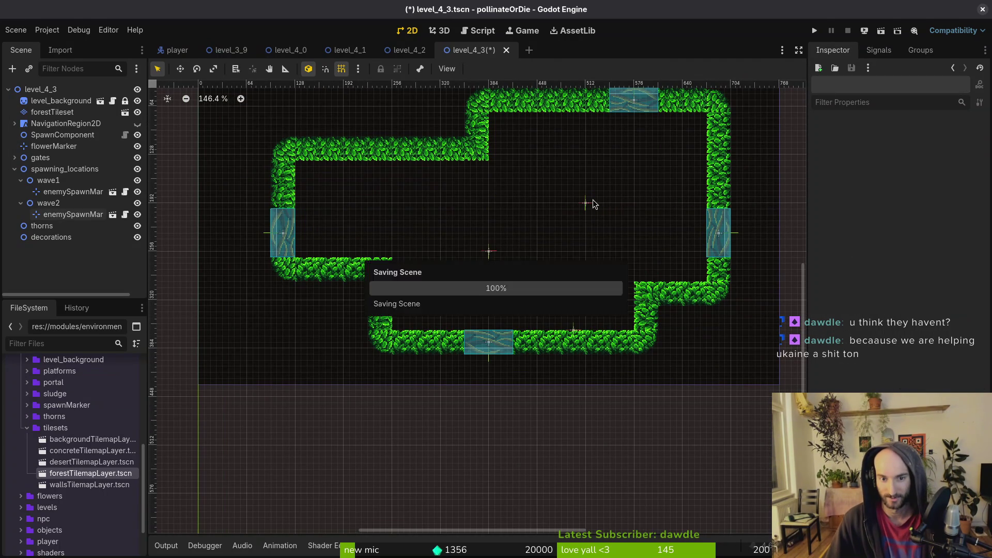
Readjust the wave1 spawn marker's position, deselect it, and save the scene
mouse_move(587, 204)
left_mouse_down()
mouse_move(635, 204)
mouse_move(611, 206)
left_mouse_up()
left_click(563, 240)
key("ctrl+s")
left_click(498, 256)
key("ctrl+s")
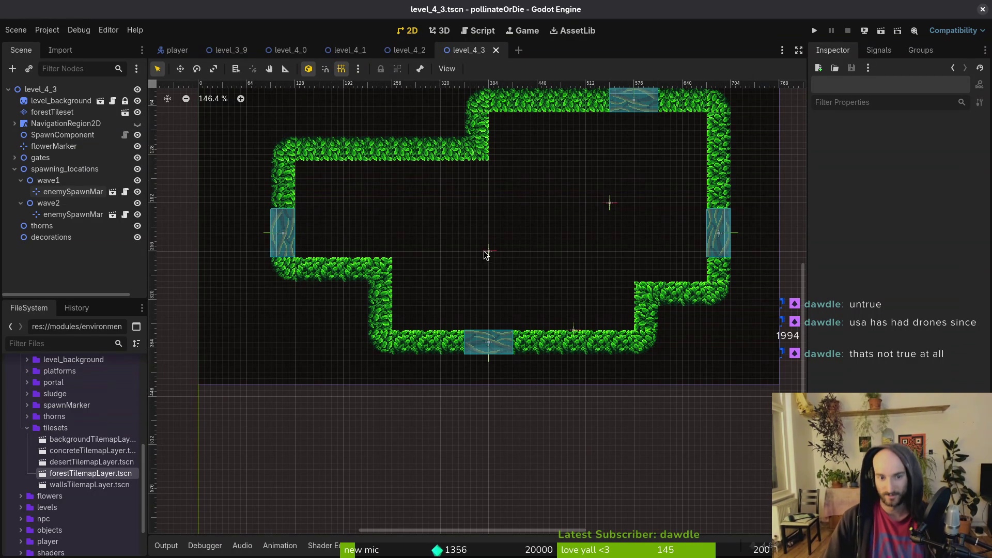
Collapse wave1, wave2 and spawning_locations in the Scene dock, then drag enemySpawnMarker7 upward
scroll(483, 251, "up", 5)
scroll(536, 252, "down", 4)
mouse_move(529, 321)
left_mouse_down()
mouse_move(518, 315)
mouse_move(515, 324)
left_mouse_up()
scroll(516, 325, "down", 1)
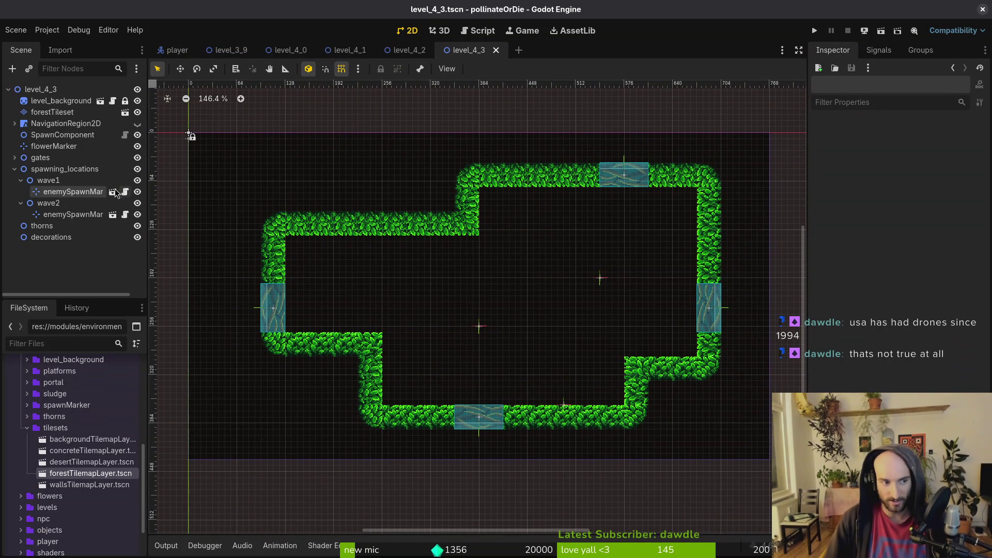
left_click(21, 180)
left_click(20, 191)
left_click(14, 169)
left_click(14, 168)
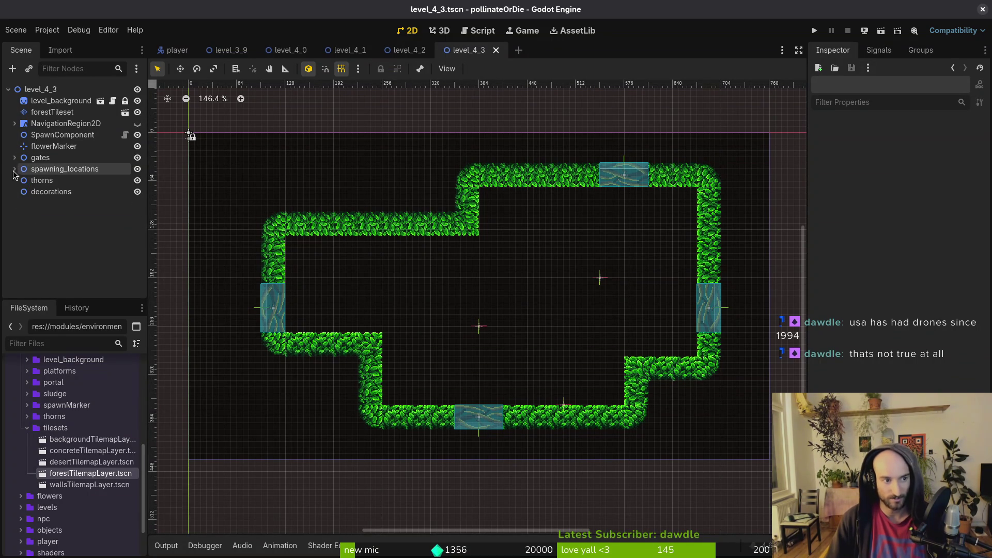
left_click(14, 168)
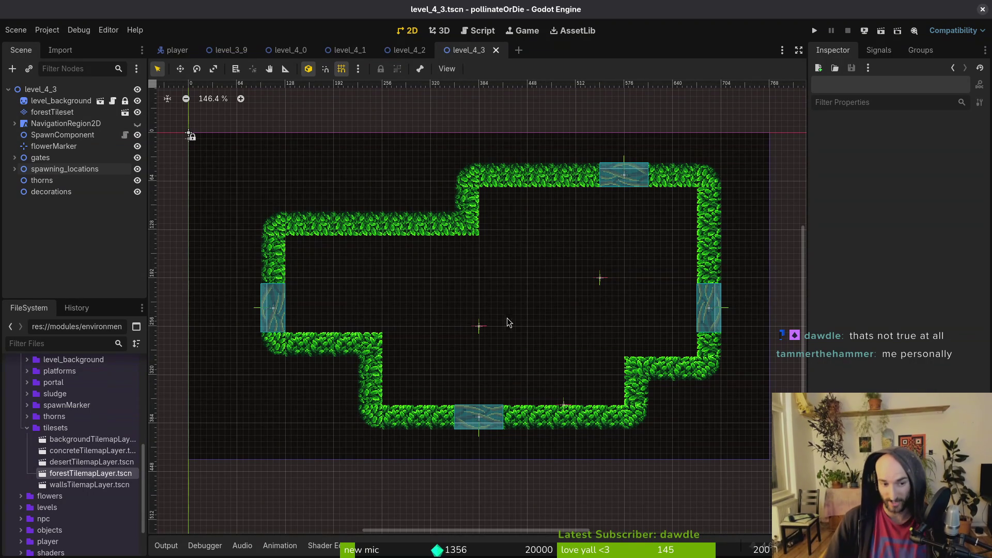
scroll(599, 283, "up", 3)
mouse_move(601, 285)
left_mouse_down()
mouse_move(599, 273)
mouse_move(597, 288)
left_mouse_up()
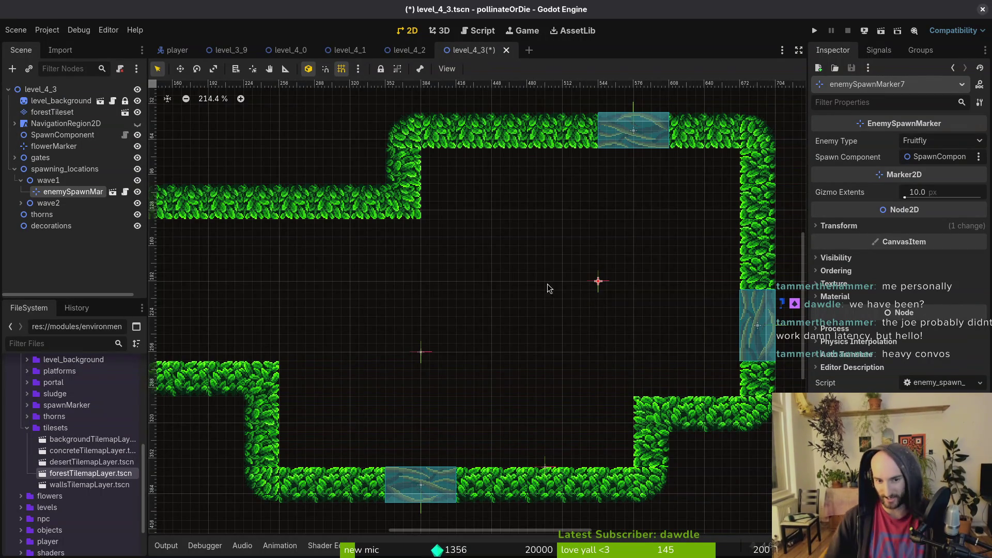
Nudge enemySpawnMarker7 up another 8 px and save
left_click_drag(602, 287, 605, 278)
key("ctrl+s")
scroll(542, 305, "left", 5)
scroll(542, 305, "down", 1)
Move wave2's enemySpawnMarker19 up and left, save, and collapse wave1 and wave2
mouse_move(514, 333)
left_mouse_down()
mouse_move(474, 315)
mouse_move(442, 316)
mouse_move(495, 333)
mouse_move(389, 433)
mouse_move(477, 333)
left_mouse_up()
key("ctrl+s")
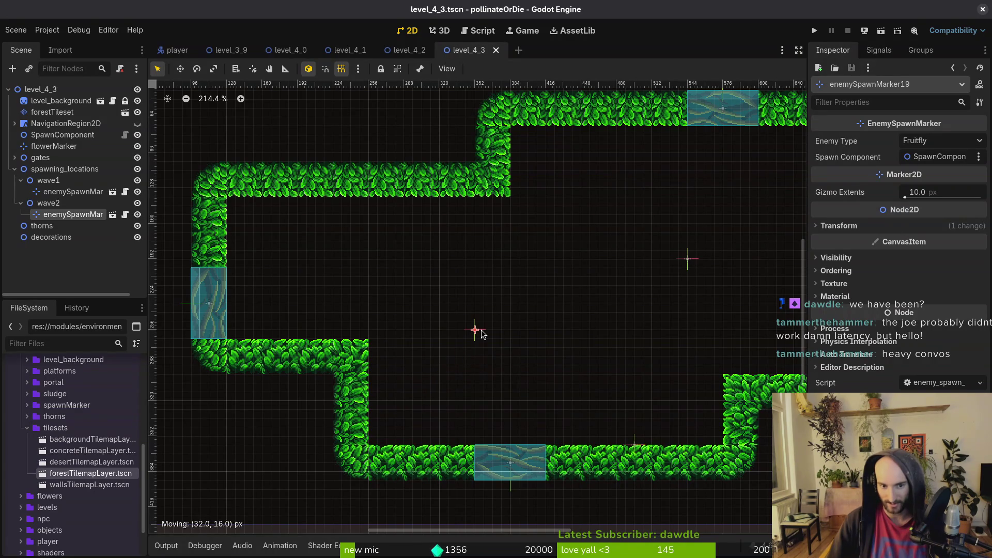
key("ctrl+s")
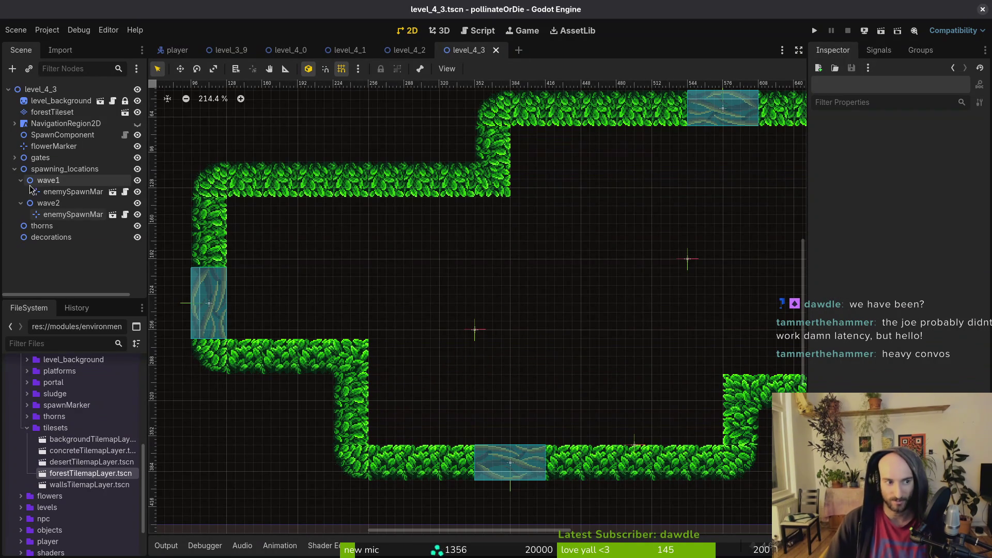
left_click(20, 181)
left_click(20, 191)
scroll(526, 318, "down", 3)
scroll(527, 326, "right", 1)
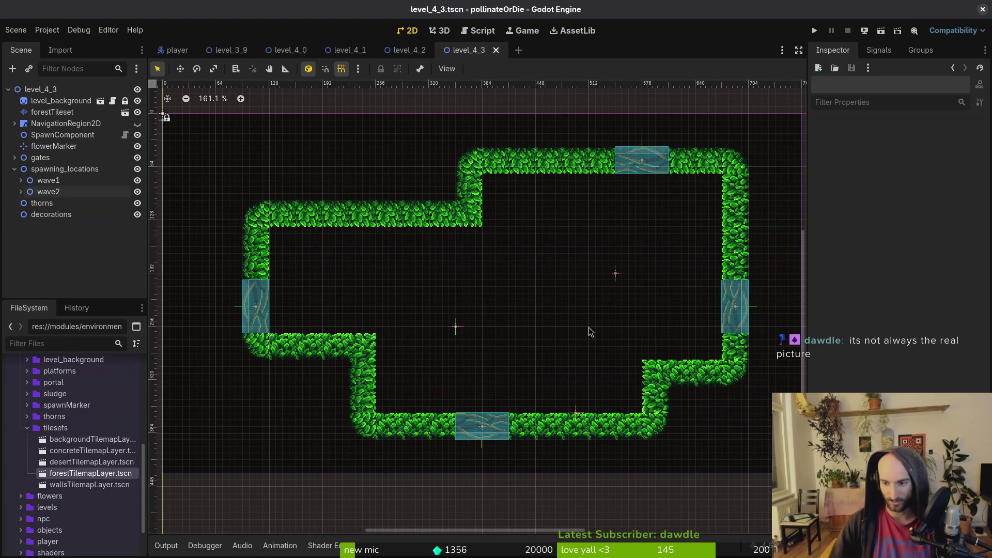
Move the flower marker 16 px left along the lower hedge and save
left_click_drag(575, 412, 563, 413)
key("ctrl+s")
scroll(575, 402, "up", 3)
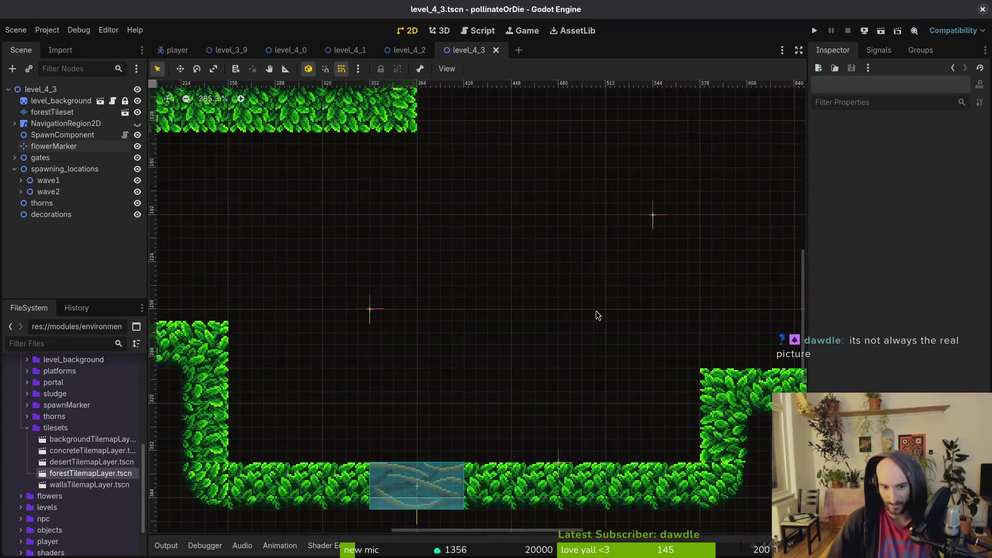
scroll(557, 339, "down", 1)
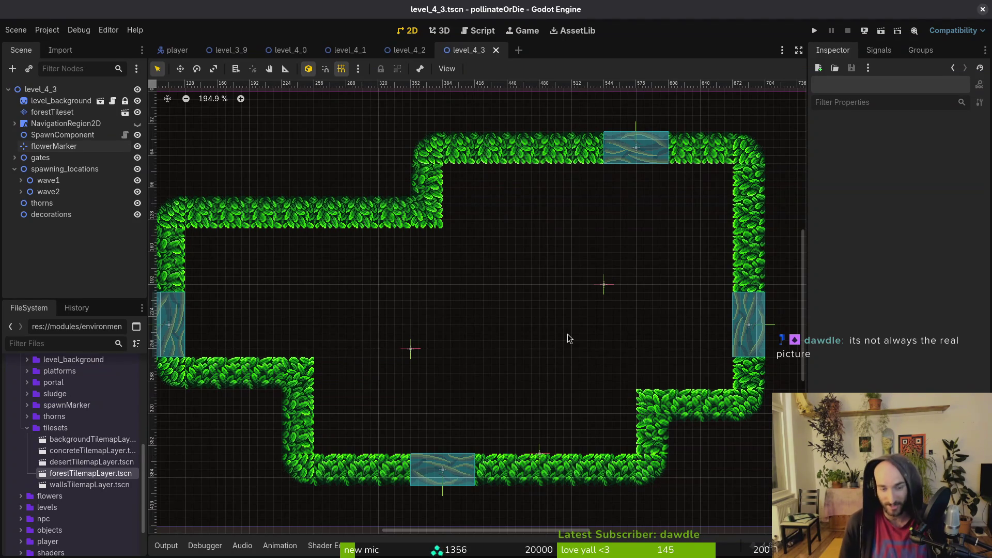
Zoom out and collapse the spawning_locations group in the Scene dock
scroll(567, 334, "down", 4)
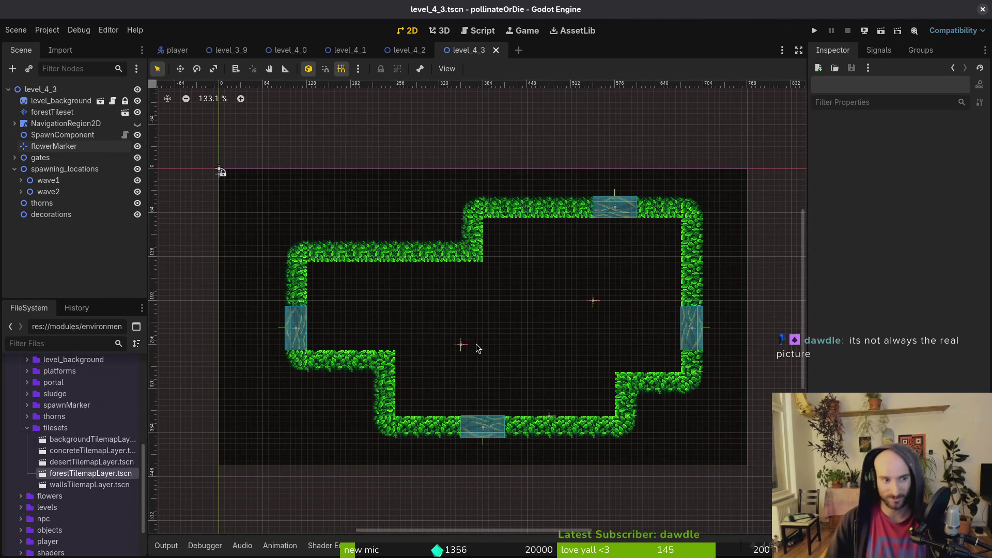
left_click(13, 169)
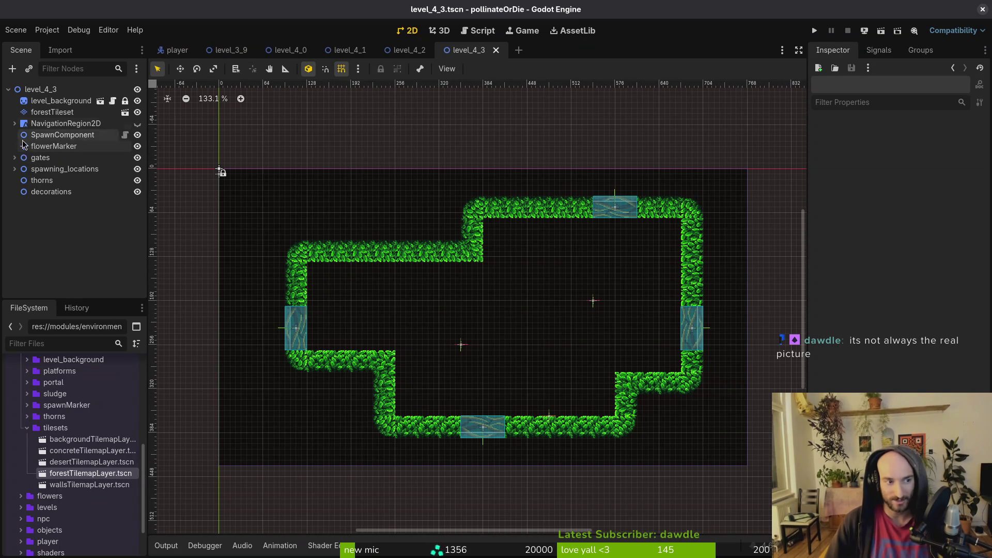
scroll(481, 307, "down", 2)
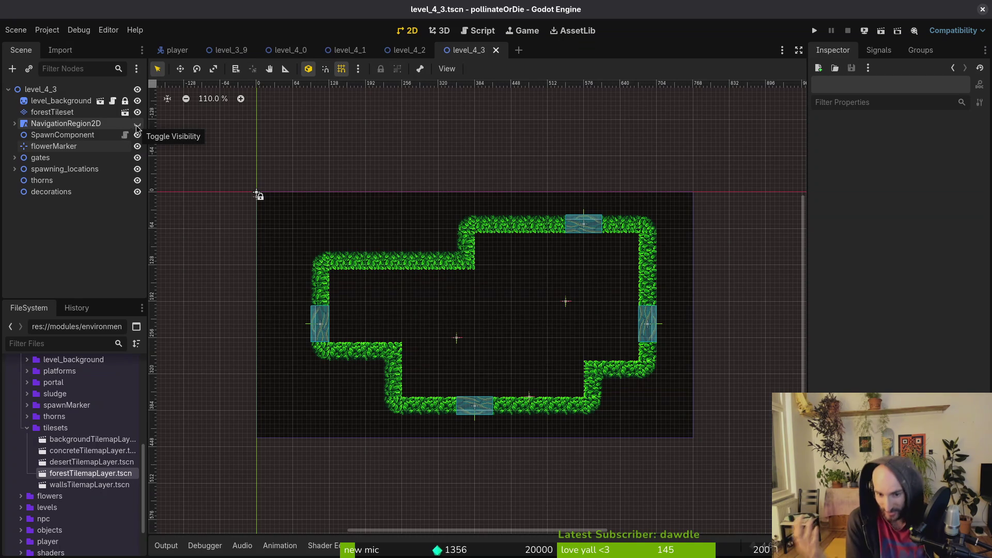
Zoom around the level_4_3 layout, then bring up Quick Open Scene with Alt+Shift+O
scroll(522, 330, "up", 4)
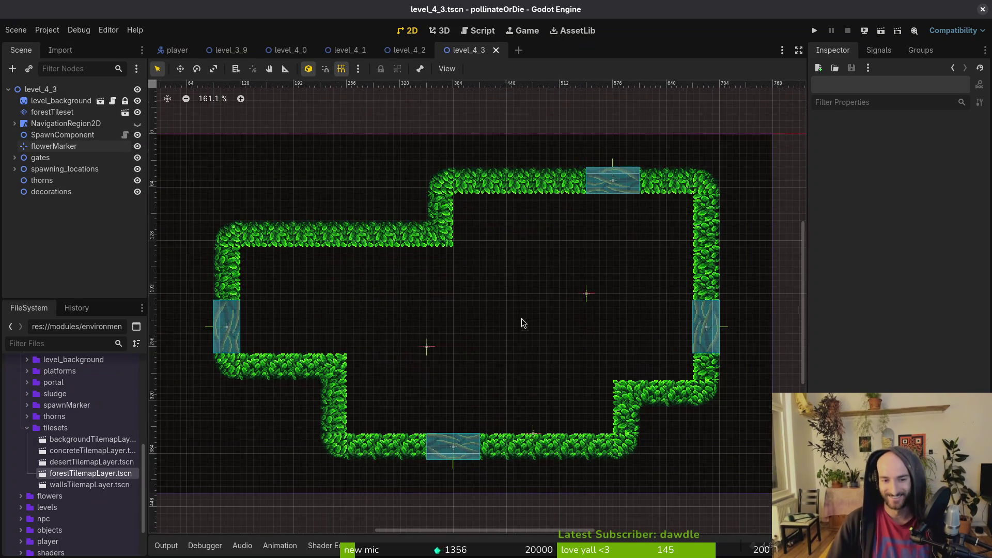
scroll(522, 332, "down", 2)
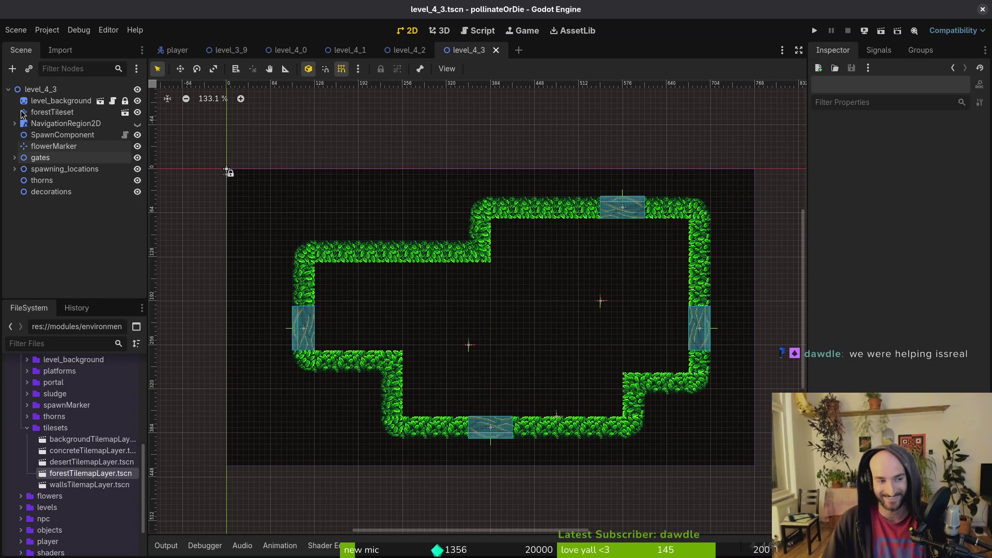
scroll(455, 356, "right", 2)
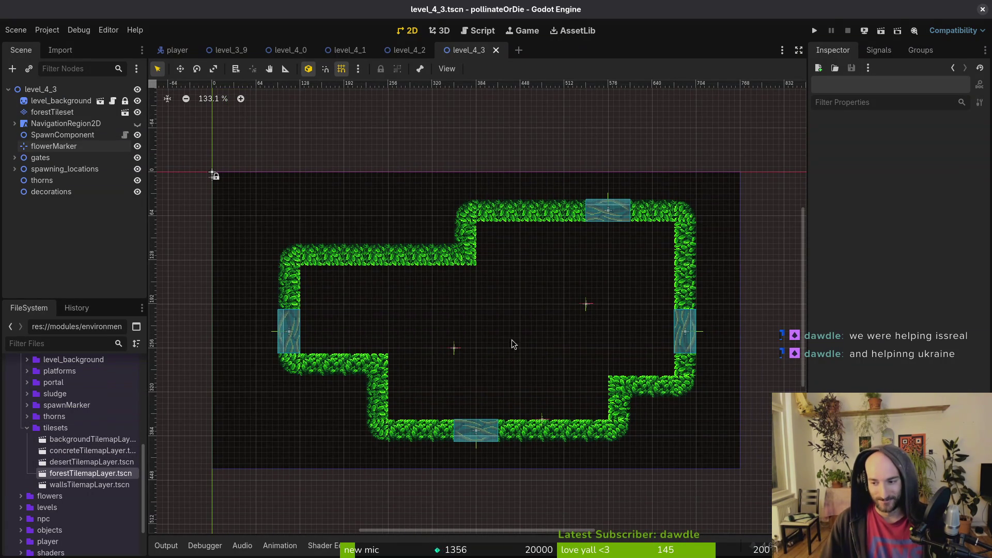
scroll(500, 343, "up", 2)
scroll(506, 351, "down", 2)
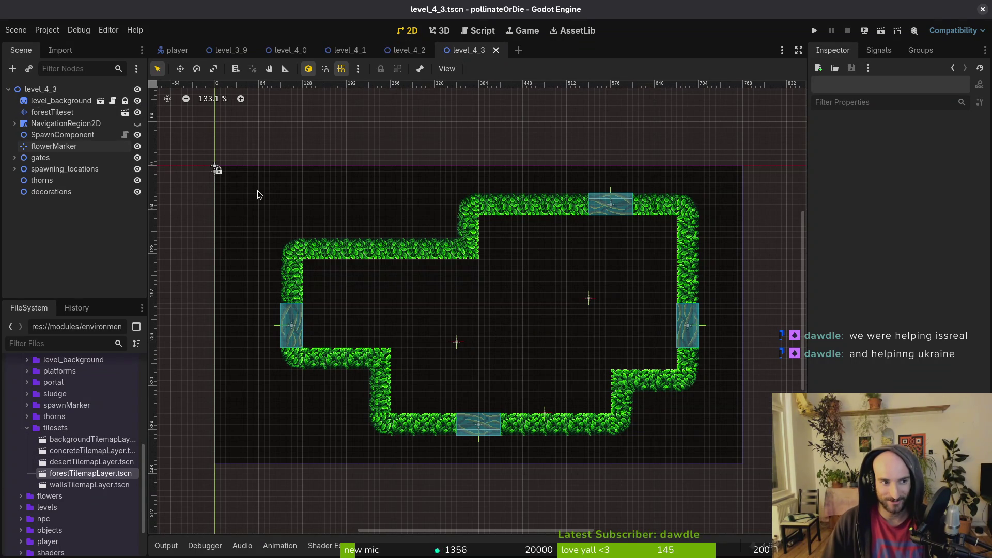
key("alt+shift+o")
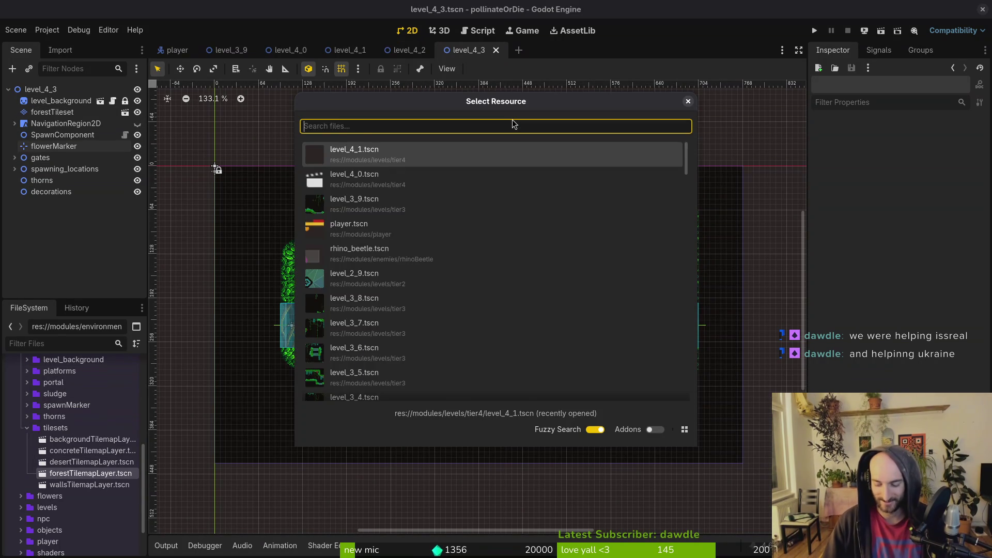
Dismiss the Quick Open search and start a new scene with a 2D Scene root
type("42")
key("BackSpace")
key("BackSpace")
key("Escape")
left_click(20, 30)
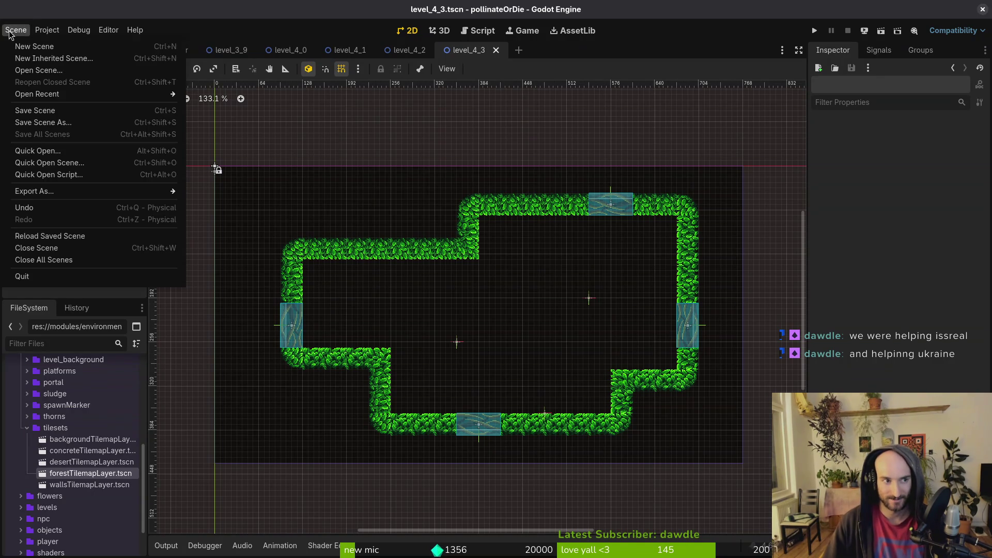
left_click(24, 44)
left_click(65, 104)
Rename the root node to level_4_4 and save the scene as level_4_4.tscn
key("F2")
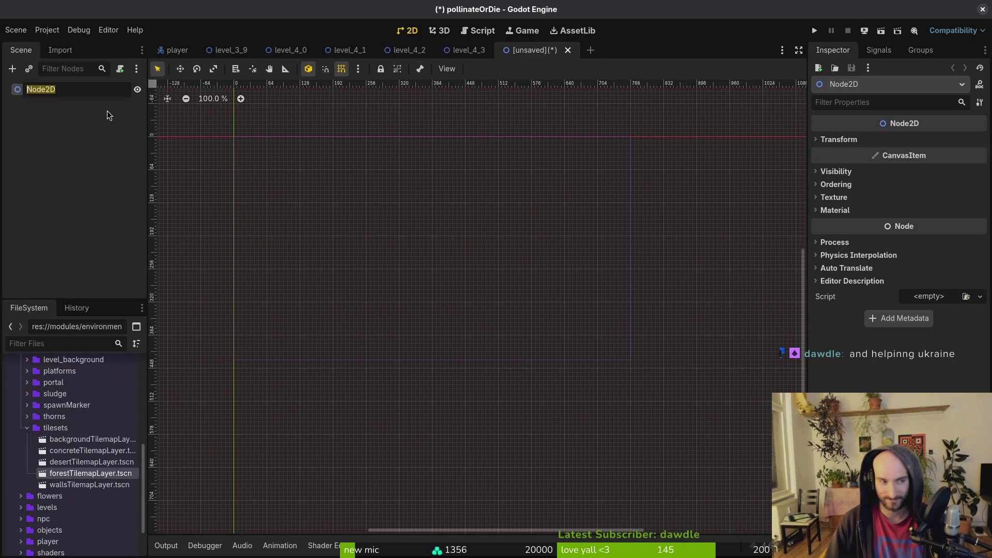
type("level_4_4")
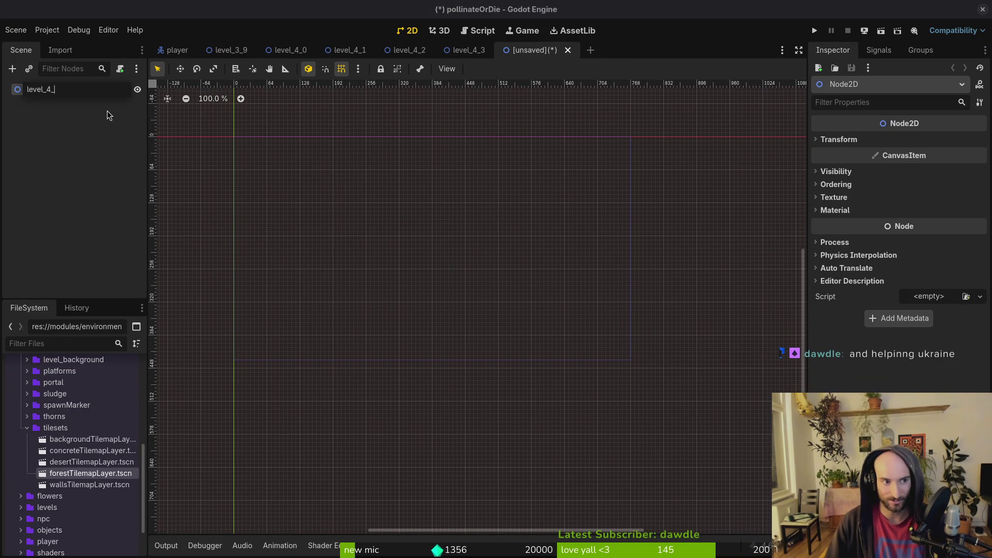
key("Return")
key("ctrl+s")
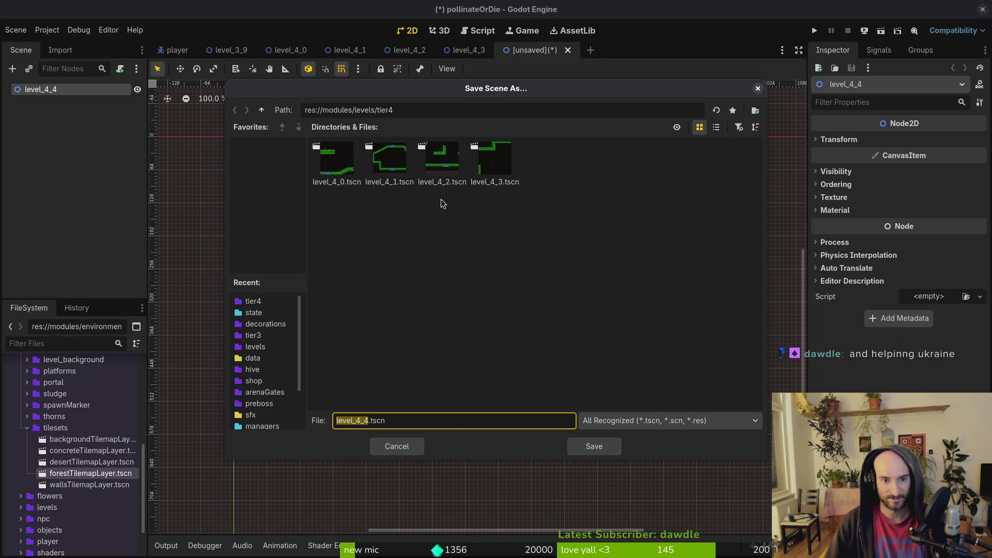
left_click(587, 439)
Copy the level_4_3 nodes and paste them into level_4_4
left_click(469, 49)
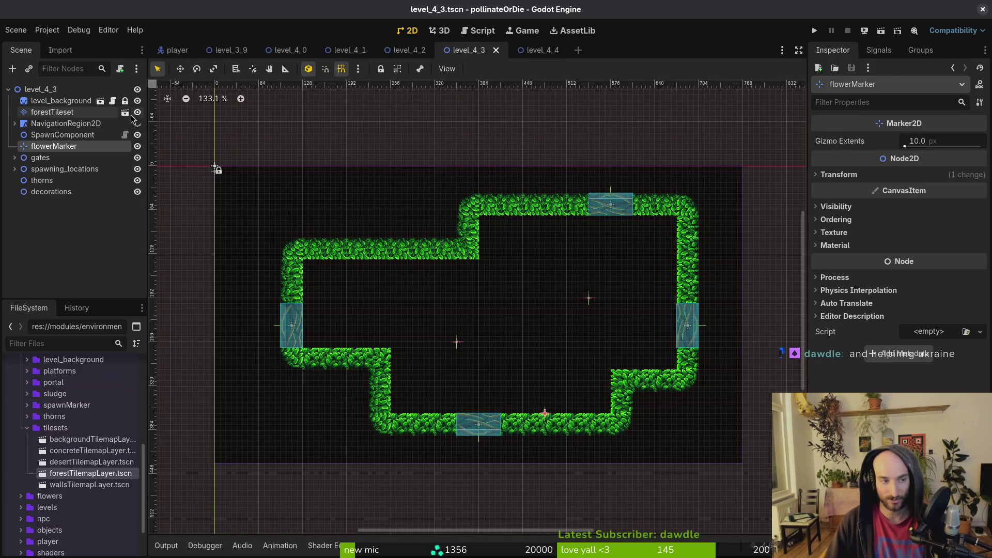
left_click(52, 191, "shift")
key("ctrl+c")
left_click(534, 50)
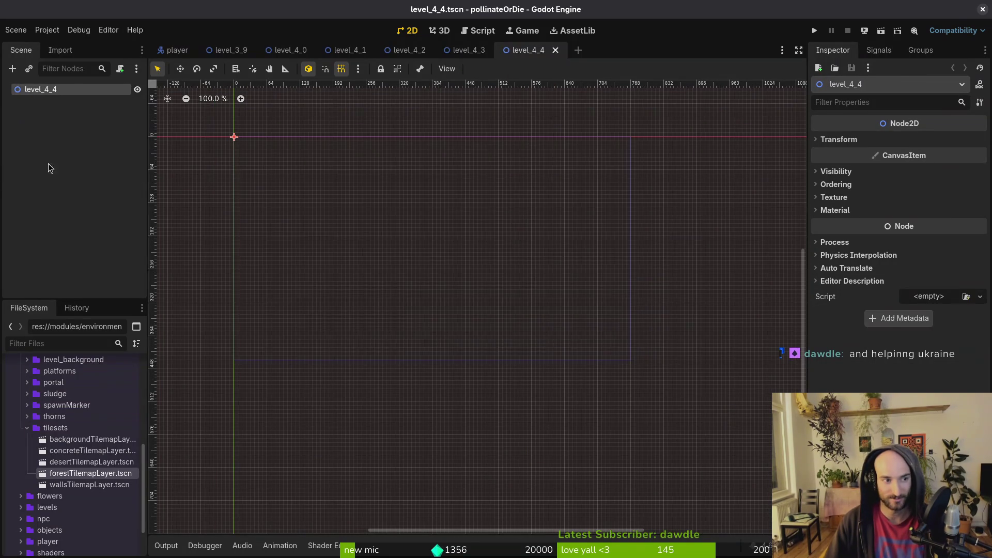
key("ctrl+v")
Collapse the node groups, delete every forestTileset grass tile, and save level_4_4
left_click(14, 124)
left_click(15, 157)
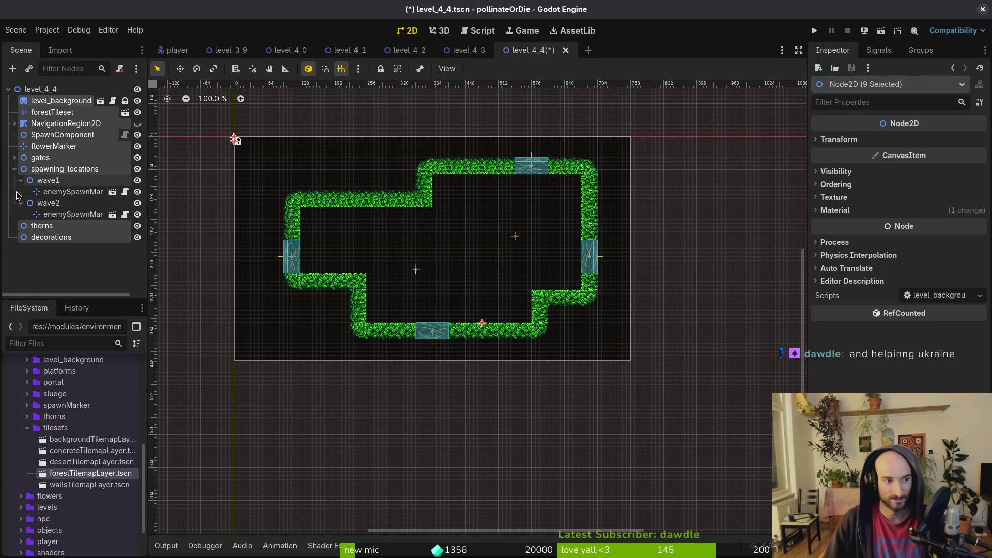
left_click(14, 169)
left_click(52, 112)
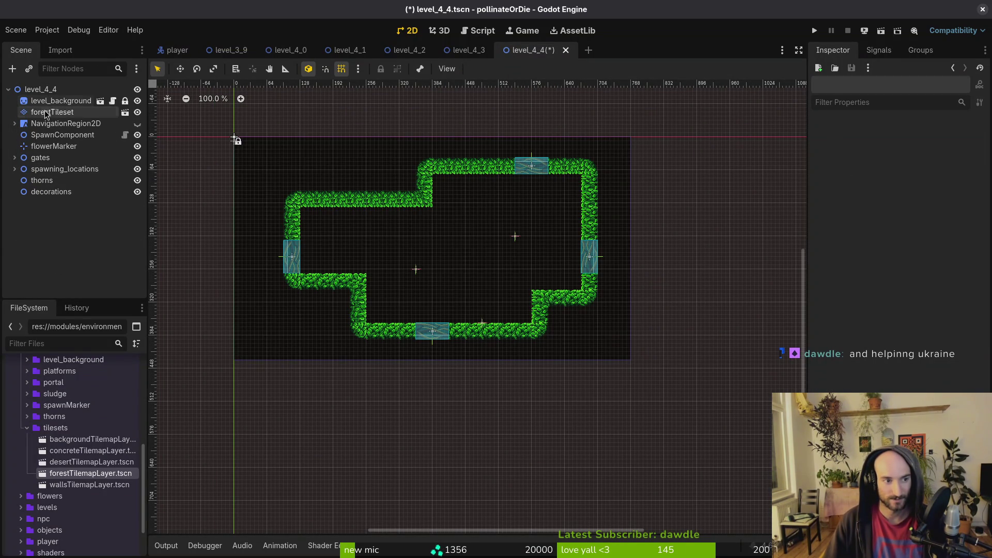
left_click(291, 407)
left_click_drag(267, 142, 619, 342)
key("Delete")
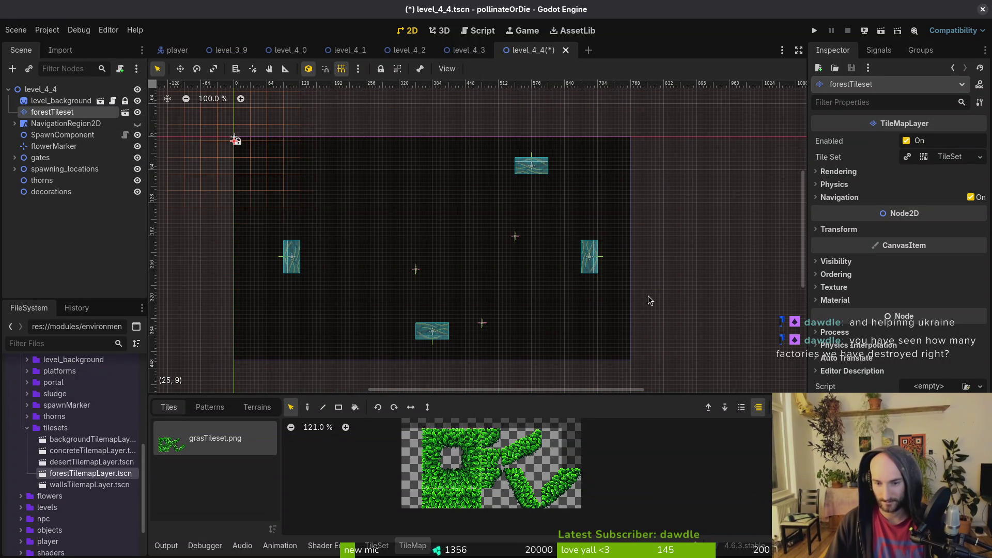
left_click(484, 271)
key("ctrl+s")
Reselect forestTileset and pick a 2x2 grass block from the tile atlas
left_click(52, 112)
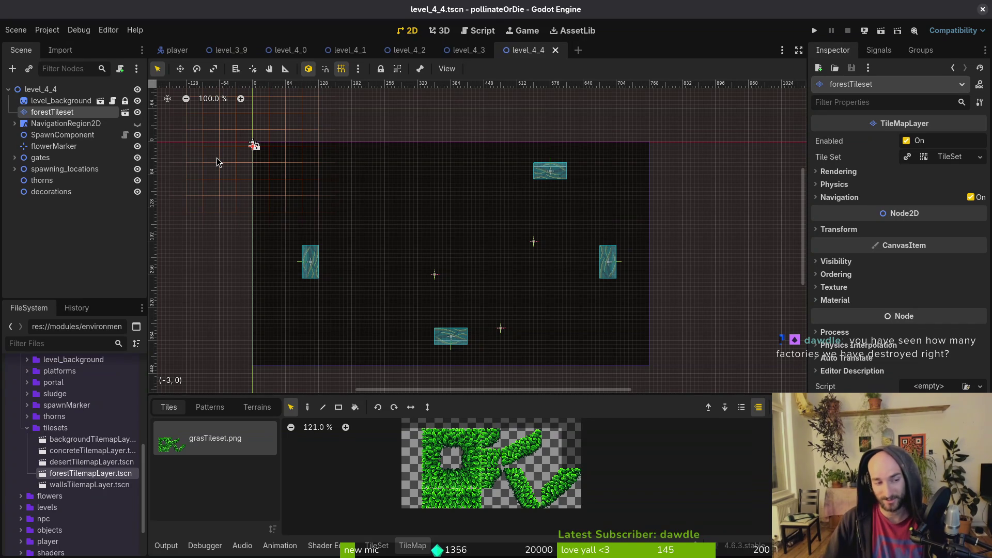
left_click_drag(451, 272, 510, 271)
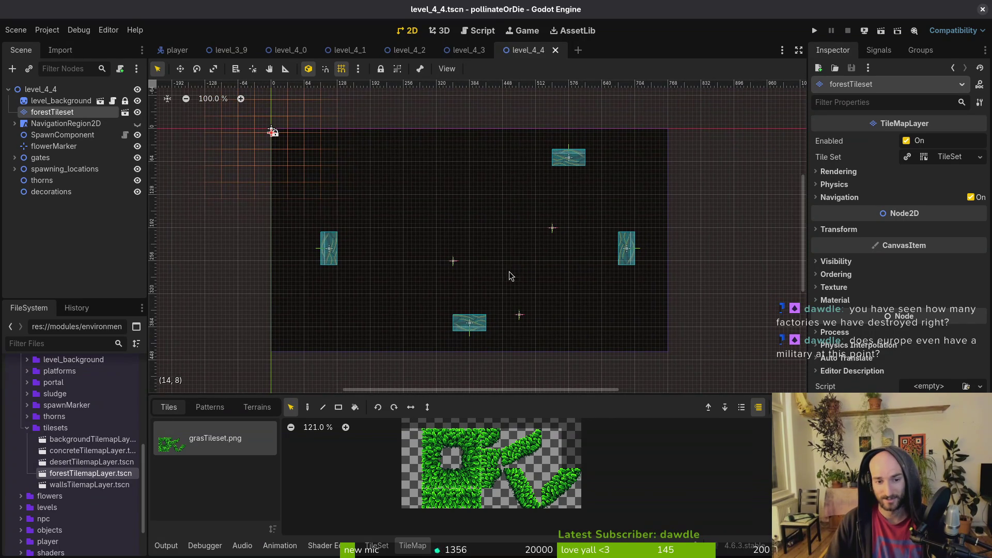
scroll(495, 282, "up", 1)
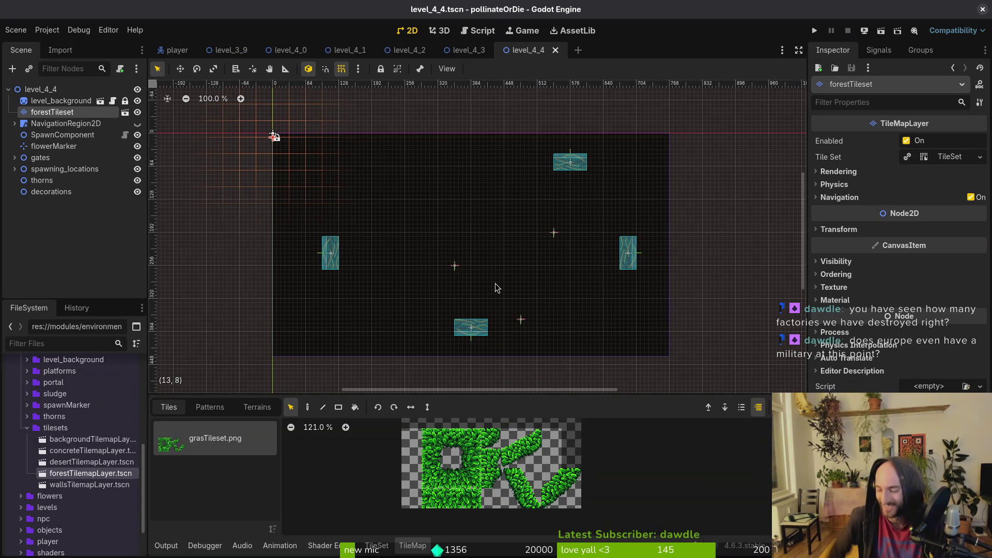
scroll(516, 284, "left", 1)
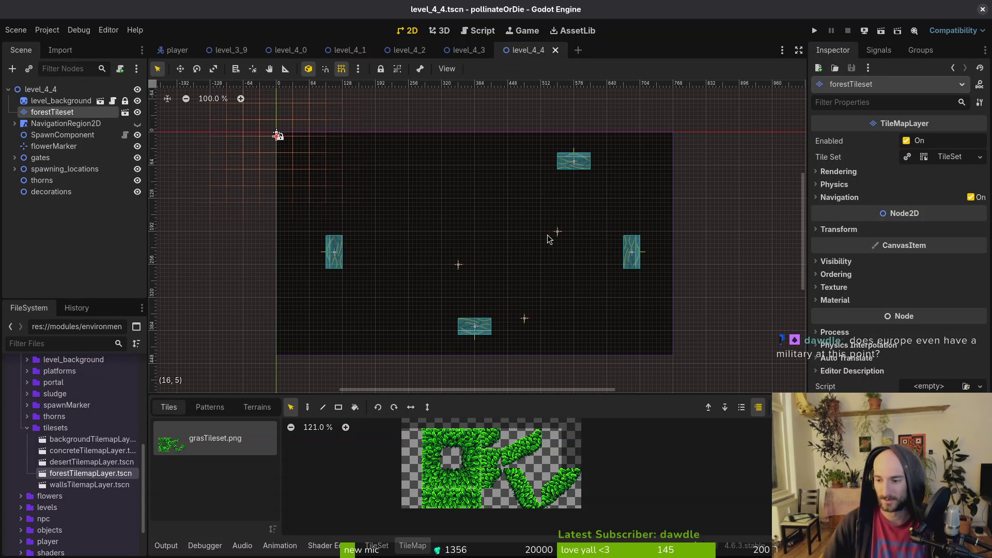
left_click_drag(535, 271, 552, 268)
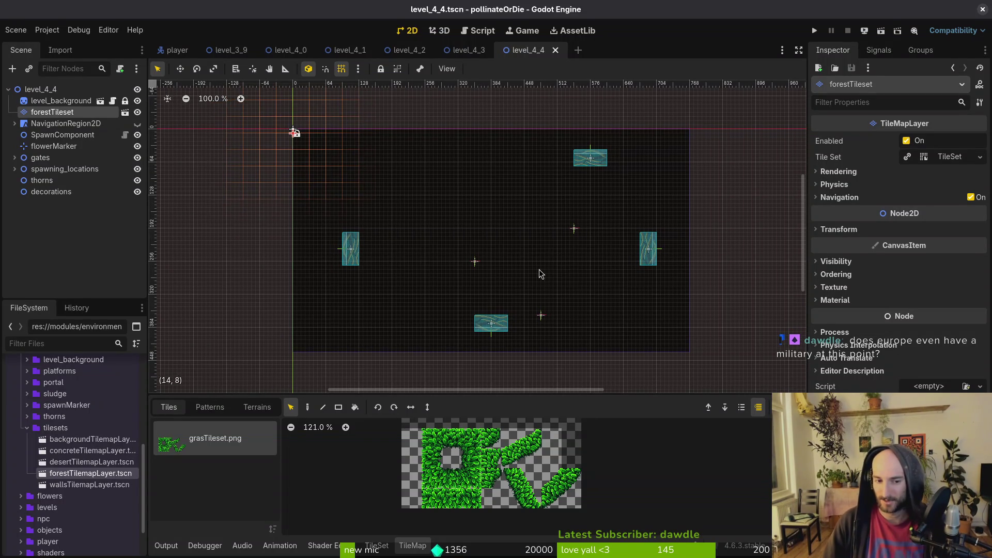
left_click_drag(513, 478, 534, 499)
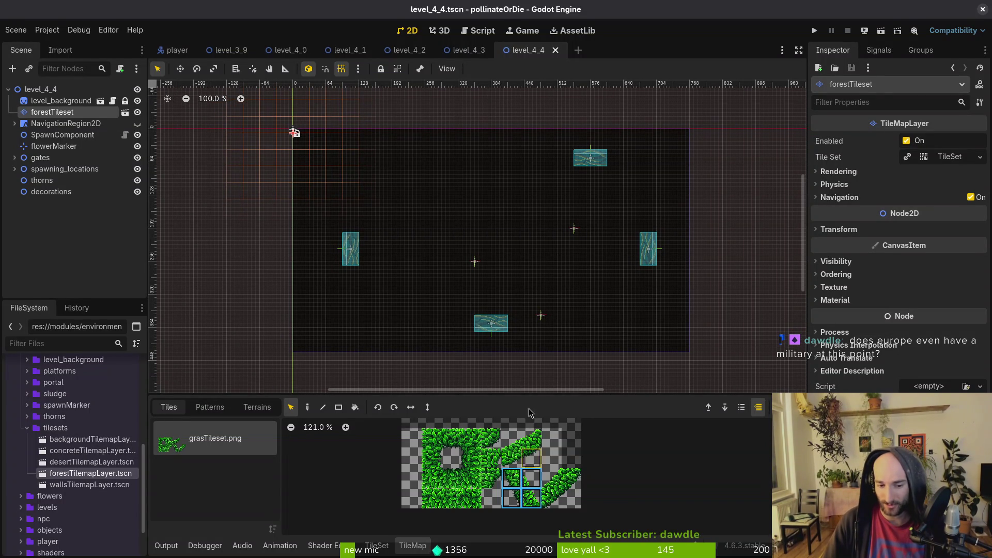
key("r")
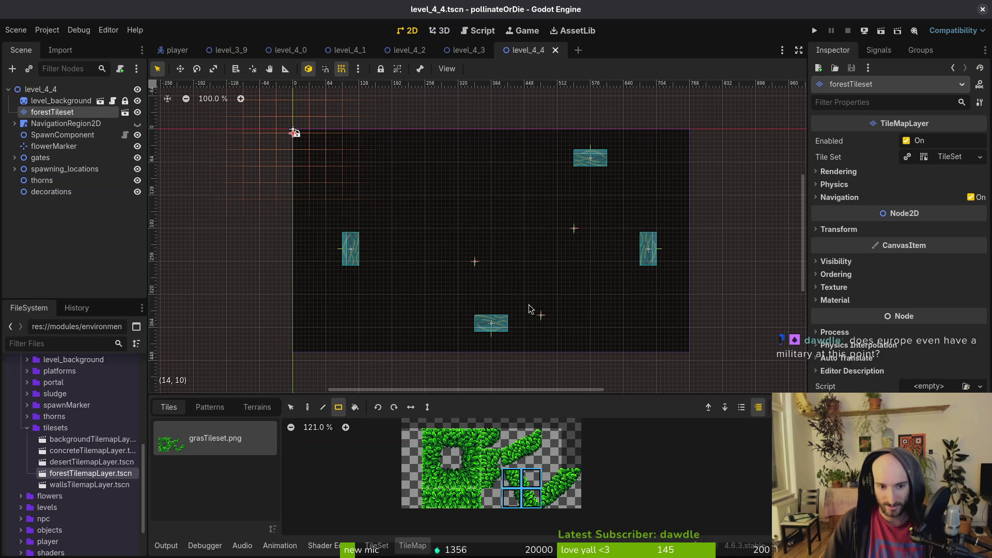
left_click_drag(560, 290, 559, 294)
left_click(308, 408)
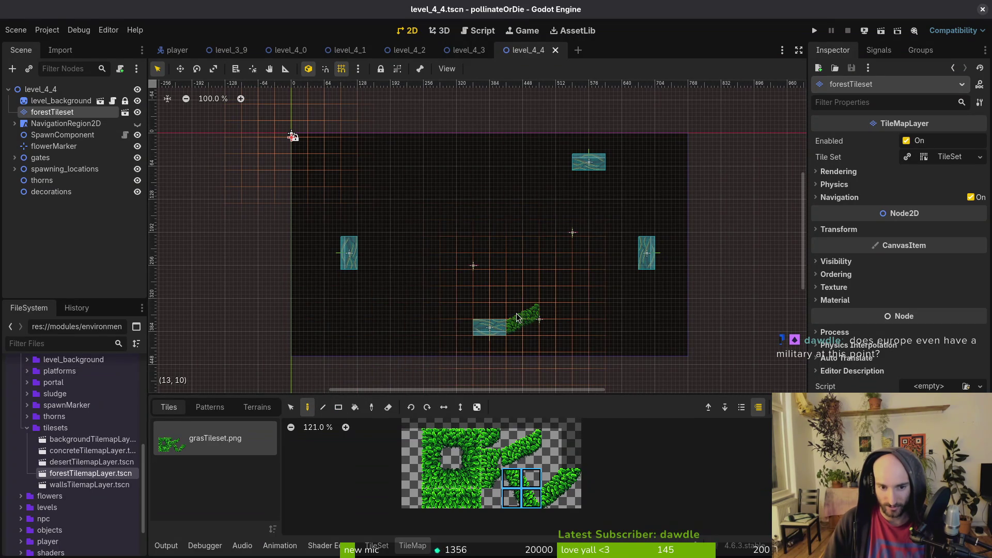
left_click(597, 320)
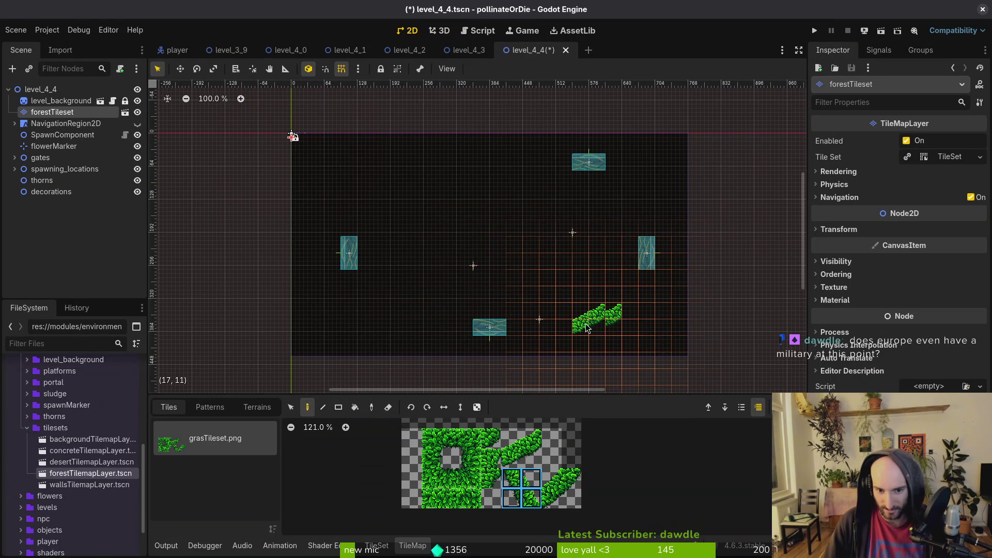
left_click_drag(584, 324, 626, 305)
key("e")
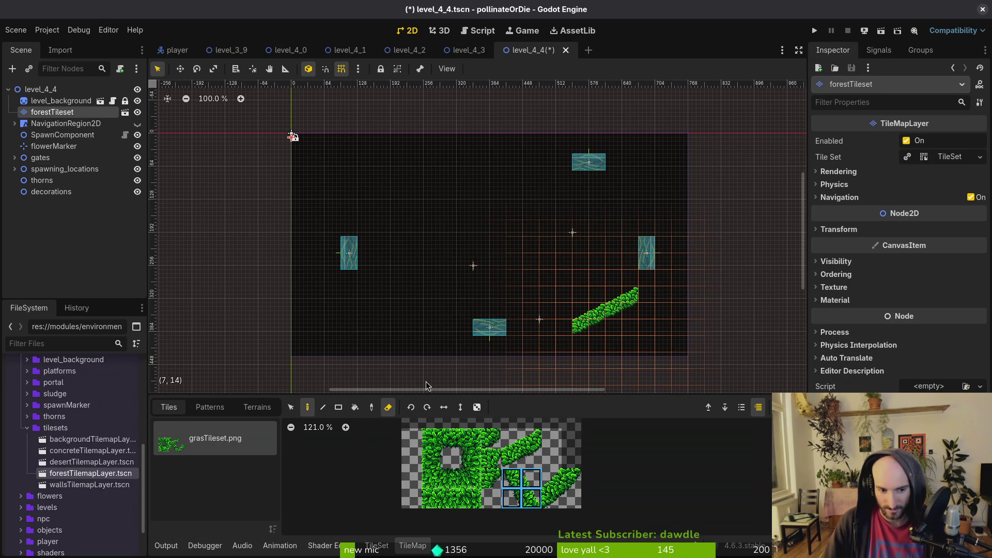
key("e")
key("z")
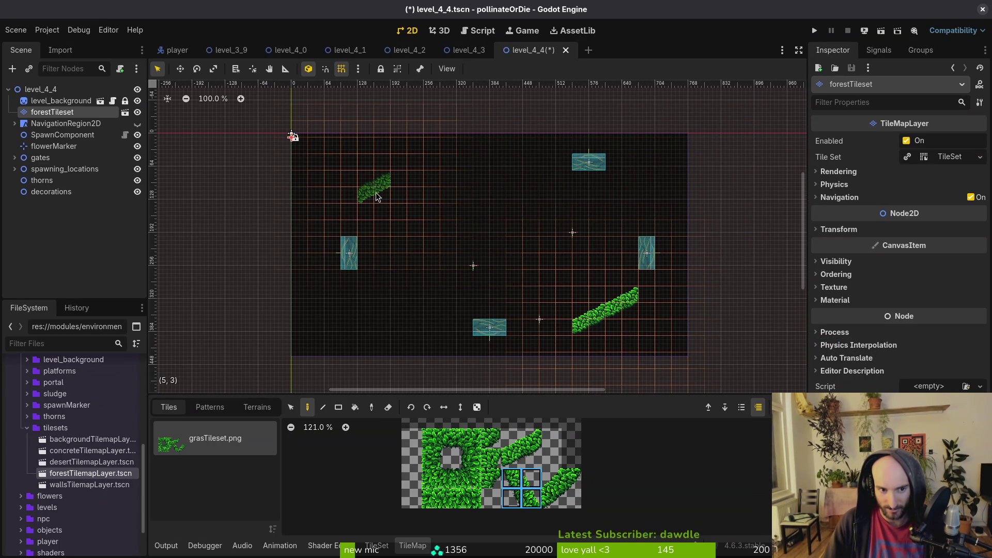
left_click(458, 485)
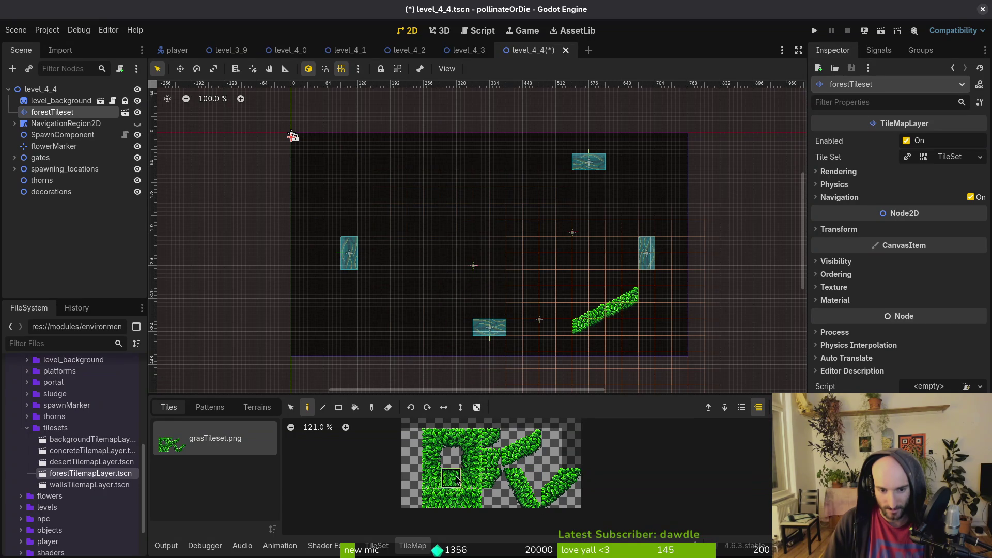
scroll(480, 269, "up", 3)
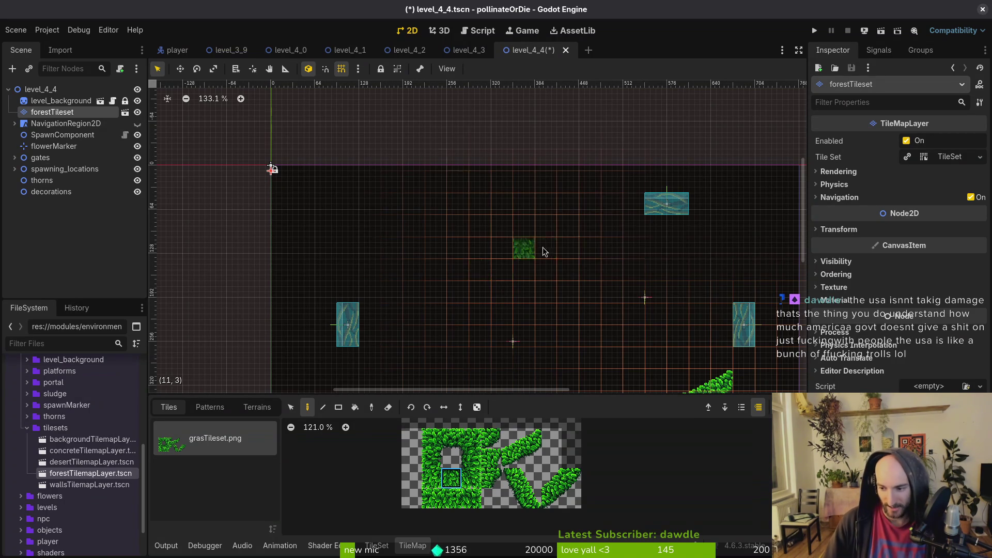
mouse_move(515, 271)
left_mouse_down()
mouse_move(515, 245)
mouse_move(415, 252)
left_mouse_up()
scroll(465, 269, "down", 2)
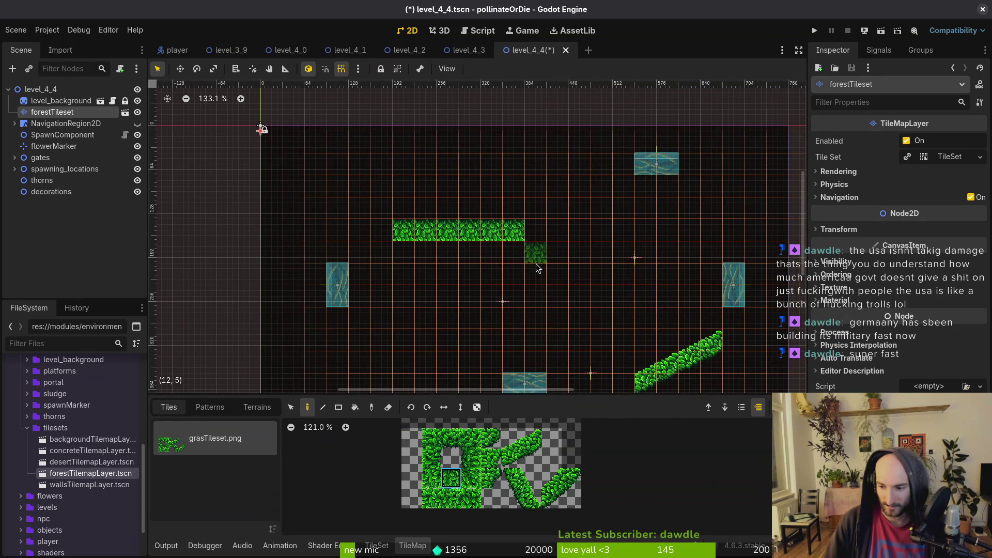
scroll(529, 287, "down", 3)
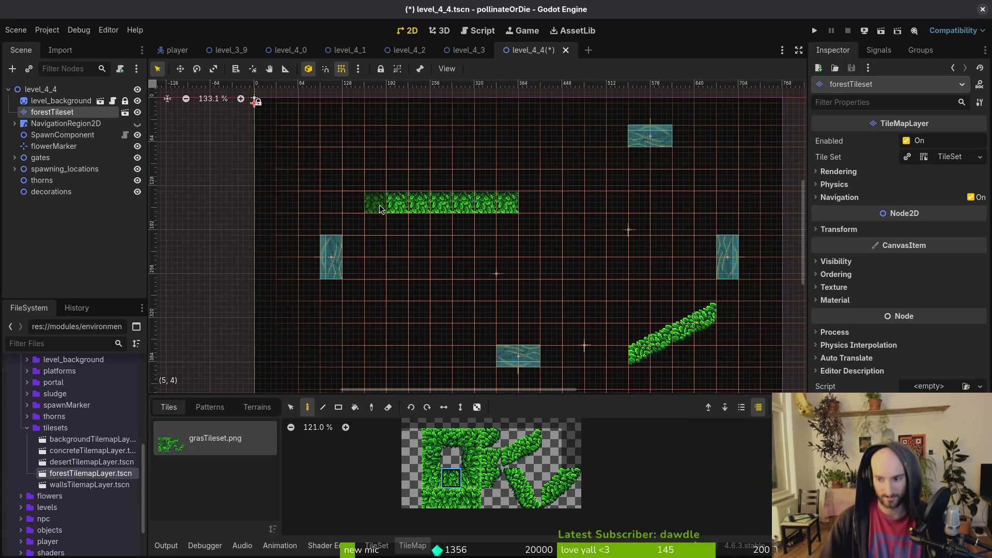
Erase the stray grass tile below the top strip and add one at the strip's left end
right_click(380, 205)
left_click(330, 189)
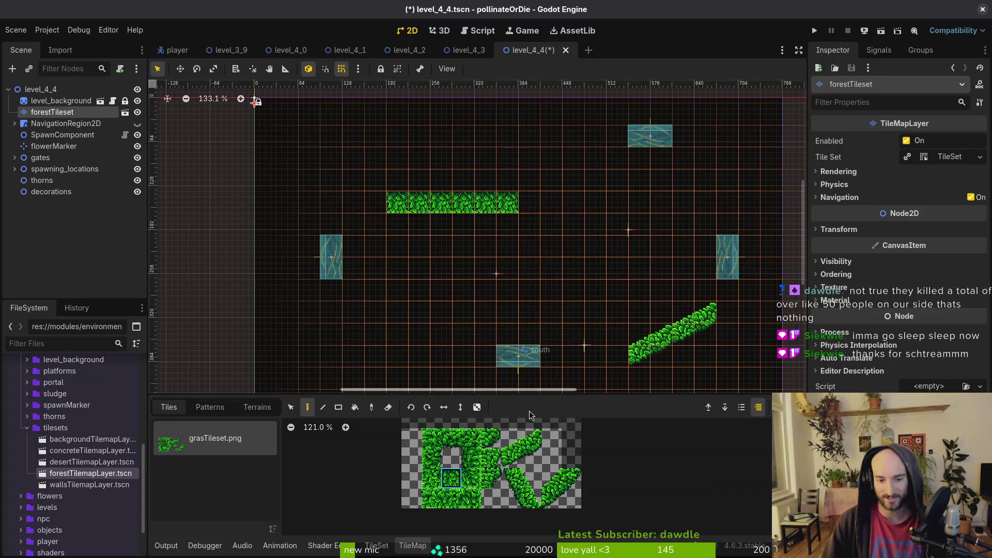
Paint 2x2 grass slopes rising toward the north gate and descending toward the west gate
left_click_drag(511, 438, 531, 459)
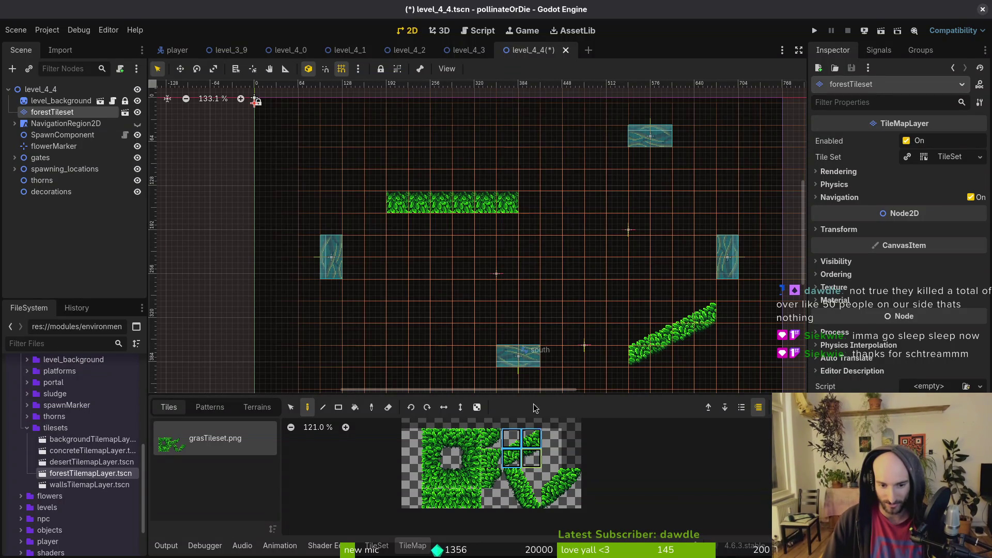
left_click(544, 196)
left_click(589, 173)
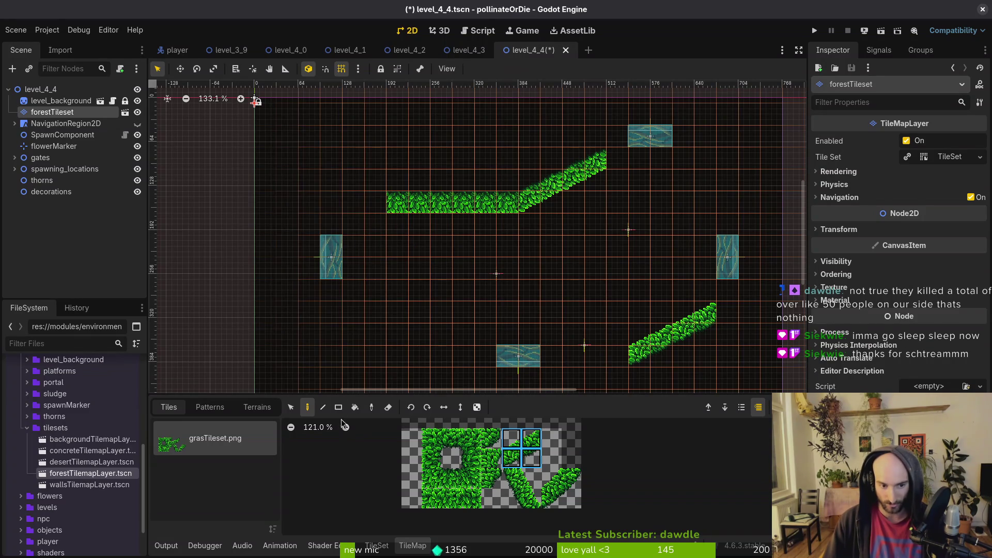
key("e")
key("e")
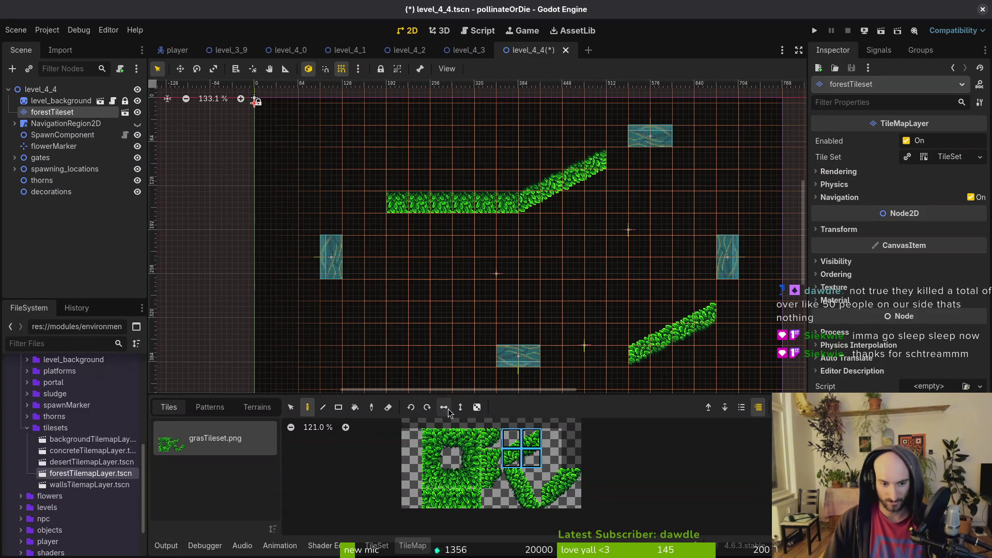
left_click(365, 235)
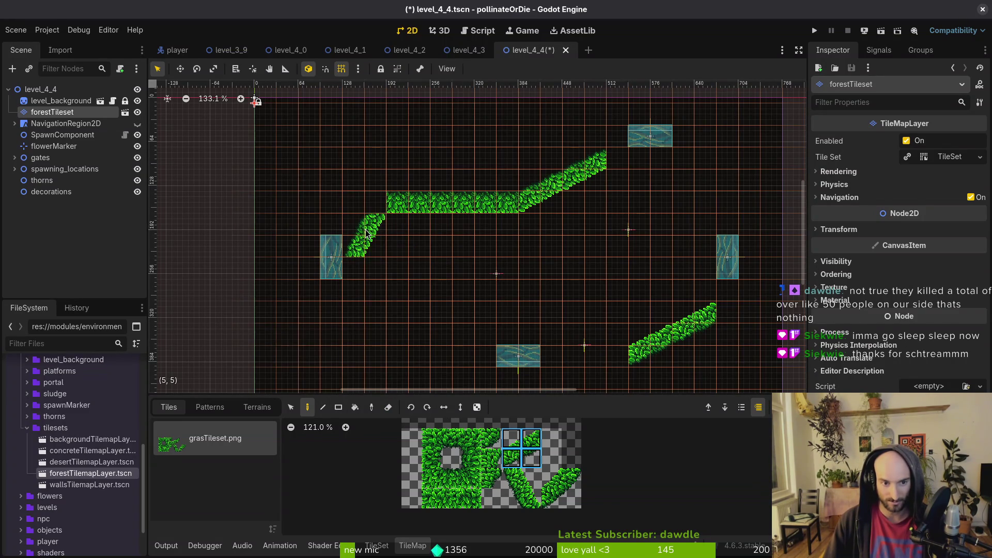
scroll(519, 302, "down", 2)
left_click(351, 255)
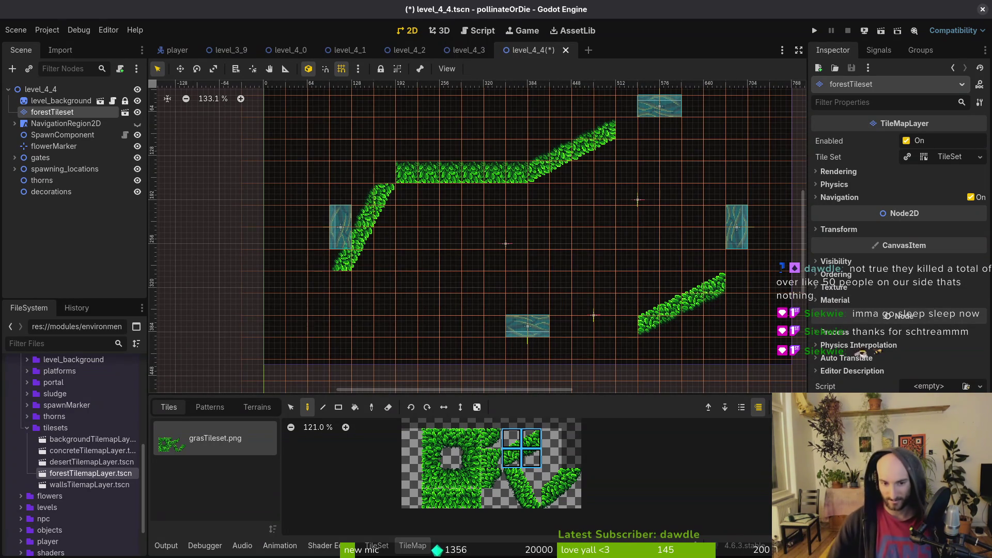
Paint the flat grass walls: bottom row, left wall, right wall through east gate, and top row
left_click(451, 439)
left_click_drag(622, 329, 364, 330)
left_click(471, 458)
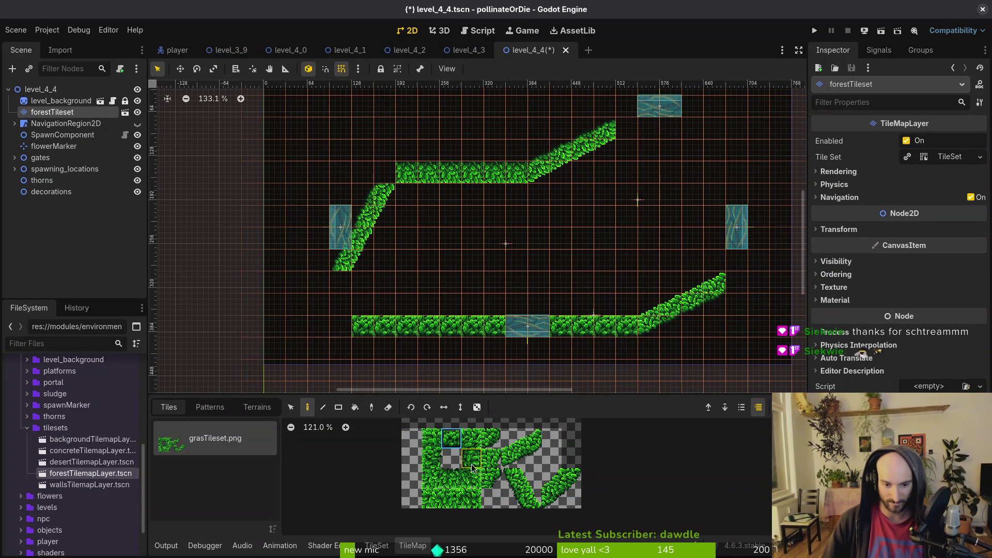
left_click_drag(337, 287, 340, 309)
scroll(604, 238, "up", 2)
left_click(431, 457)
left_click_drag(745, 305, 736, 186)
left_click(451, 478)
left_click_drag(626, 168, 710, 174)
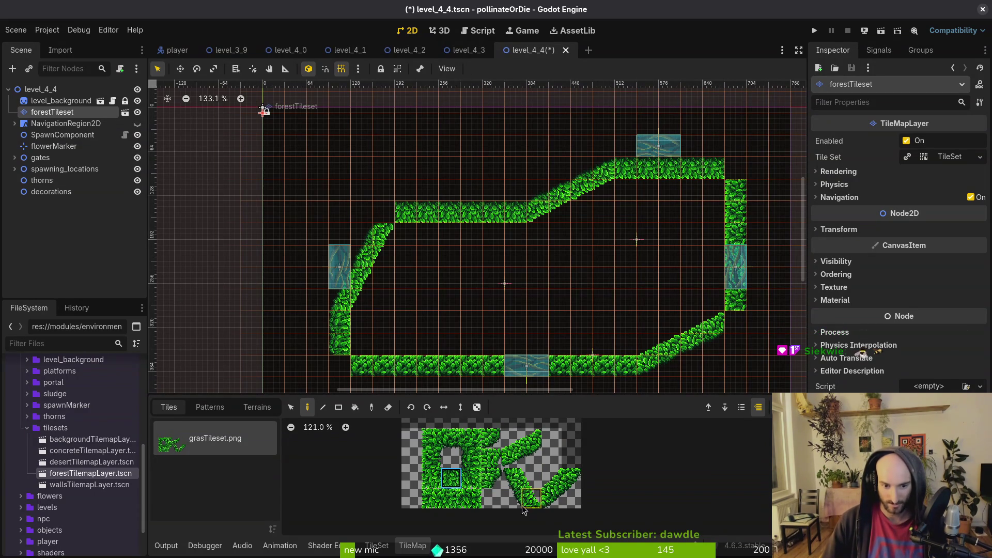
Round off the room's four corners with curved grass corner tiles
left_click(491, 439)
left_click(735, 321)
left_click(737, 175)
left_click(384, 213)
left_click(338, 368)
key("Escape")
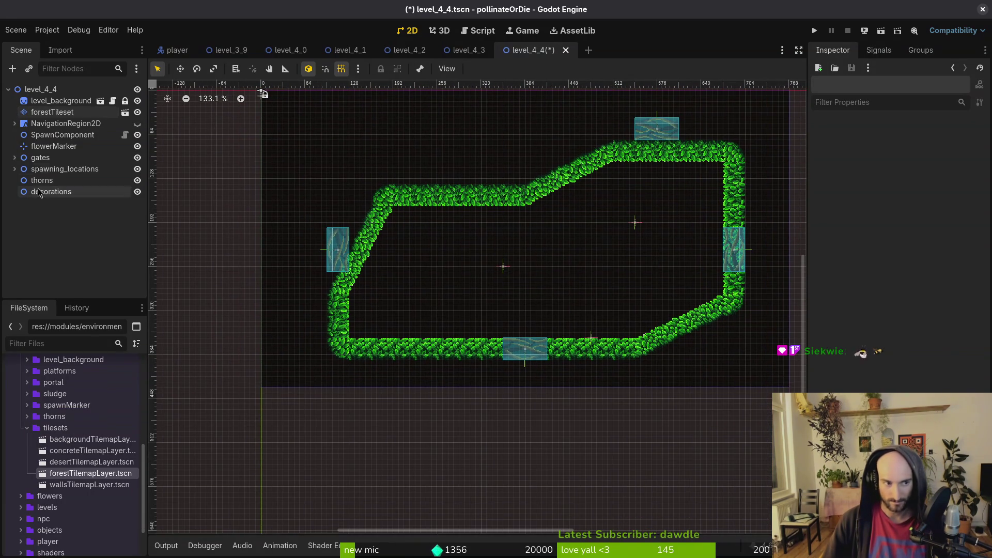
Reselect the forestTileset layer and erase the left grass wall below the west gate
left_click(55, 114)
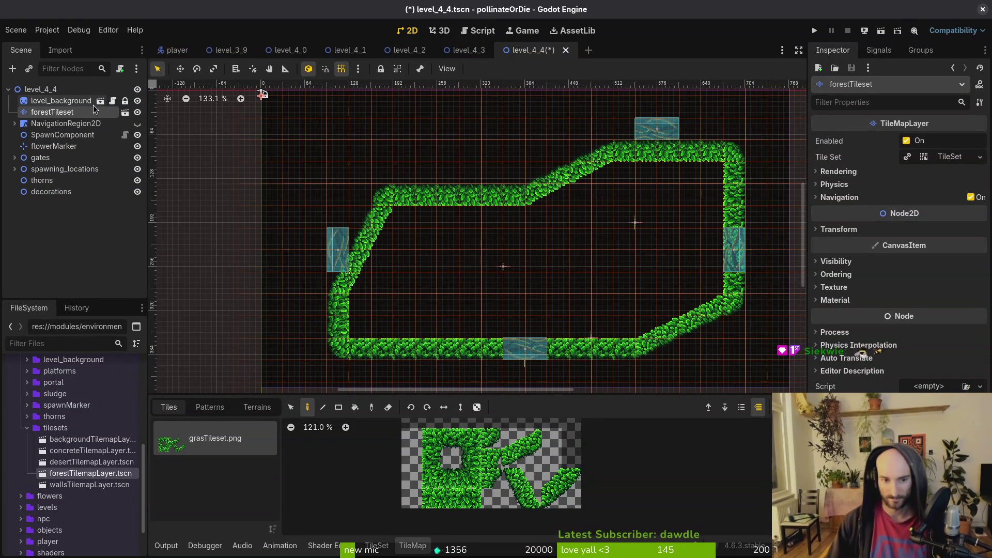
scroll(334, 263, "up", 4)
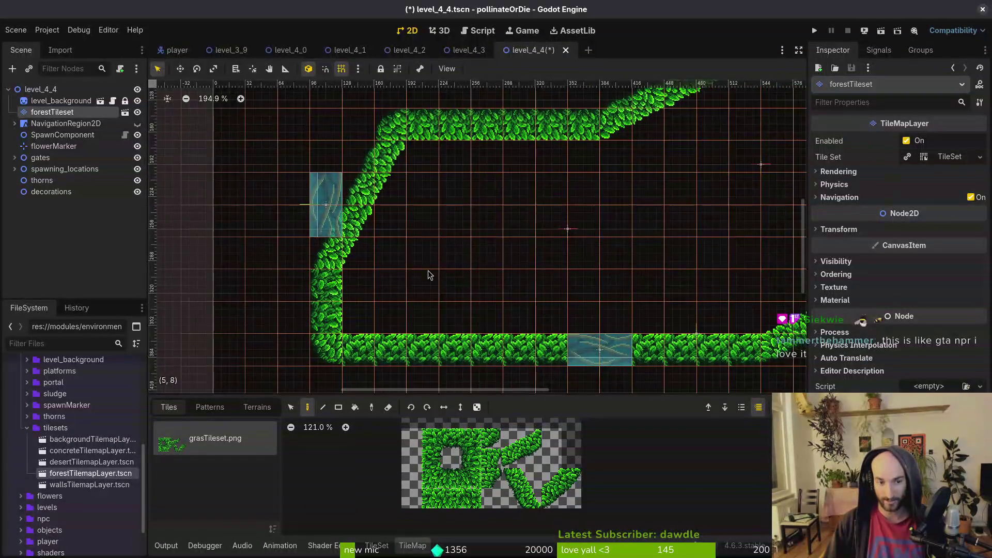
scroll(475, 269, "down", 2)
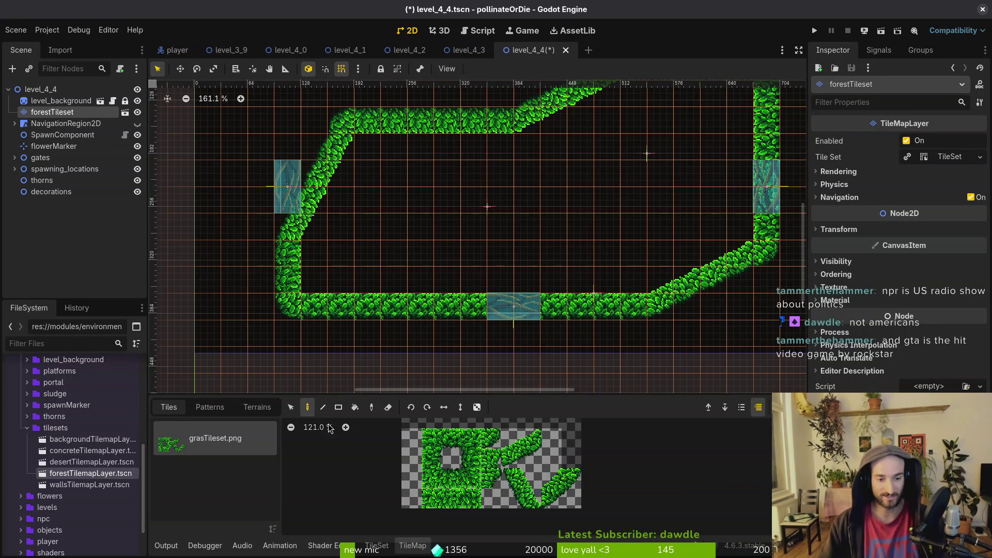
key("e")
left_click_drag(288, 243, 288, 290)
Move the north and west gates down into the wall openings, then save level_4_4
scroll(674, 206, "up", 1)
scroll(674, 206, "right", 1)
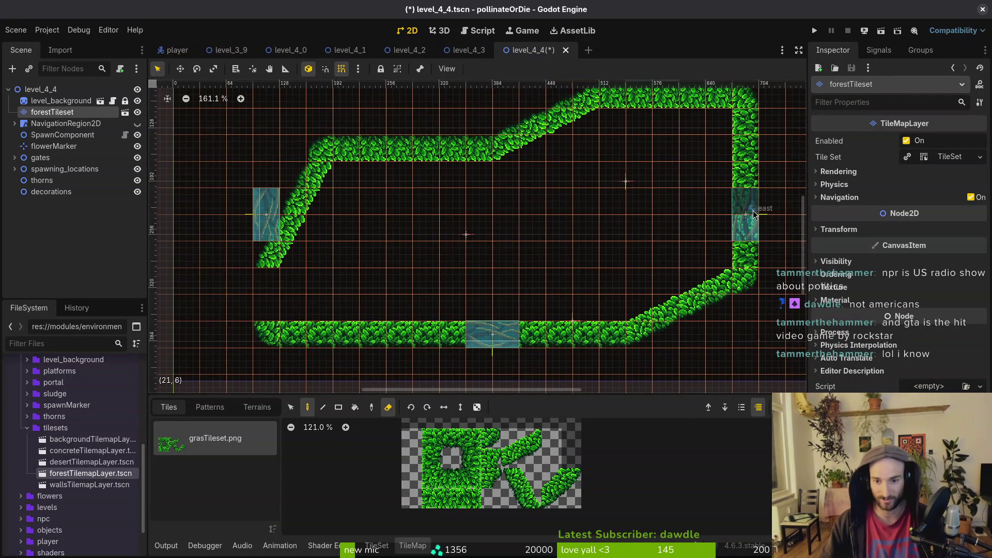
scroll(676, 224, "up", 2)
left_click(644, 131)
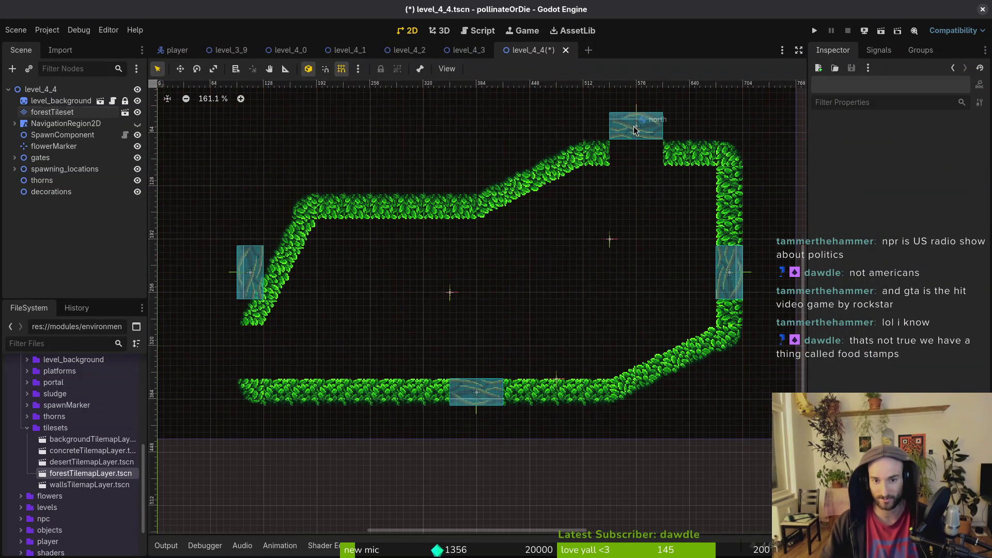
left_click_drag(644, 131, 643, 158)
scroll(416, 273, "down", 1)
scroll(416, 274, "left", 1)
left_click_drag(289, 246, 298, 321)
left_click(583, 331)
key("ctrl+s")
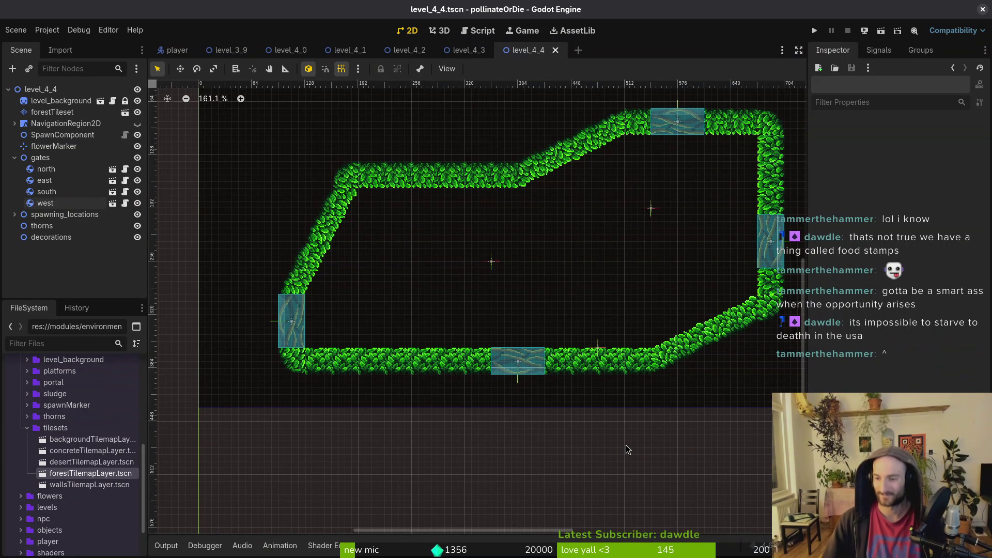
left_click_drag(405, 256, 407, 260)
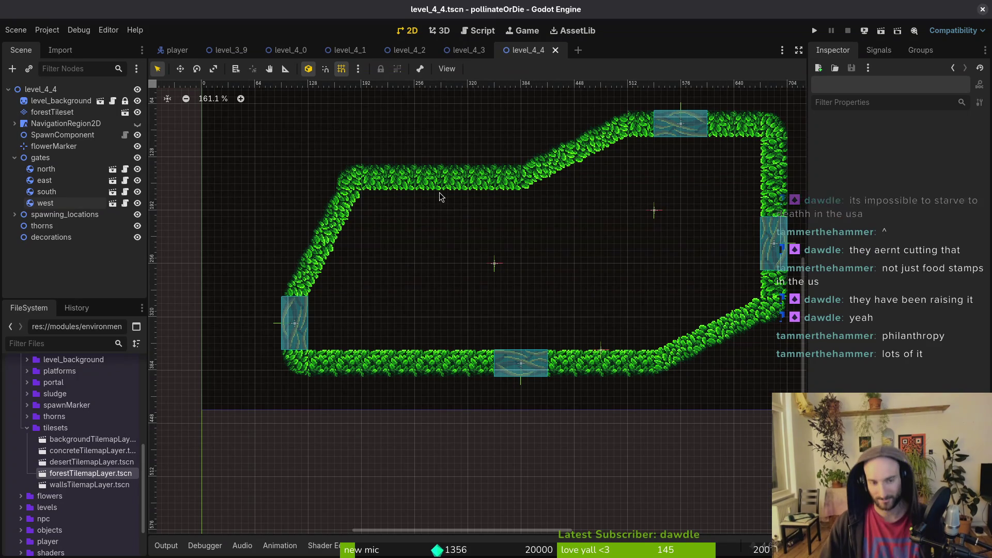
scroll(377, 227, "up", 1)
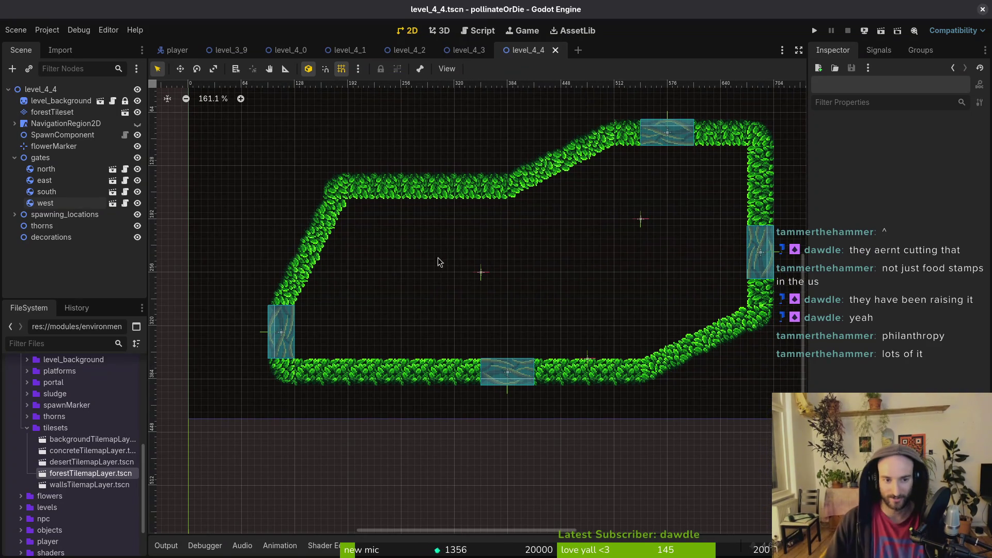
left_click(52, 112)
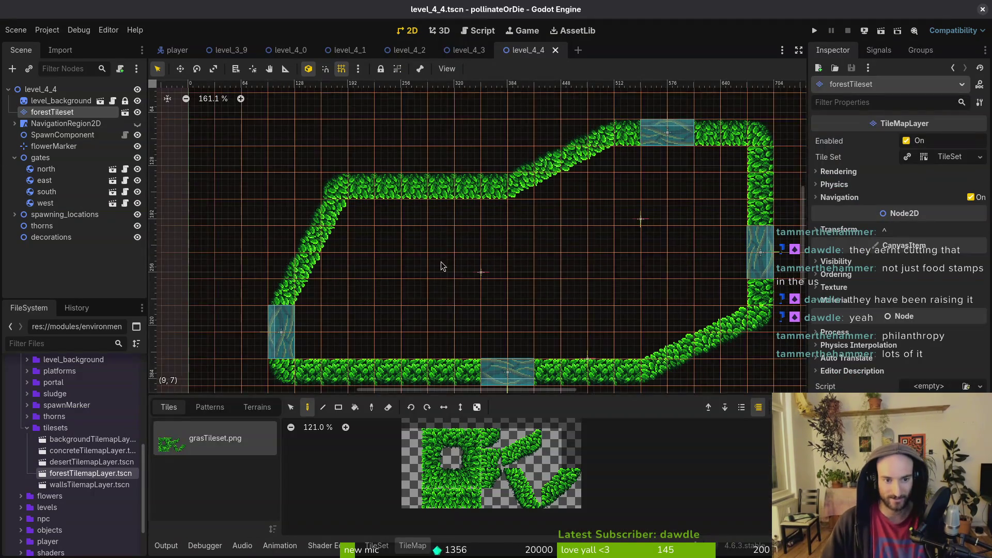
left_click(449, 438)
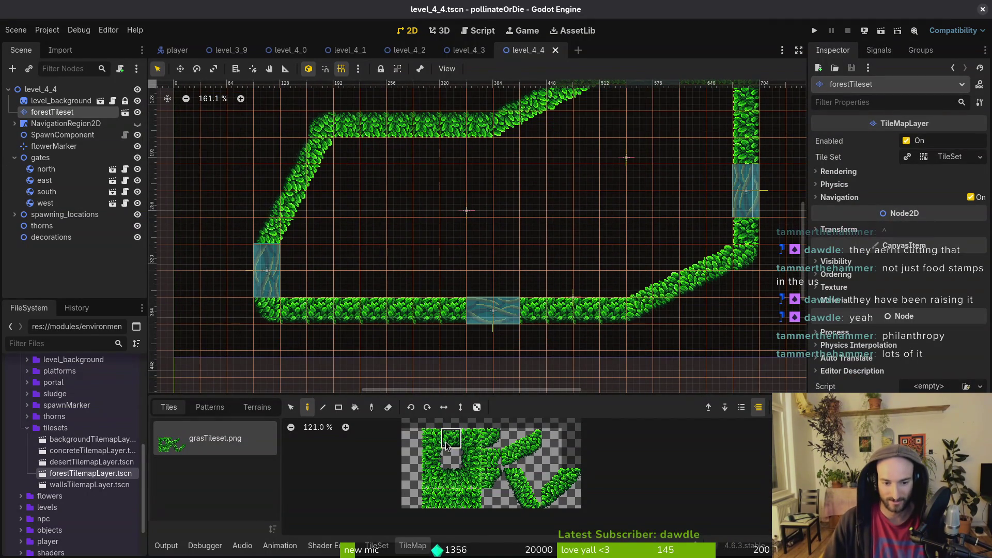
scroll(454, 253, "up", 3)
key("Escape")
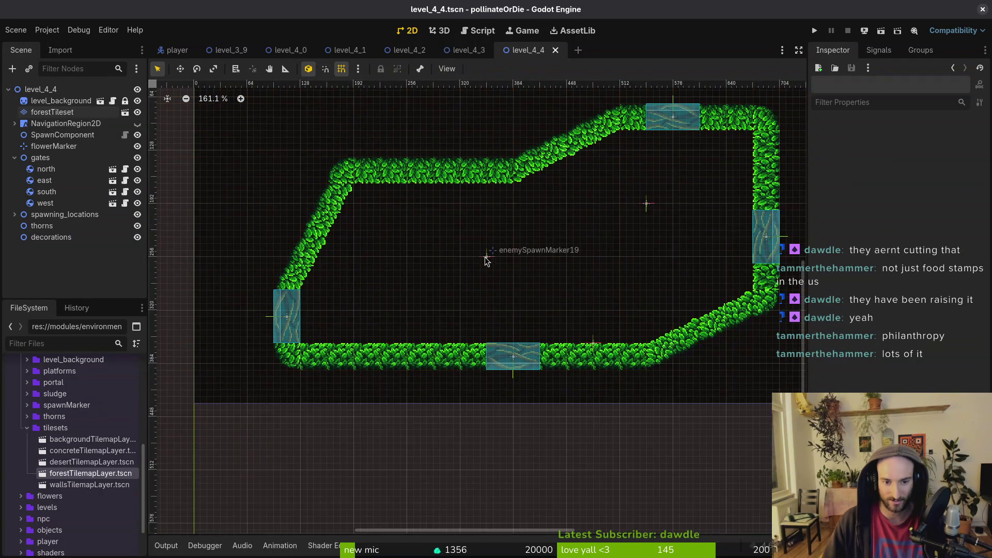
Shift enemySpawnMarker7 down-right and move enemySpawnMarker19 left, both inside the hedge room
scroll(487, 259, "up", 2)
left_click(488, 259)
left_click(664, 234)
scroll(664, 235, "right", 3)
scroll(664, 234, "up", 1)
left_click_drag(605, 223, 617, 251)
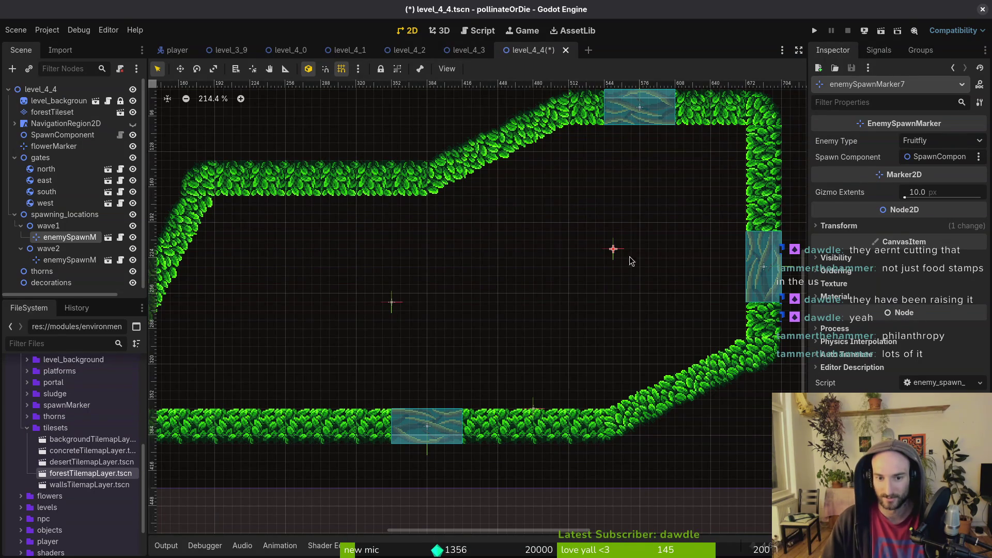
left_click(493, 284)
mouse_move(405, 310)
left_mouse_down()
mouse_move(516, 287)
mouse_move(414, 271)
mouse_move(479, 274)
mouse_move(423, 283)
left_mouse_up()
Save level_4_4 and zoom out to view the closed grass hedge room
key("ctrl+s")
scroll(516, 337, "down", 3)
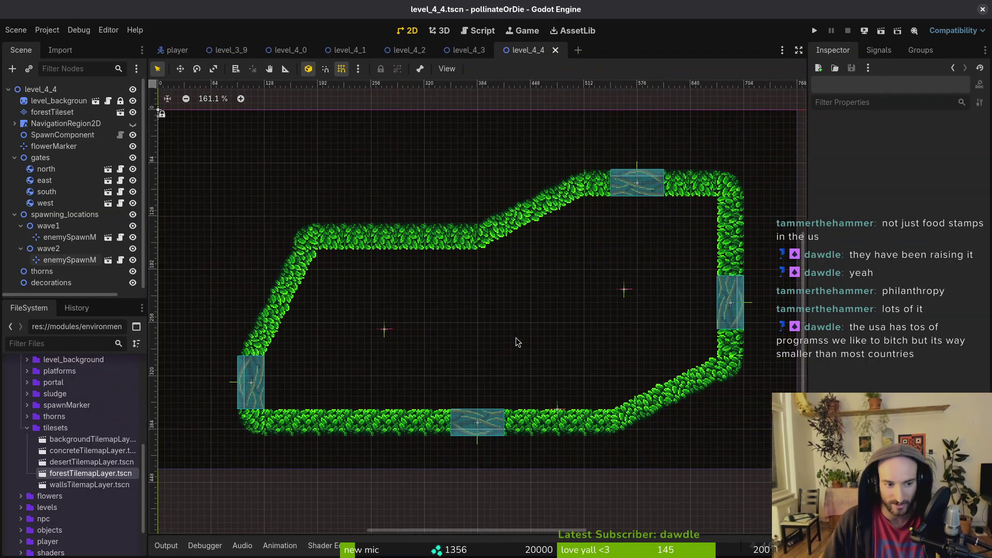
scroll(516, 337, "down", 2)
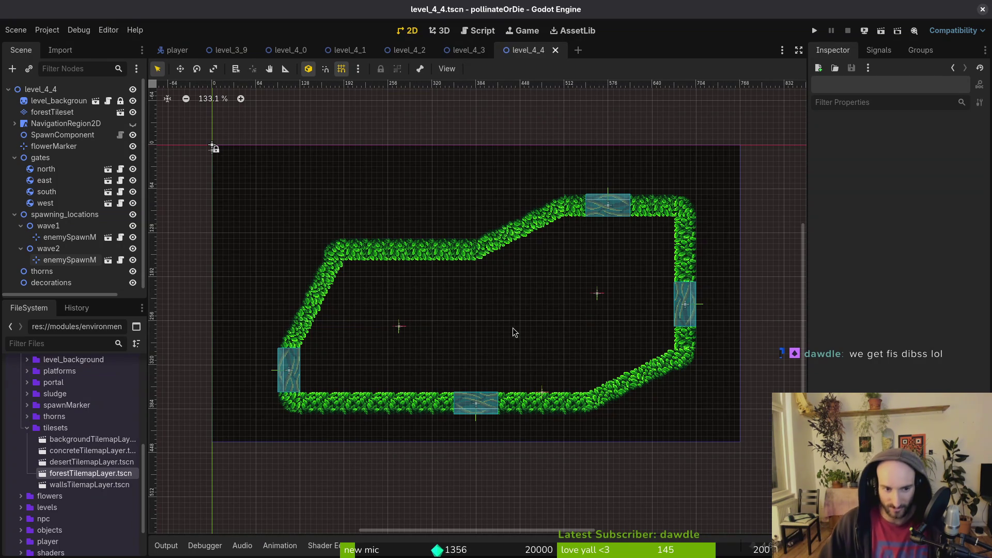
Zoom and pan across level_4_4 to inspect the grass loop around the four gates
scroll(364, 342, "up", 3)
scroll(361, 294, "left", 1)
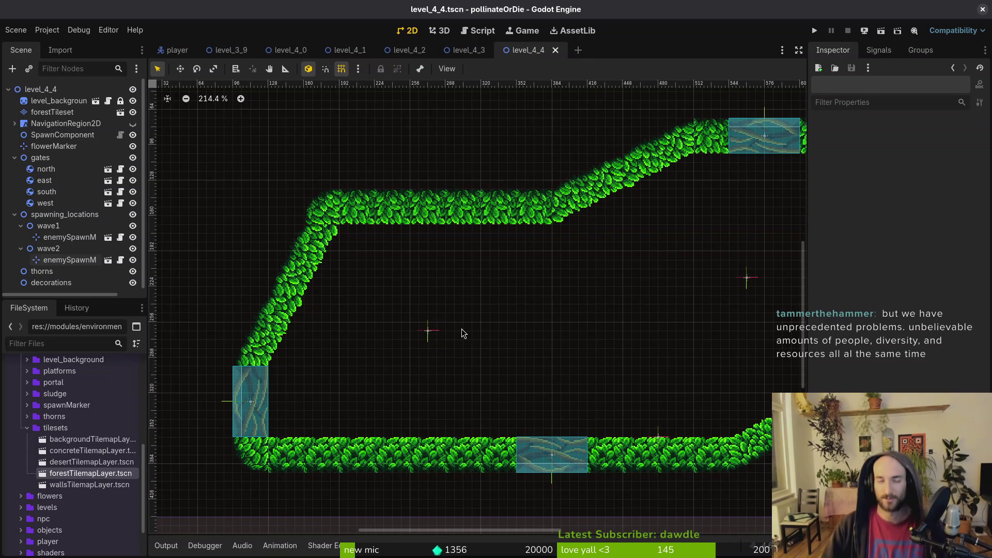
scroll(506, 277, "down", 1)
scroll(477, 265, "right", 3)
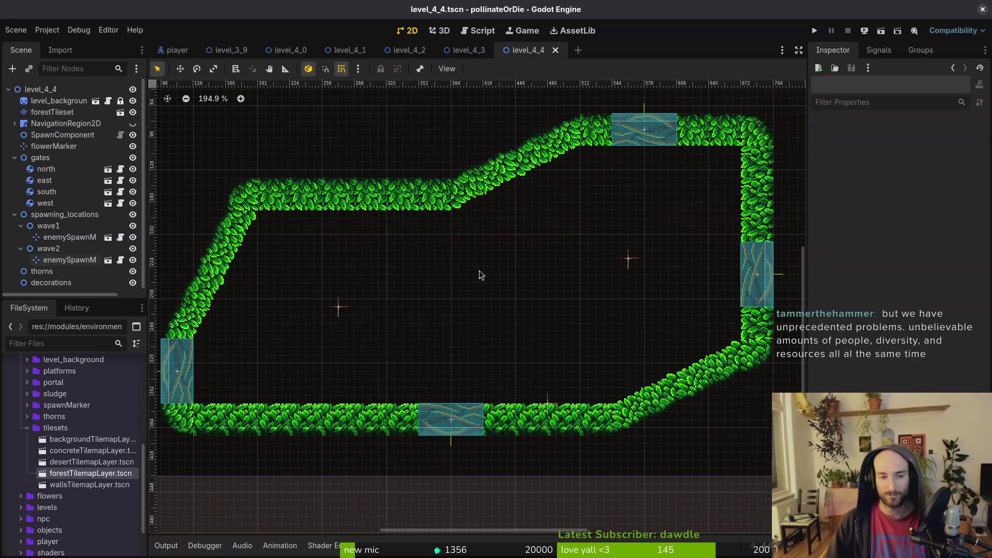
scroll(455, 280, "down", 2)
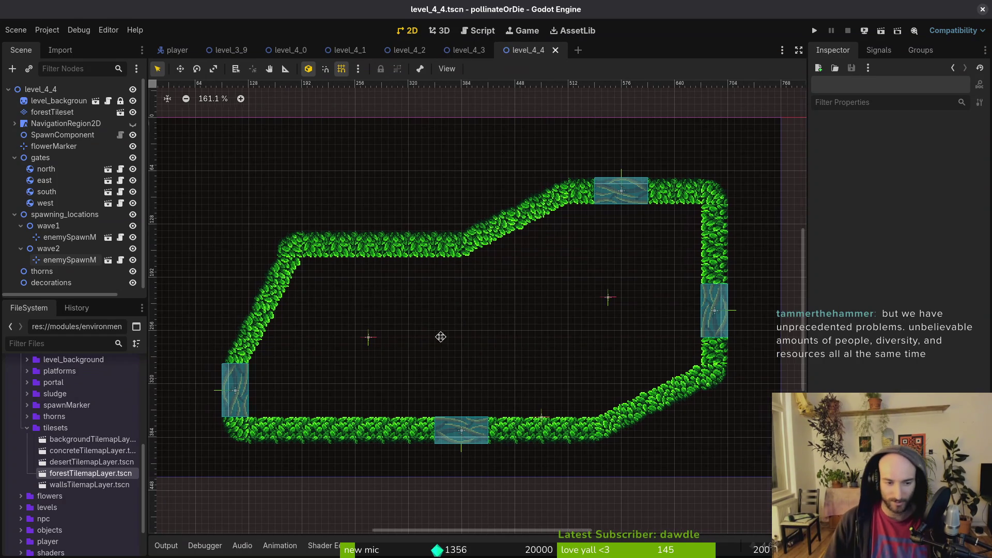
scroll(416, 339, "left", 1)
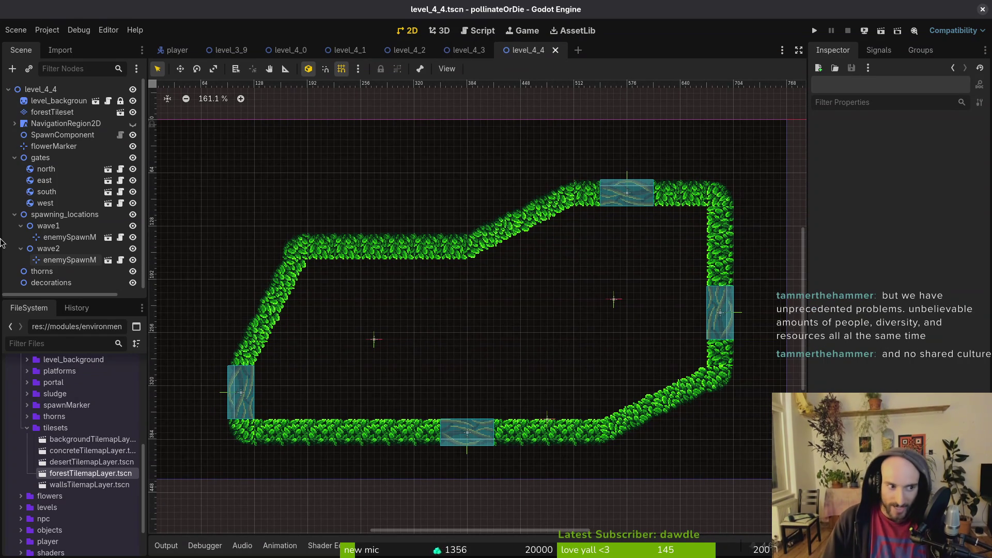
Collapse spawning_locations and gates, compare with level_4_3, then check and deselect forestTileset
left_click(14, 214)
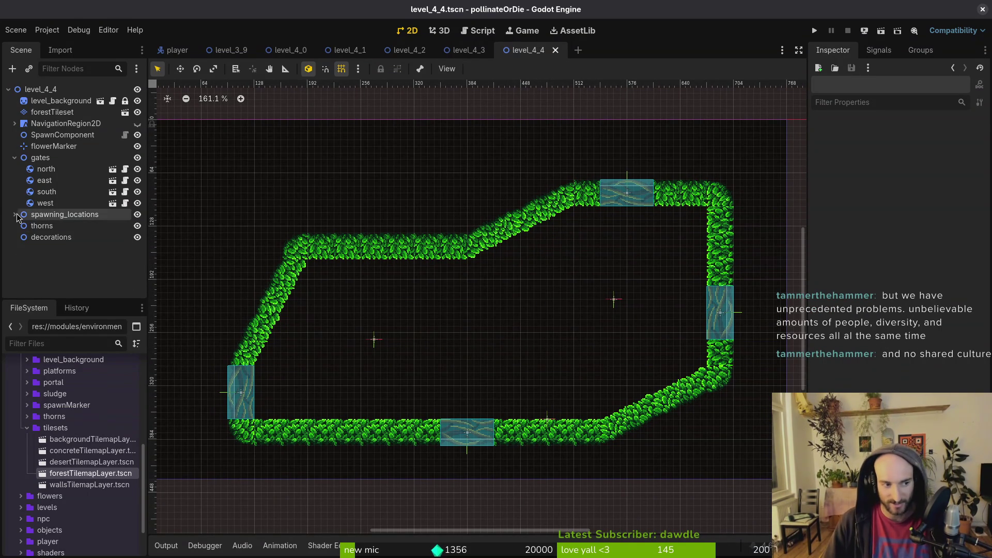
left_click(14, 157)
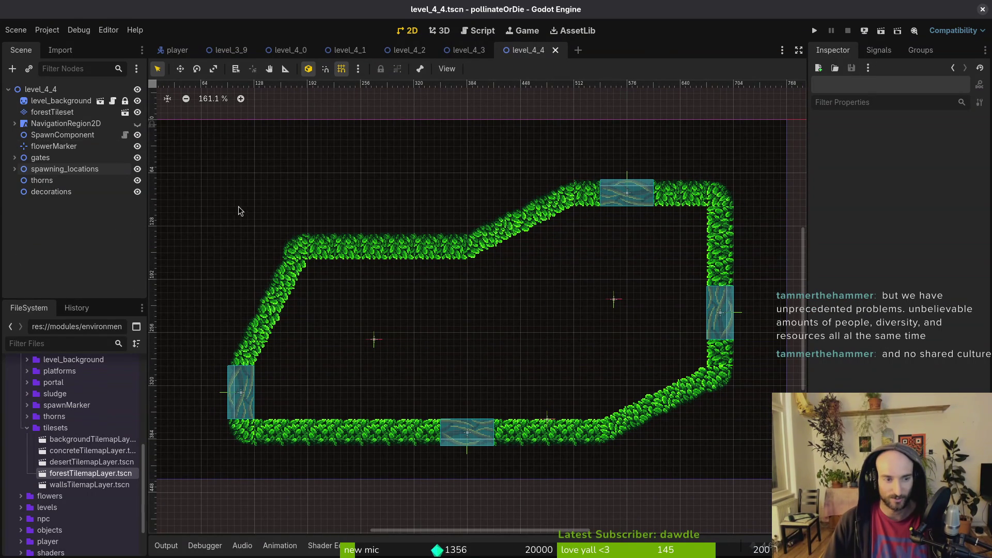
left_click(465, 50)
left_click(537, 48)
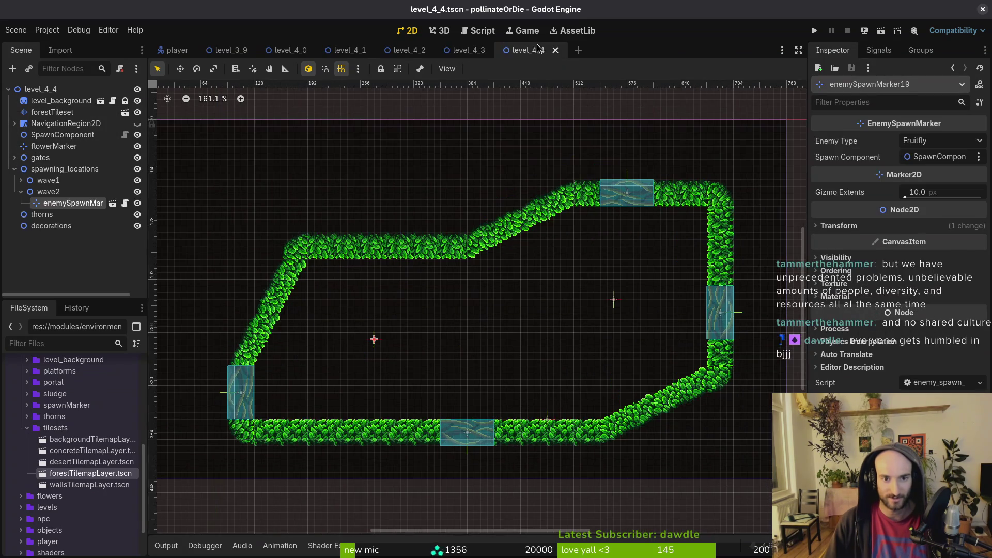
scroll(516, 295, "down", 3)
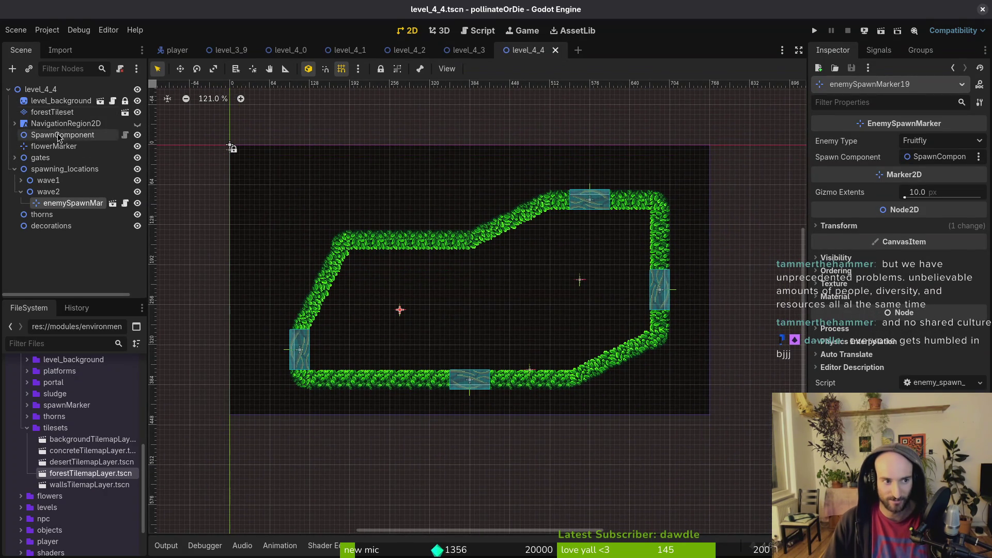
left_click(51, 112)
scroll(574, 265, "left", 5)
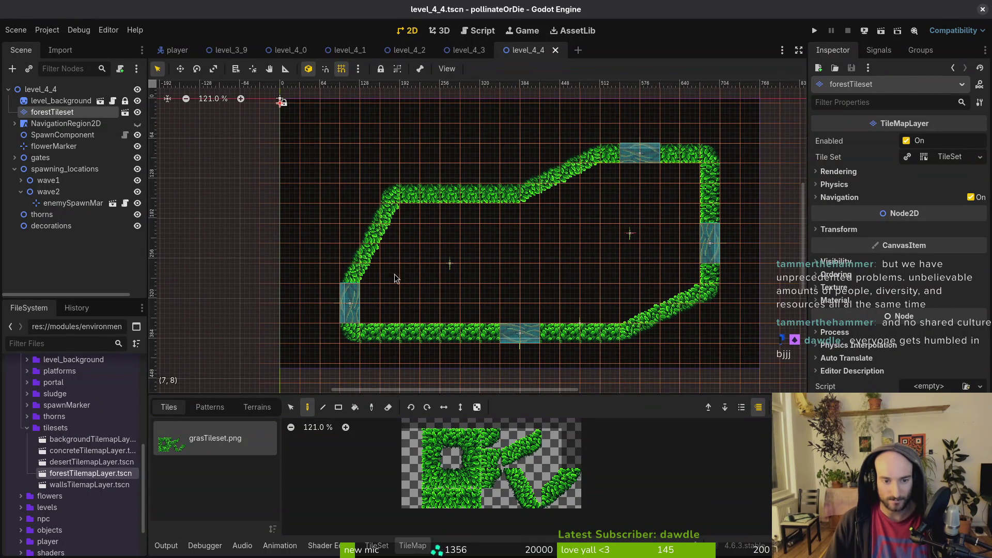
scroll(536, 266, "down", 3)
key("Escape")
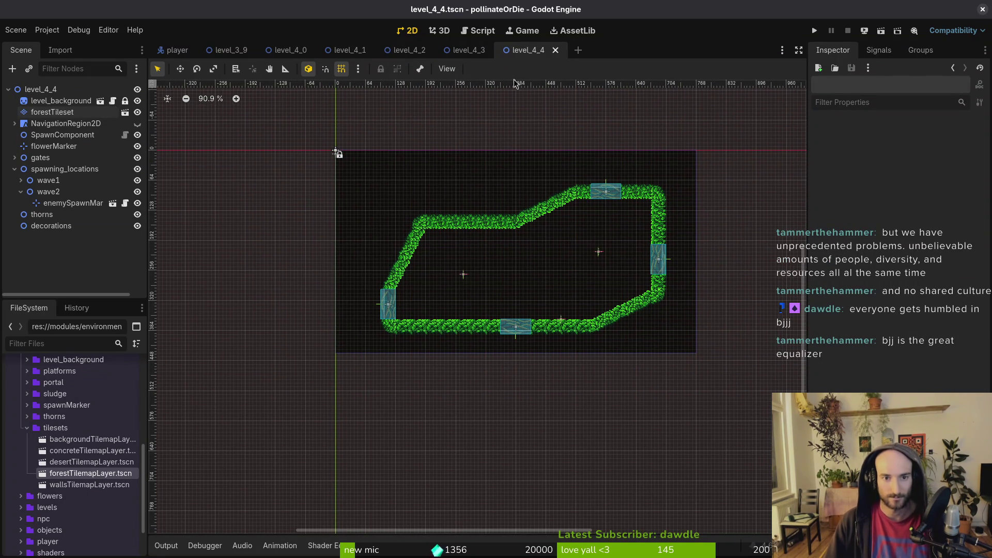
Create a new 2D scene and rename its root node to level_4_5
left_click(15, 30)
left_click(36, 41)
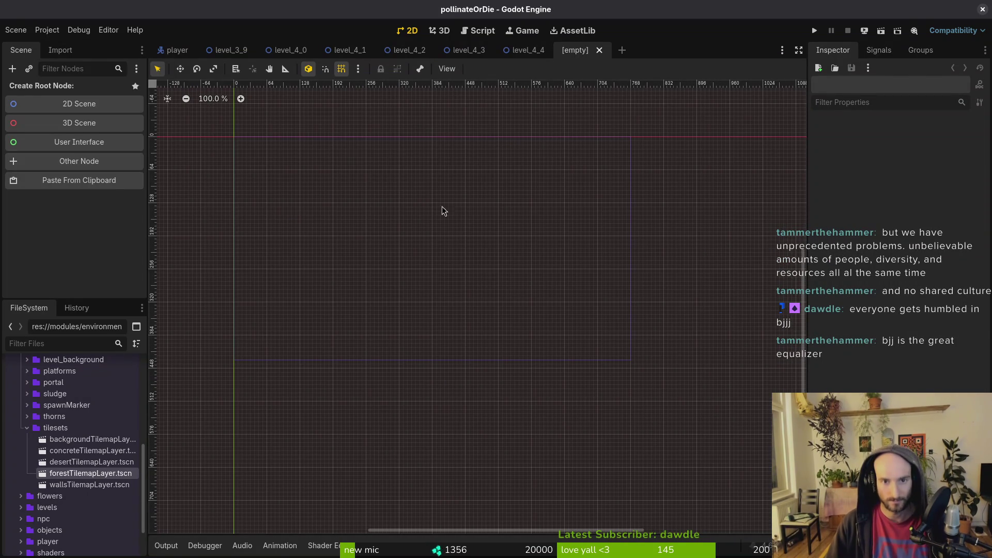
left_click(70, 106)
key("F2")
type("level_4_5")
key("Return")
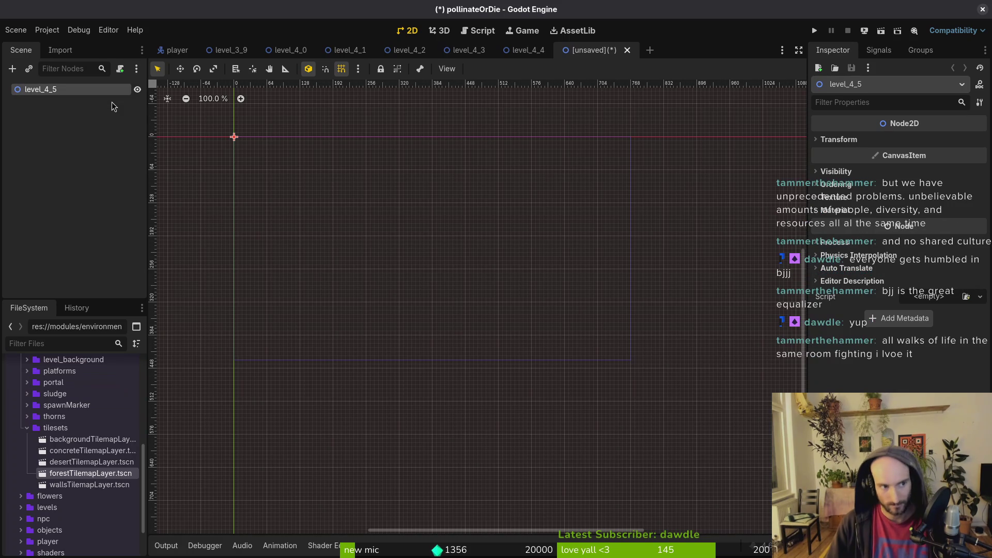
Paste level_4_4's copied nodes under level_4_5 and collapse the gates and spawning_locations branches
key("F5")
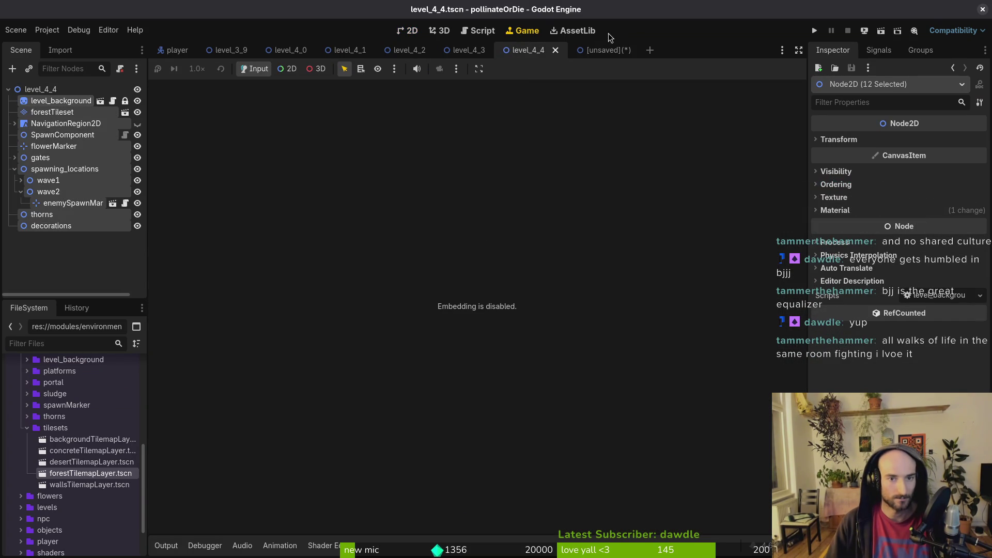
key("ctrl+Tab")
key("ctrl+v")
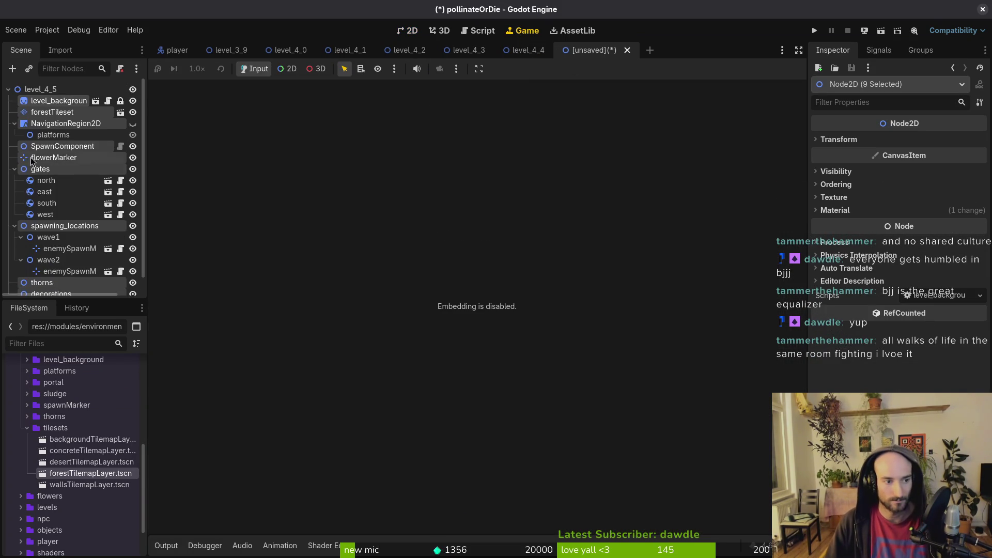
left_click(14, 157)
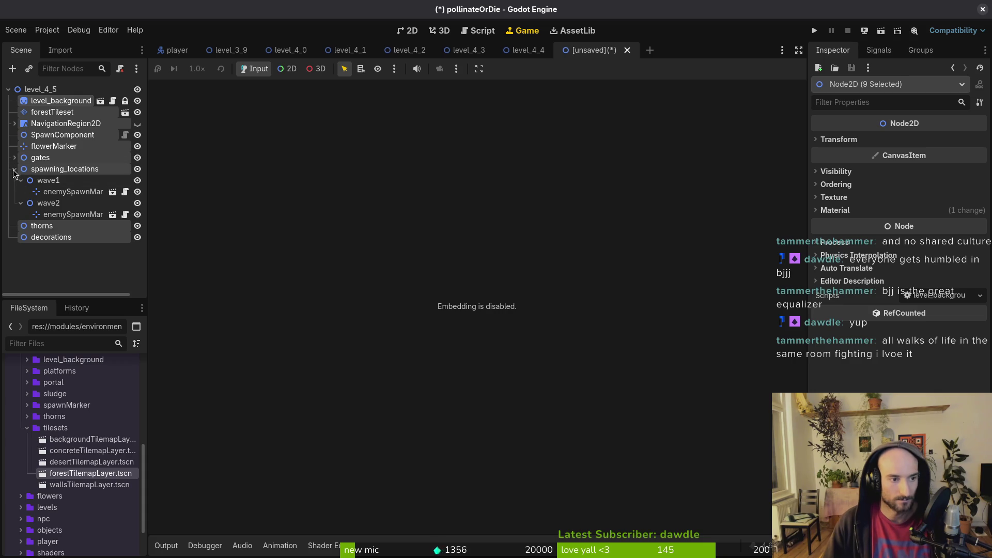
left_click(14, 169)
Cancel the save dialog, then quick-open the 3_4_BG.png resource by searching '3_4'
key("ctrl+s")
key("Escape")
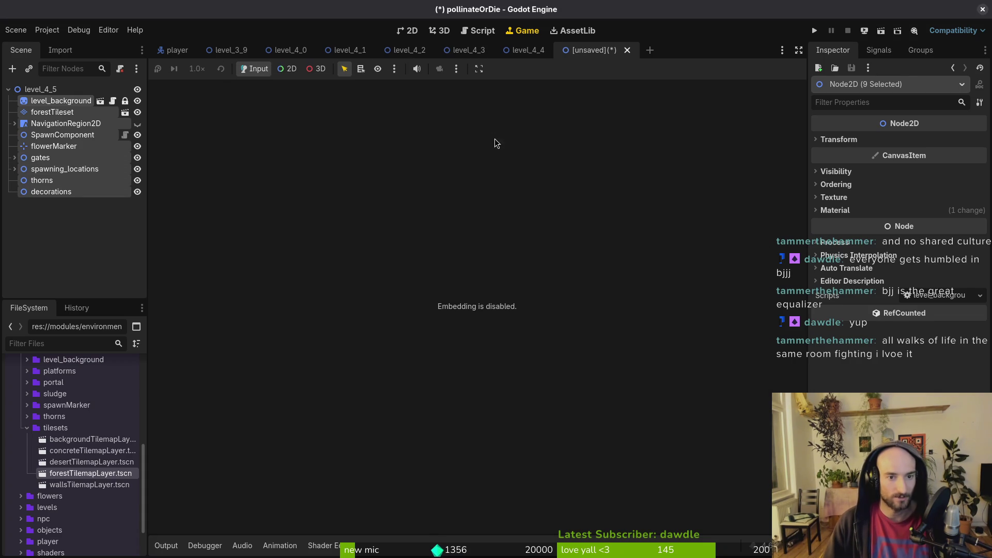
key("shift+alt+o")
type("2")
key("BackSpace")
type("3_4")
key("Return")
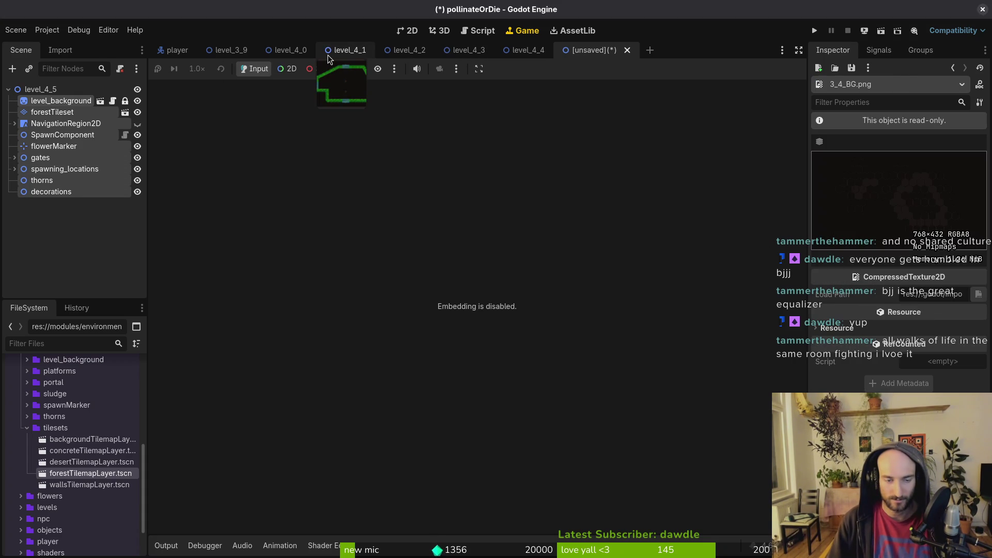
Open level_3_4.tscn in the 2D view and select level_background through delayTimer
key("shift+alt+o")
type("2")
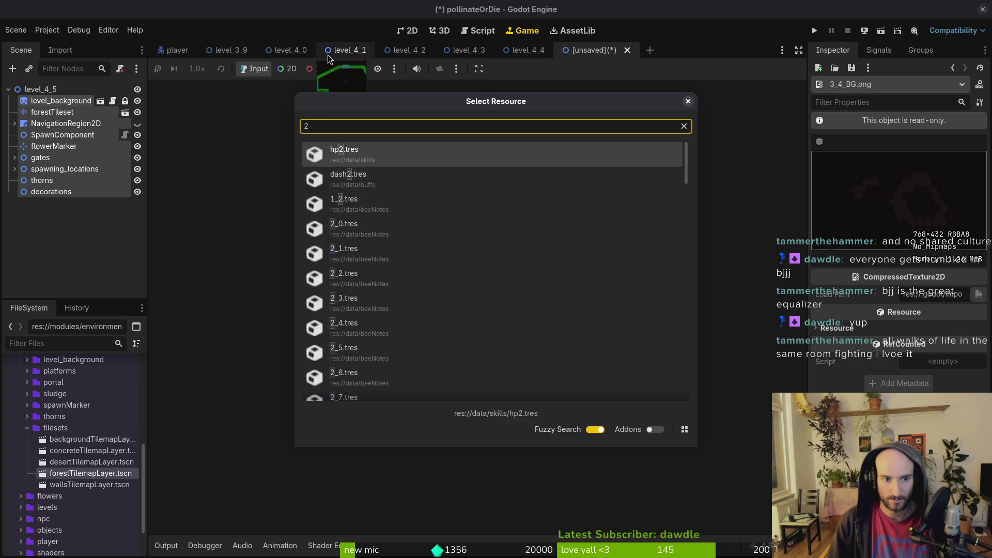
key("BackSpace")
type("3_4.tscn")
key("Return")
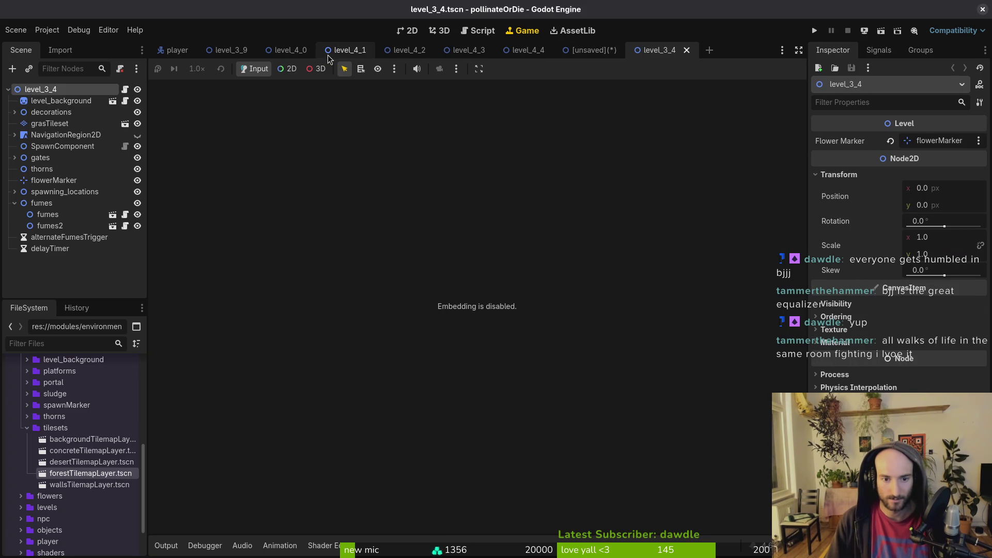
left_click(407, 30)
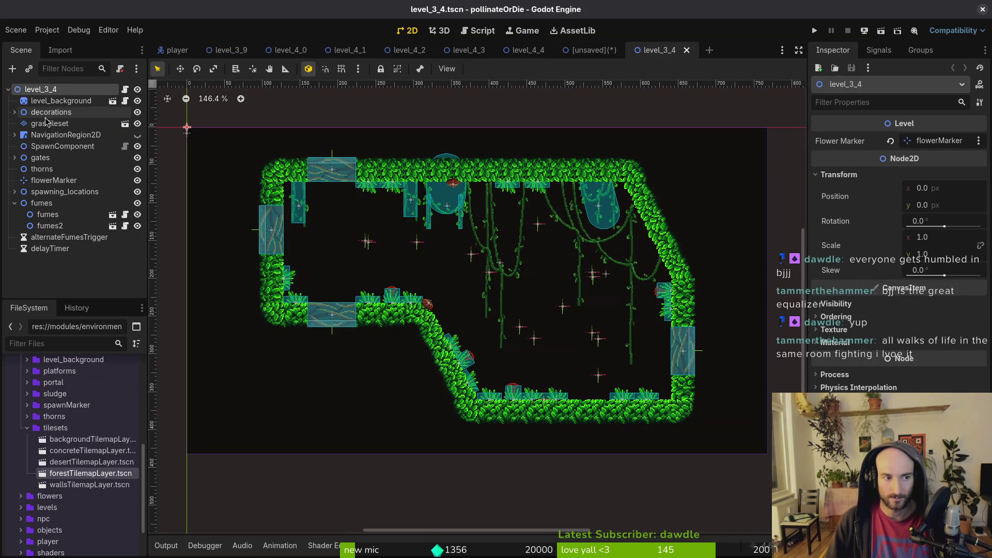
left_click(56, 100)
left_click(50, 249, "shift")
In level_4_5, delete the nine pasted level_4_4 nodes and paste in level_3_4's nodes
left_click(594, 50)
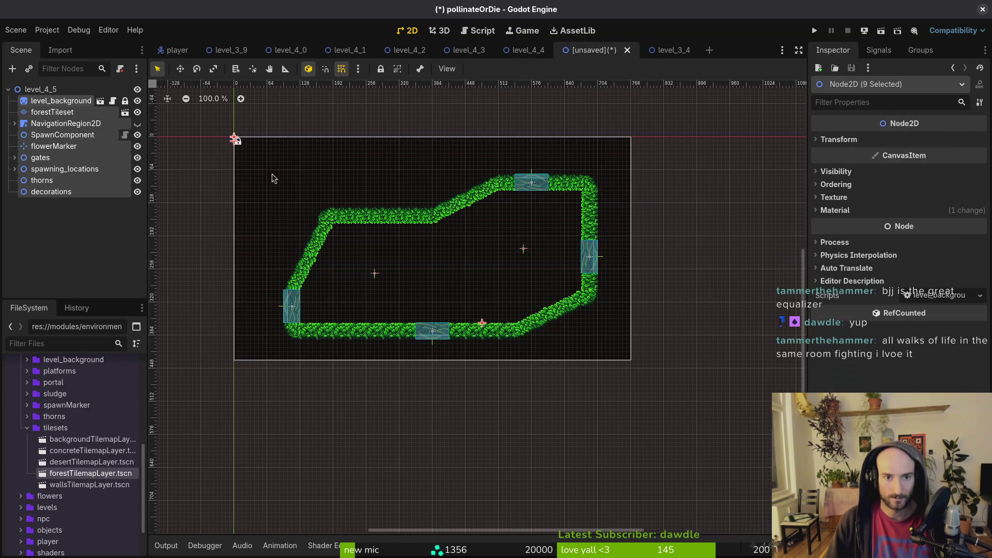
key("Delete")
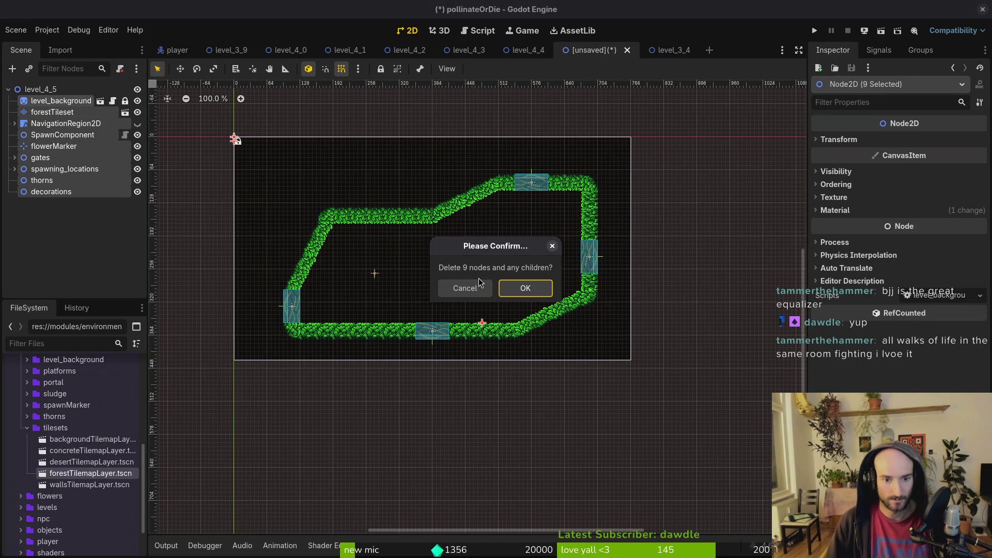
left_click(525, 288)
key("ctrl+v")
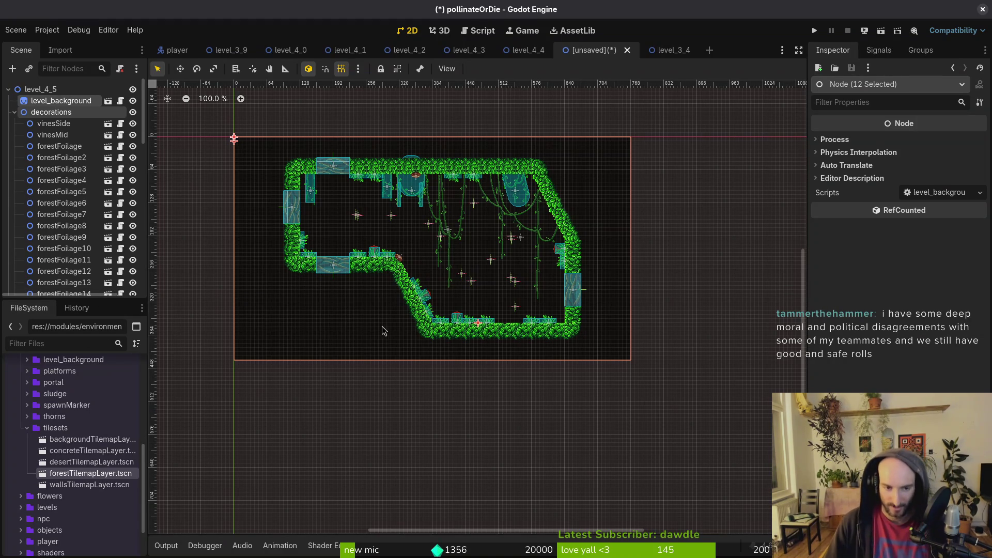
Collapse the decorations, gates and spawning_locations branches, save as level_4_5.tscn, and close level_3_4
left_click(15, 112)
key("ctrl+s")
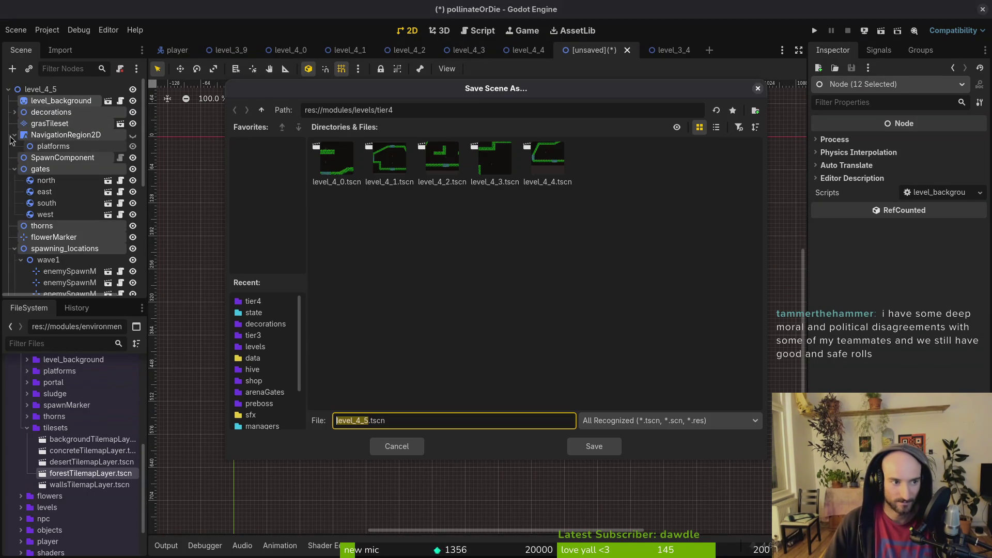
key("Escape")
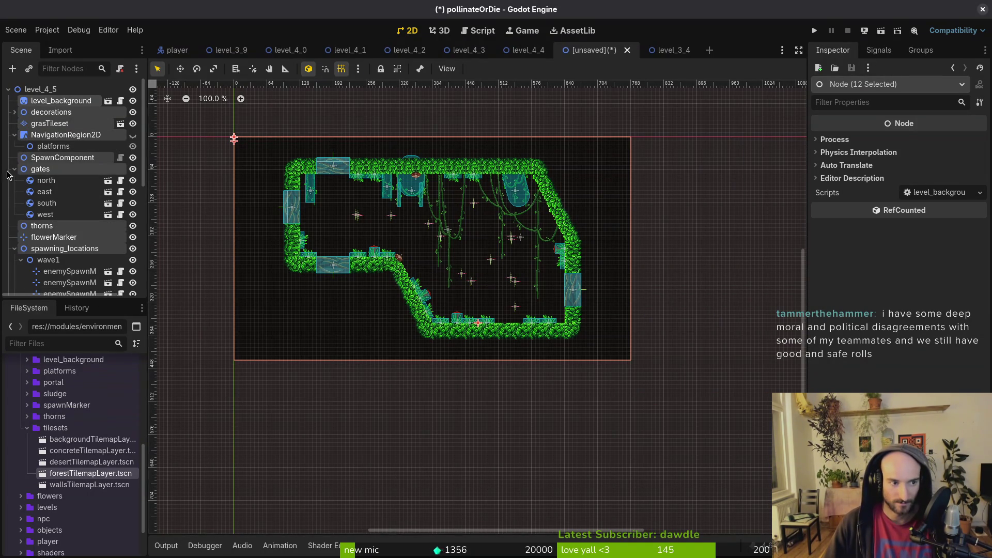
left_click(14, 169)
left_click(14, 203)
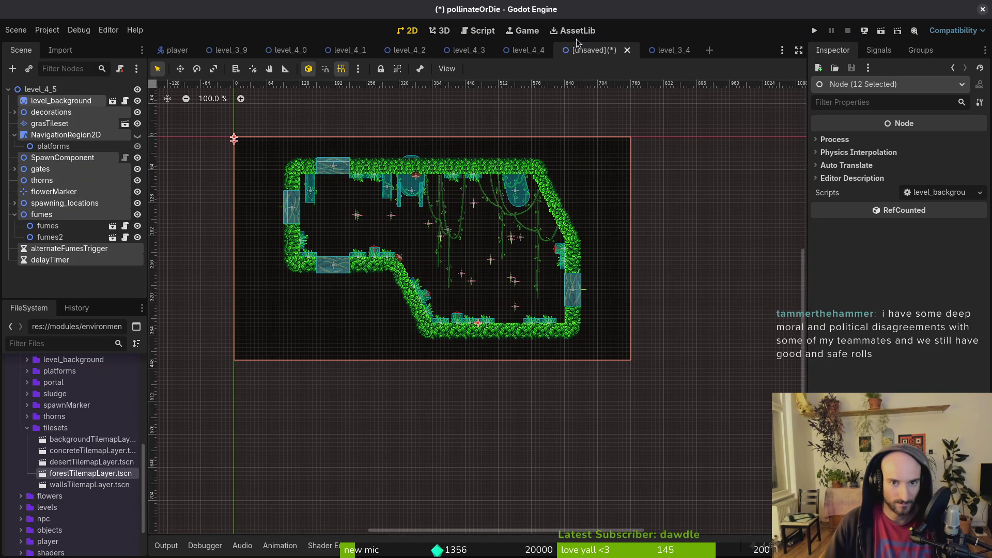
key("ctrl+s")
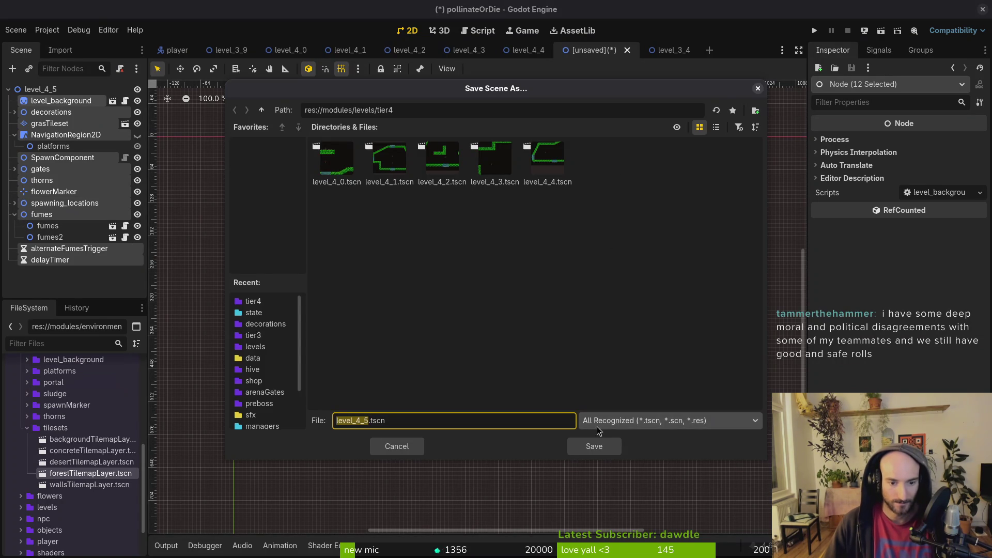
left_click(602, 446)
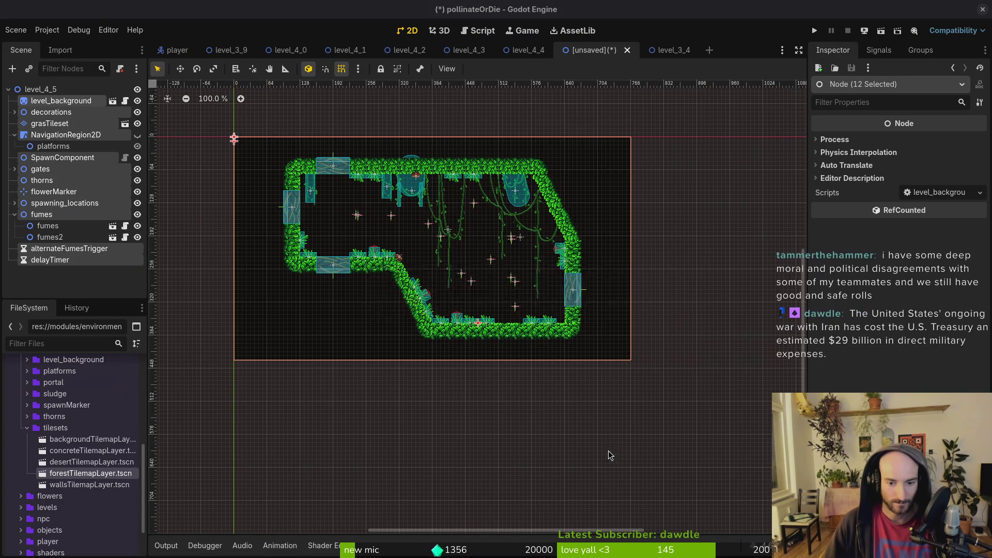
middle_click(665, 54)
Start a new 2D scene rooted at level_4_6 and paste the forest room nodes into it
left_click(15, 29)
left_click(29, 42)
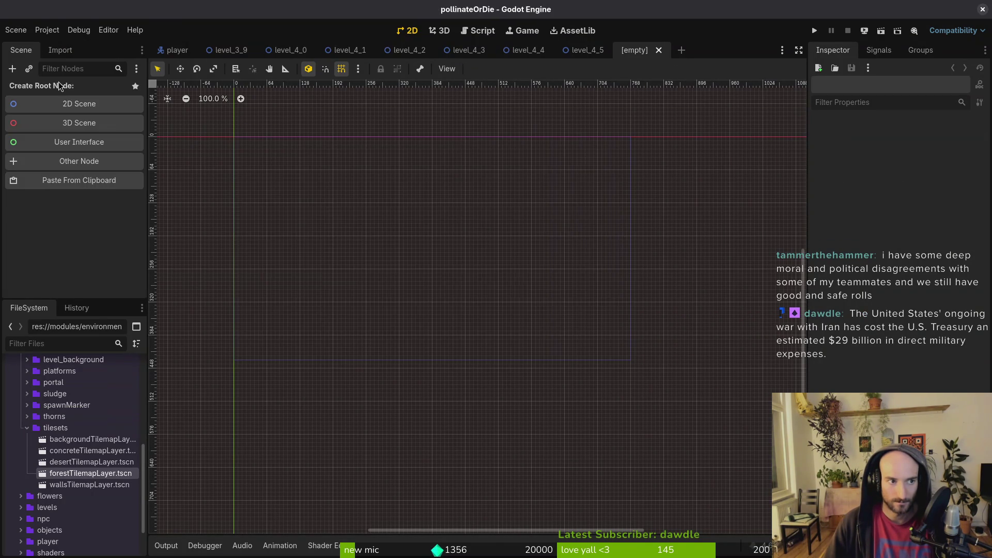
left_click(95, 107)
left_click(80, 92)
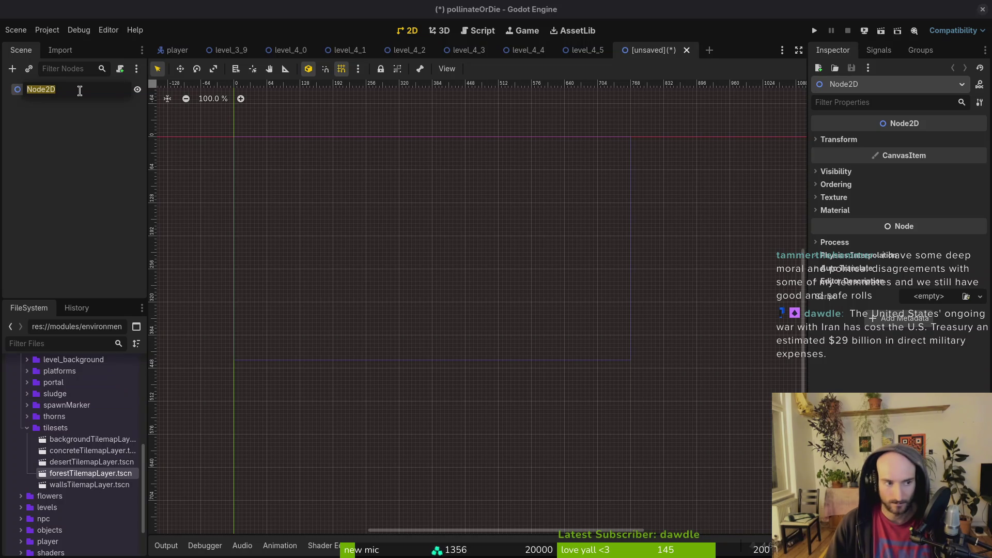
type("level_")
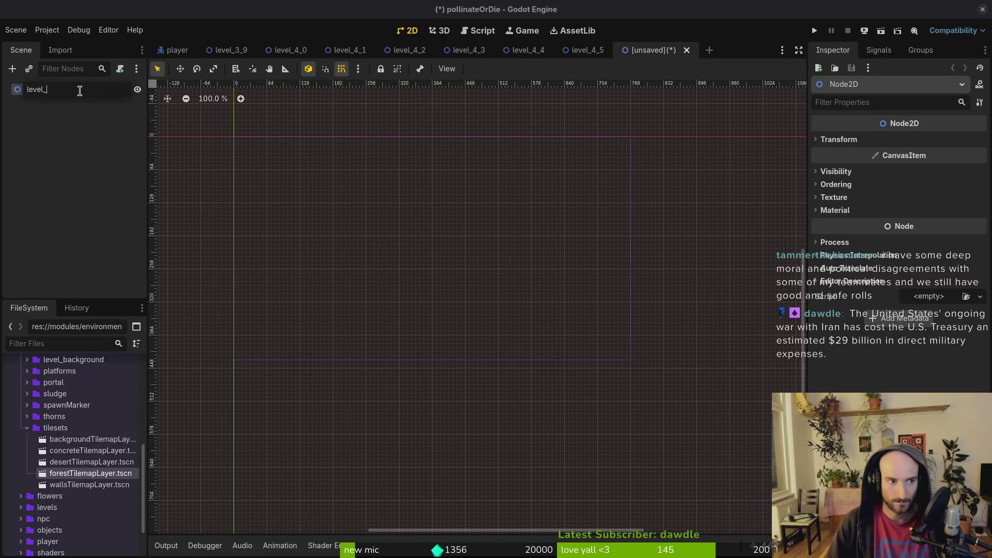
key("Return")
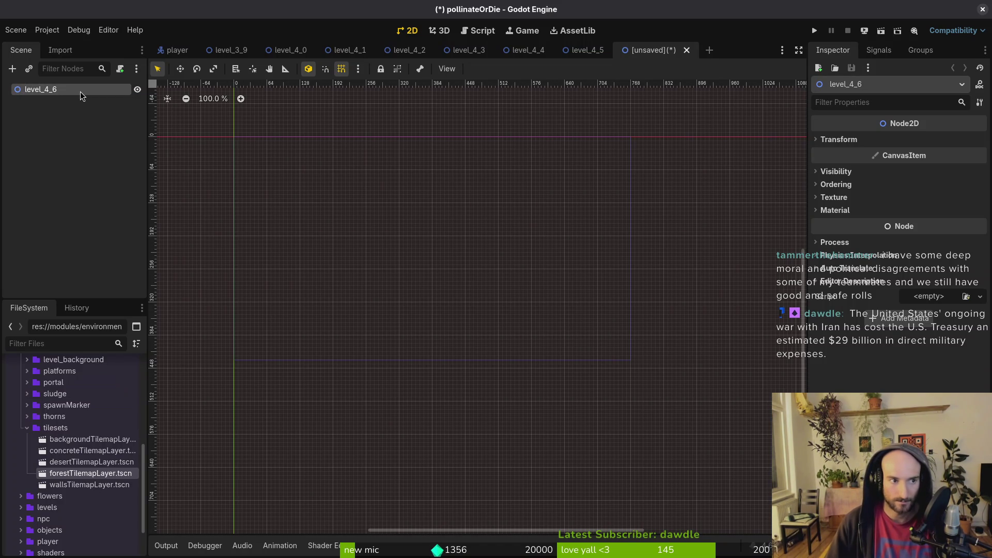
key("ctrl+v")
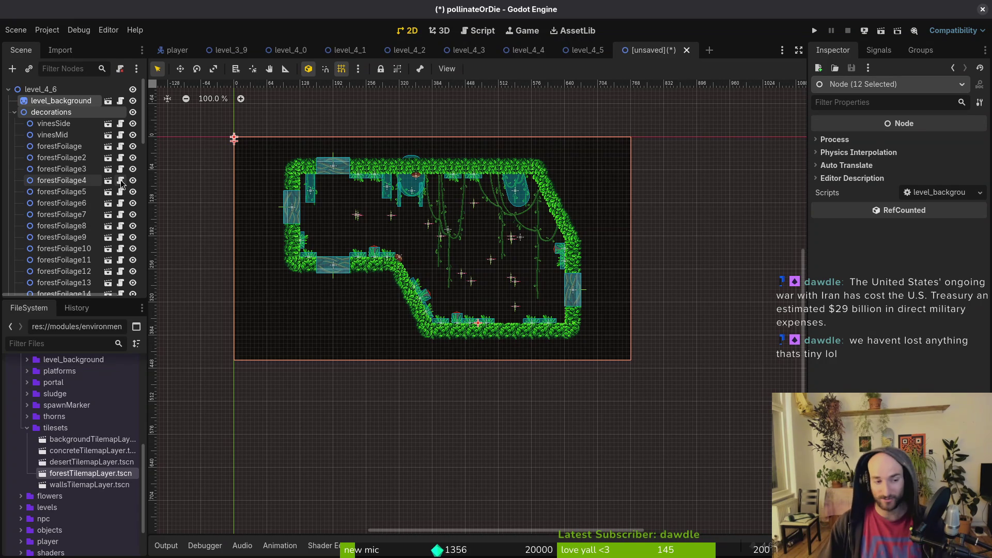
left_click(15, 111)
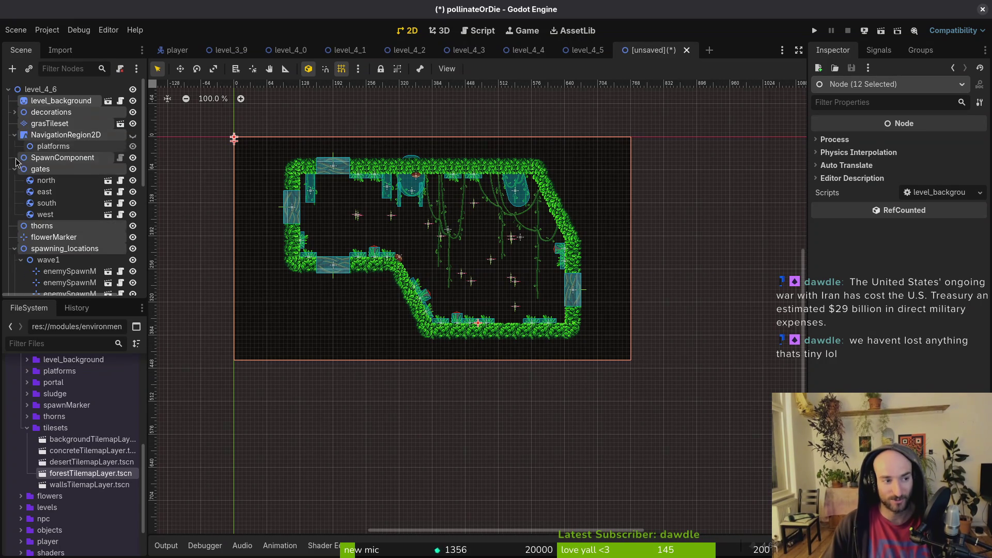
Collapse the gates, spawning_locations, NavigationRegion2D and level_4_6 root branches in the scene tree
key("ctrl+s")
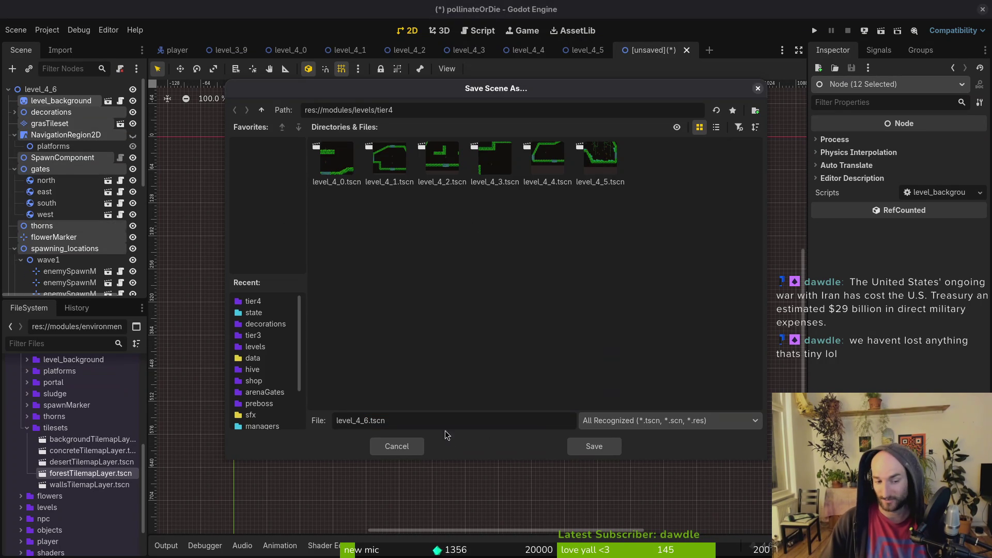
left_click(397, 446)
left_click(14, 169)
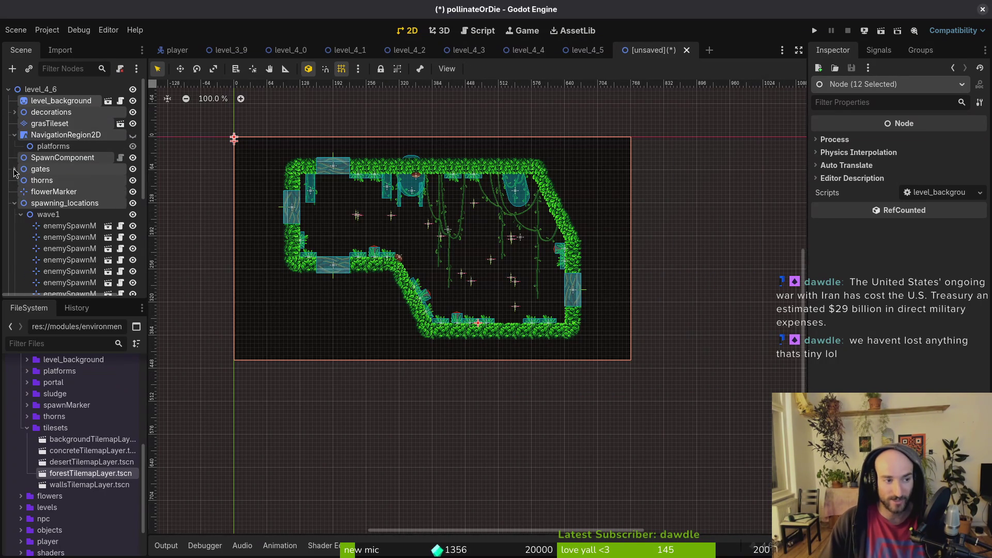
left_click(14, 204)
left_click(14, 135)
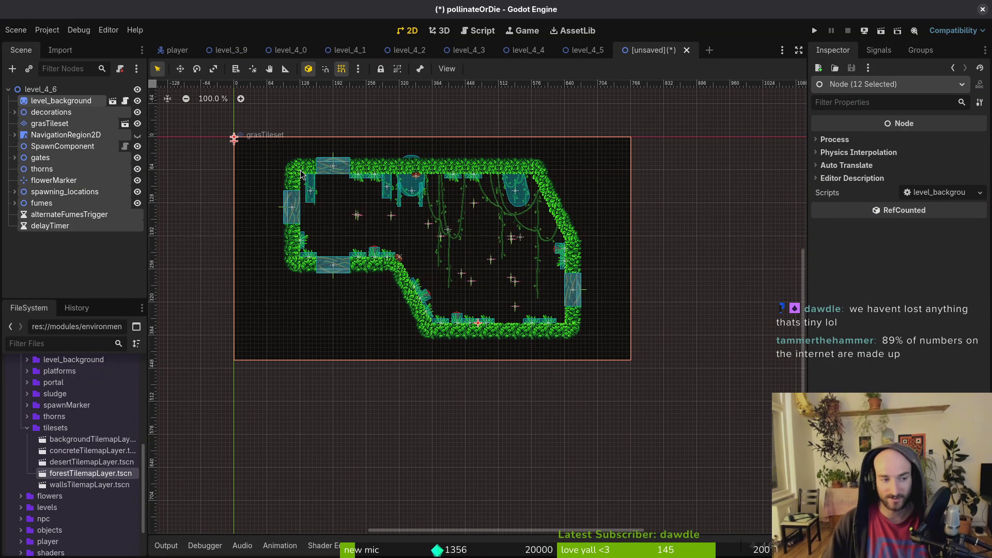
left_click(8, 91)
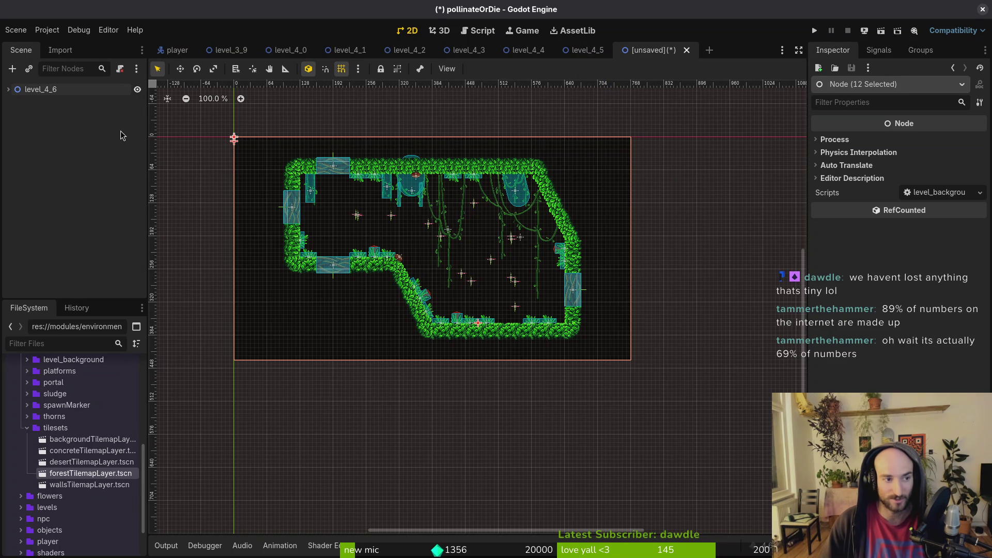
Save the scene as level_4_6.tscn and start a new empty scene
key("ctrl+s")
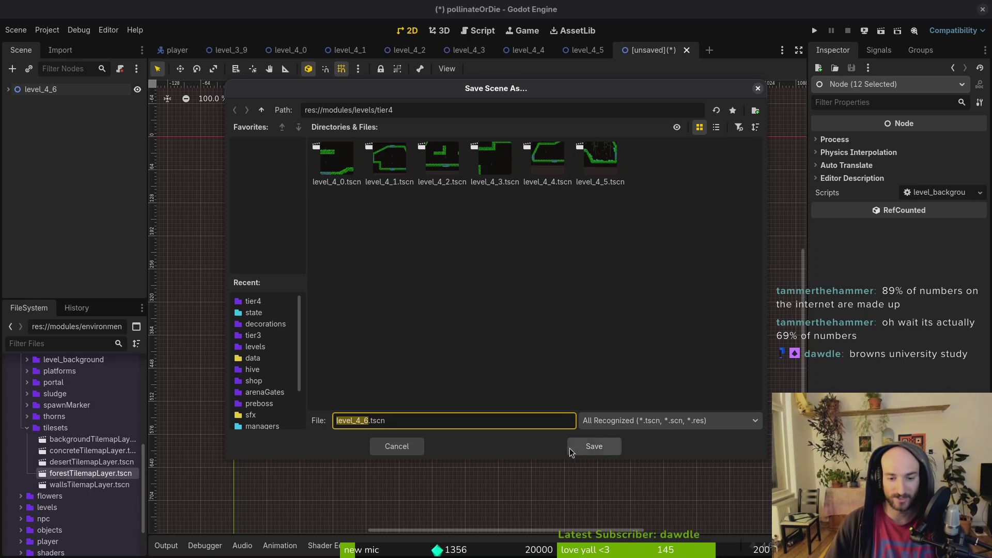
left_click(592, 448)
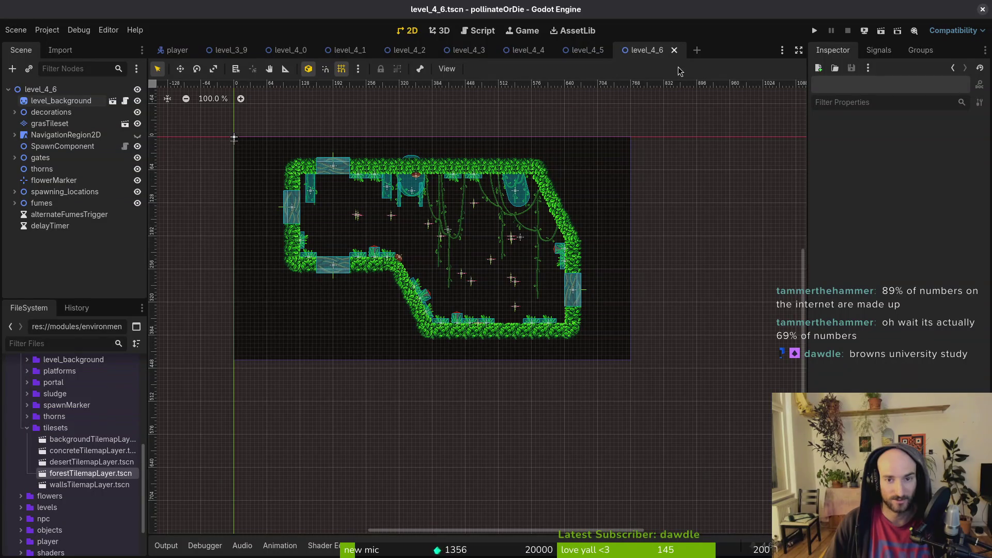
left_click(15, 29)
left_click(24, 44)
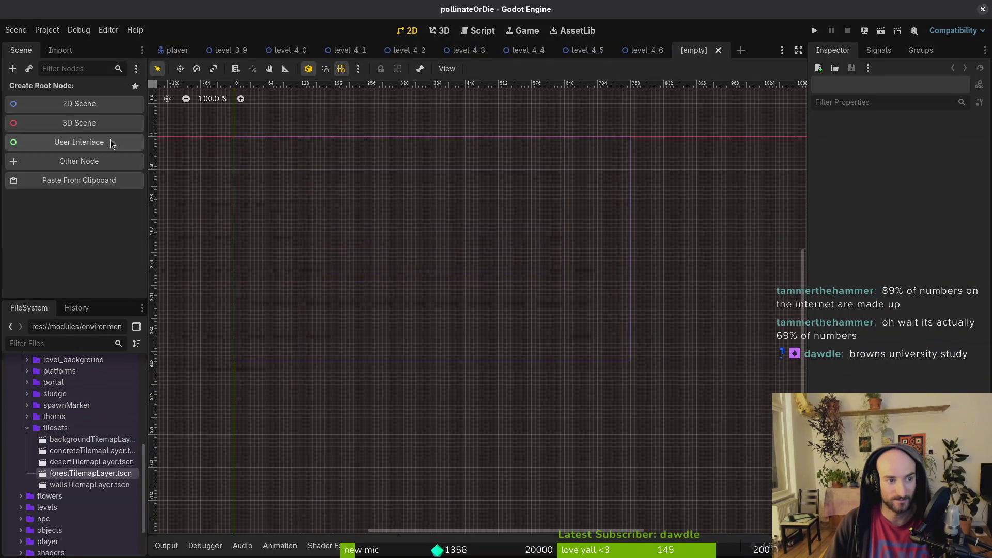
Add a 2D root renamed level_4_7 and paste the copied forest room nodes
left_click(72, 104)
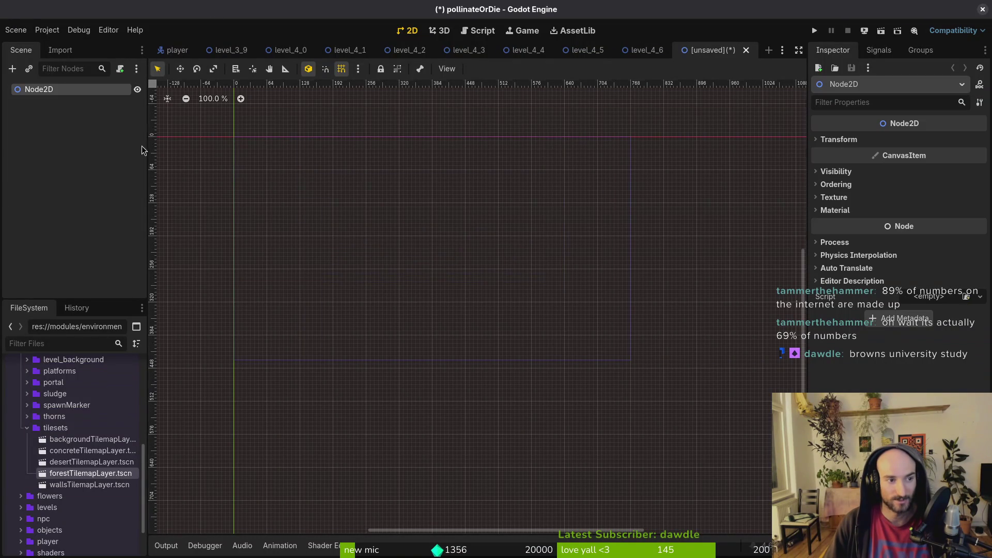
left_click(501, 90)
left_click(31, 91)
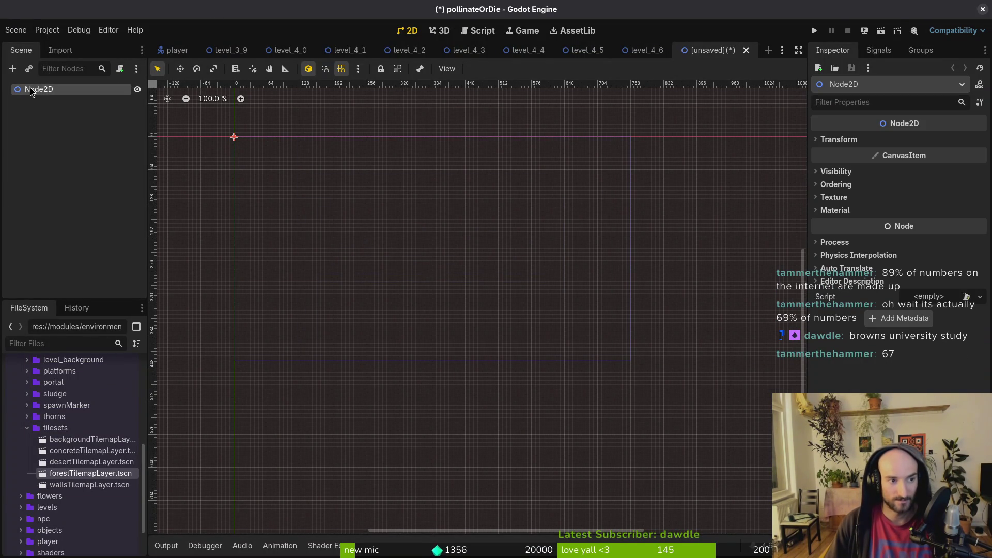
left_click(31, 91)
type("lv")
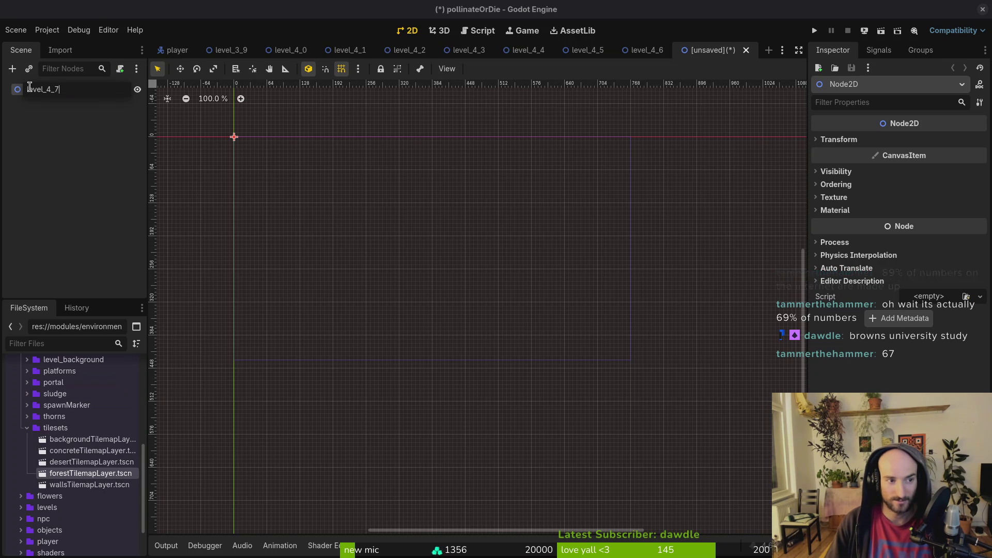
type("7")
key("Return")
key("ctrl+v")
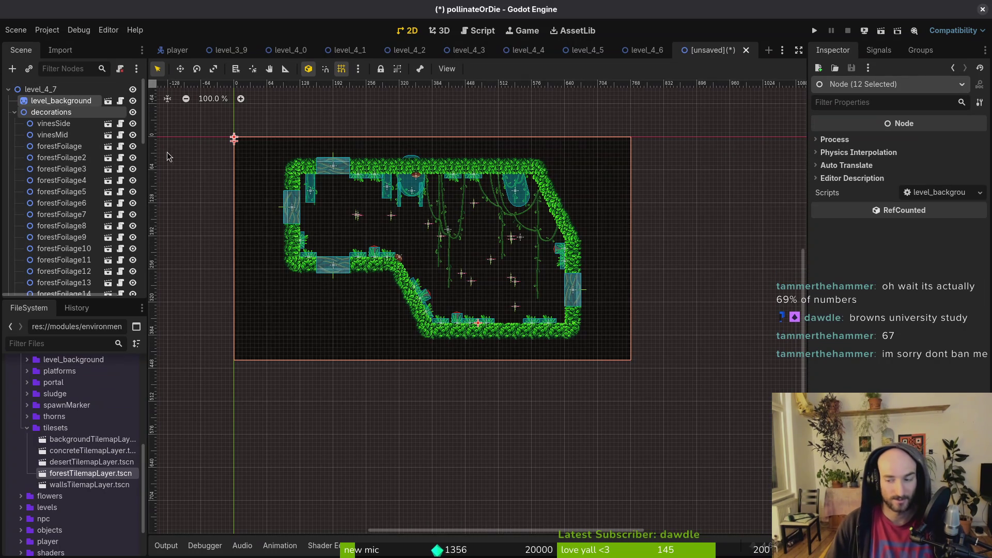
Collapse the tree branches, save as level_4_7.tscn, and bring up the level_4_3 scene
left_click(15, 113)
left_click(15, 135)
left_click(15, 158)
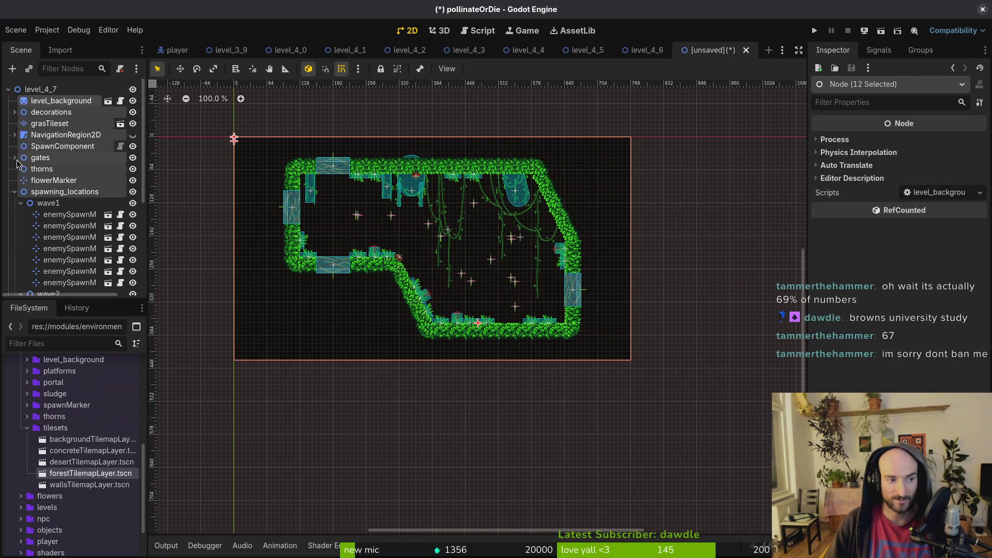
left_click(15, 191)
key("ctrl+s")
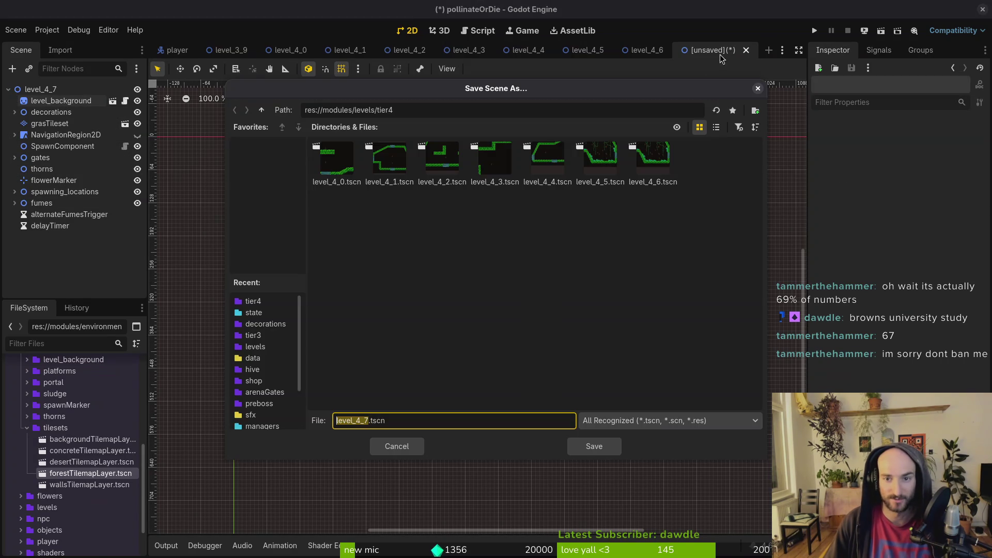
left_click(595, 445)
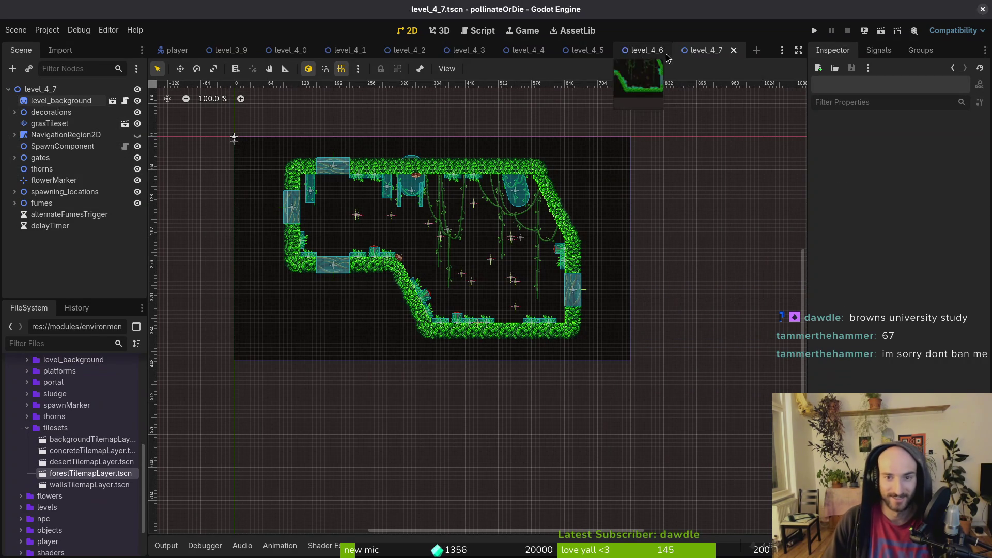
left_click(408, 51)
left_click(470, 56)
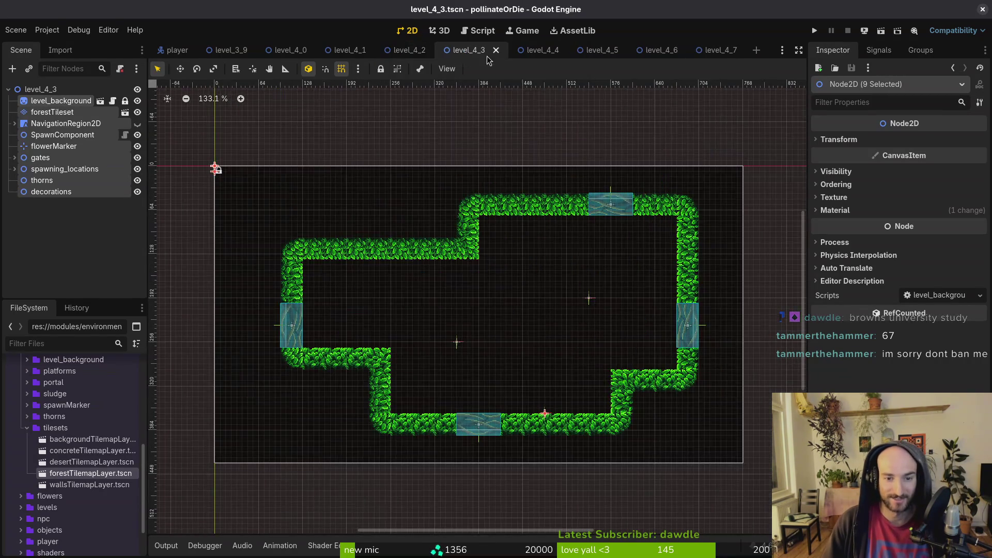
In level_4_5, box-select and delete every grasTileset grass tile, then save
left_click(542, 50)
left_click(589, 50)
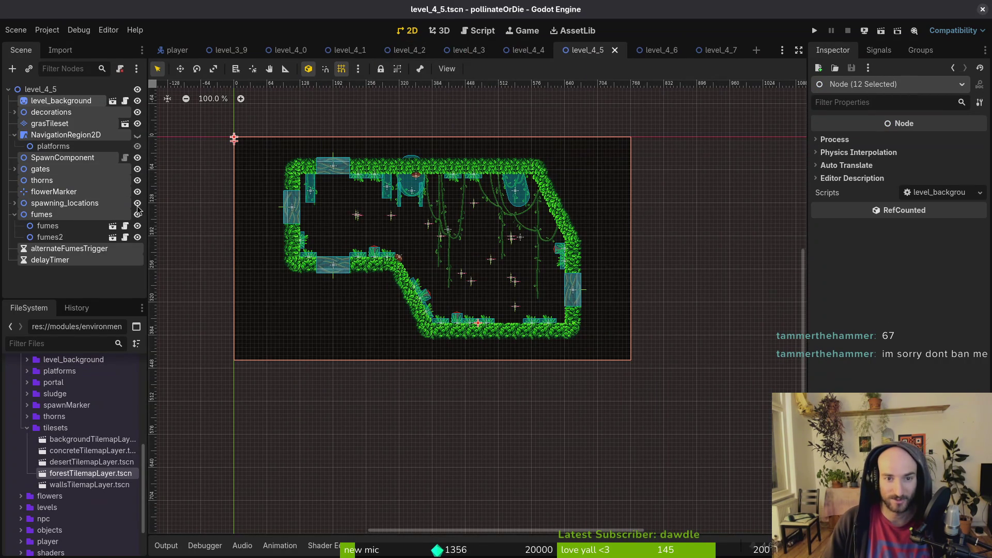
left_click(40, 124)
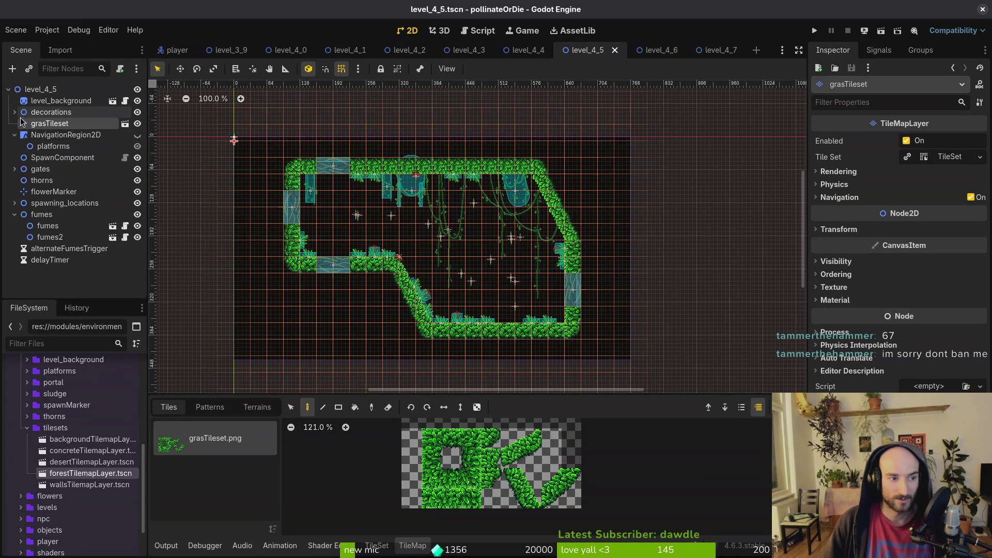
left_click(291, 407)
left_click_drag(268, 142, 630, 350)
key("Delete")
key("Escape")
key("ctrl+s")
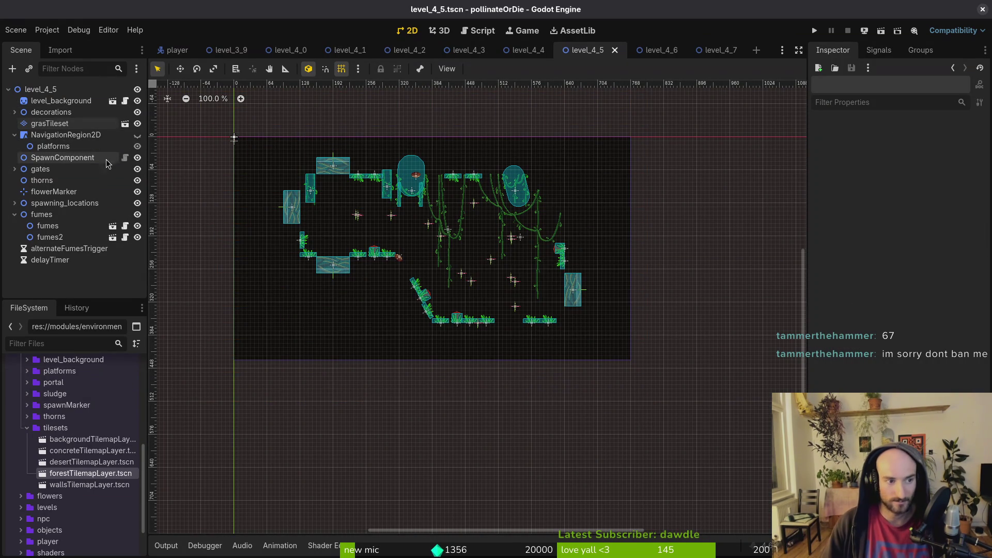
Hide the decorations and spawning_locations nodes, save the scene, and collapse the fumes branch
left_click(137, 112)
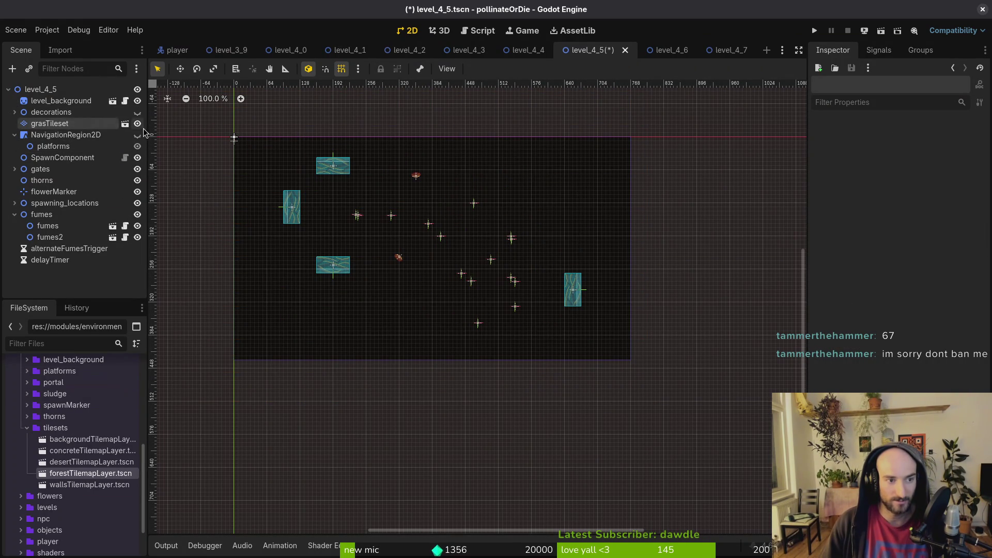
left_click(137, 204)
left_click_drag(559, 269, 571, 275)
key("ctrl+s")
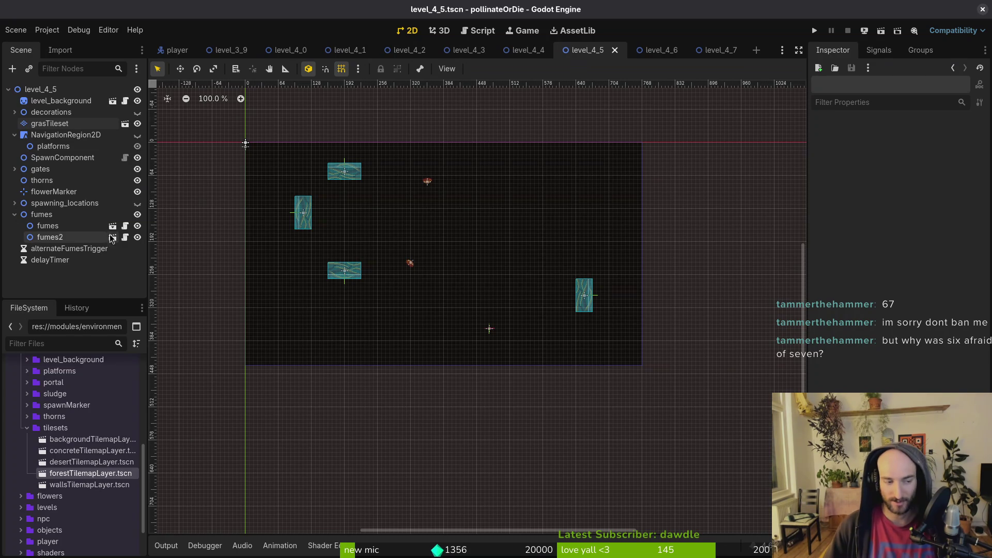
left_click(15, 214)
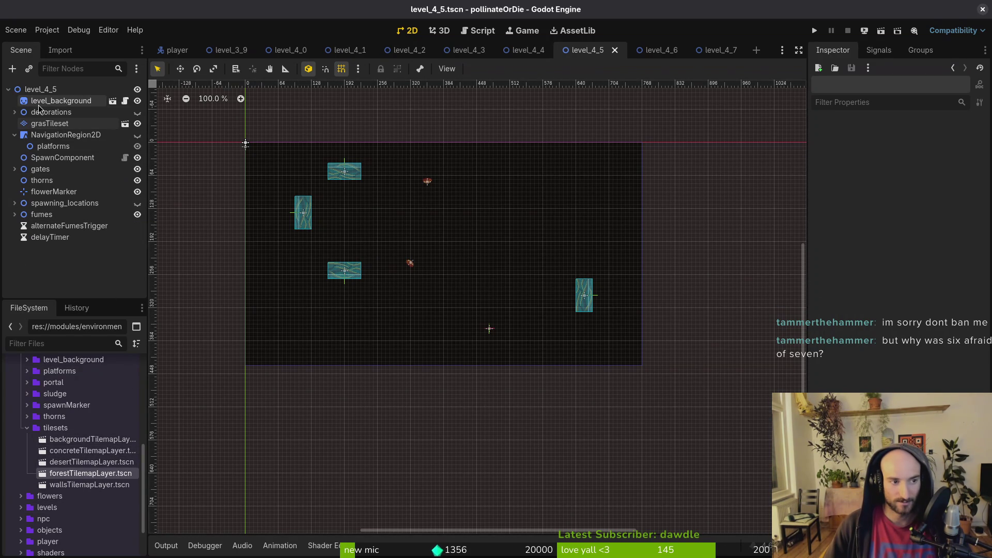
left_click(50, 123)
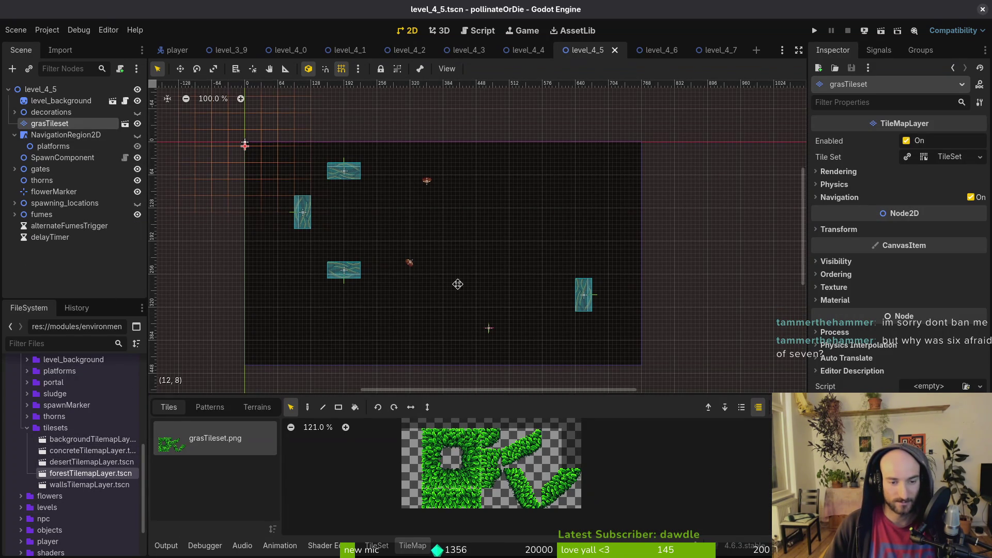
Paint a row of grass tiles along the top of the room
scroll(459, 286, "down", 2)
scroll(470, 186, "up", 3)
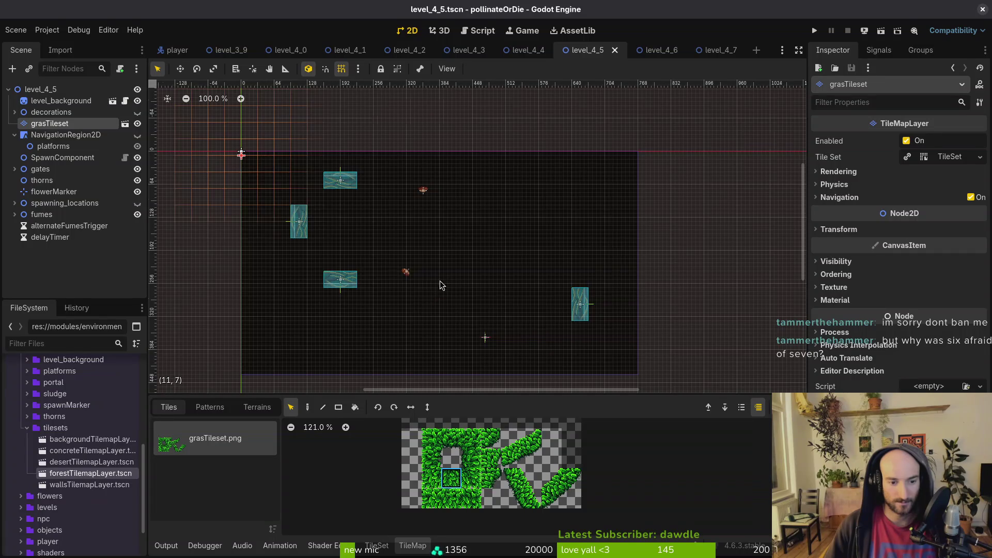
key("d")
scroll(436, 287, "left", 5)
scroll(553, 226, "up", 4)
scroll(517, 232, "left", 2)
scroll(496, 258, "up", 2)
scroll(494, 259, "down", 1)
scroll(494, 259, "up", 2)
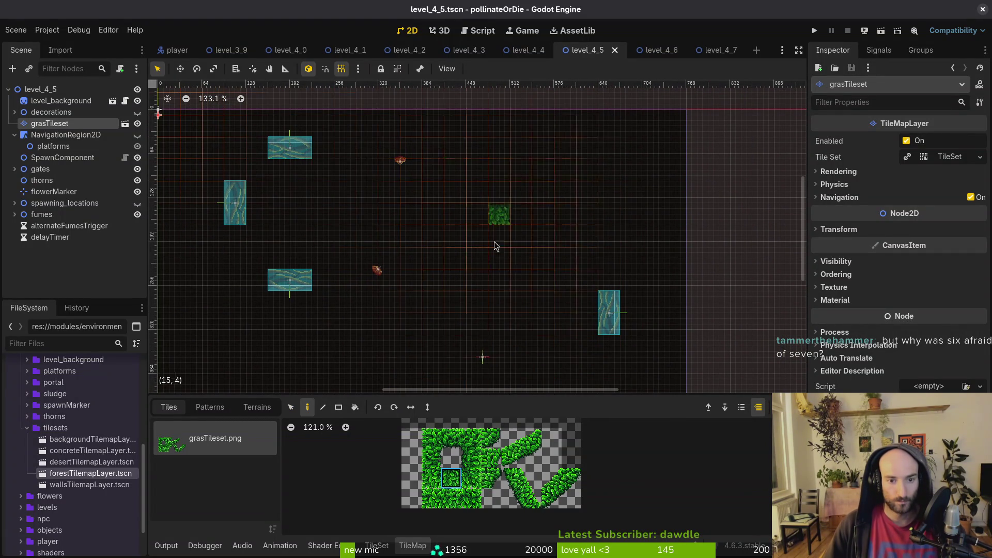
scroll(503, 209, "down", 3)
scroll(503, 208, "left", 1)
scroll(497, 263, "up", 4)
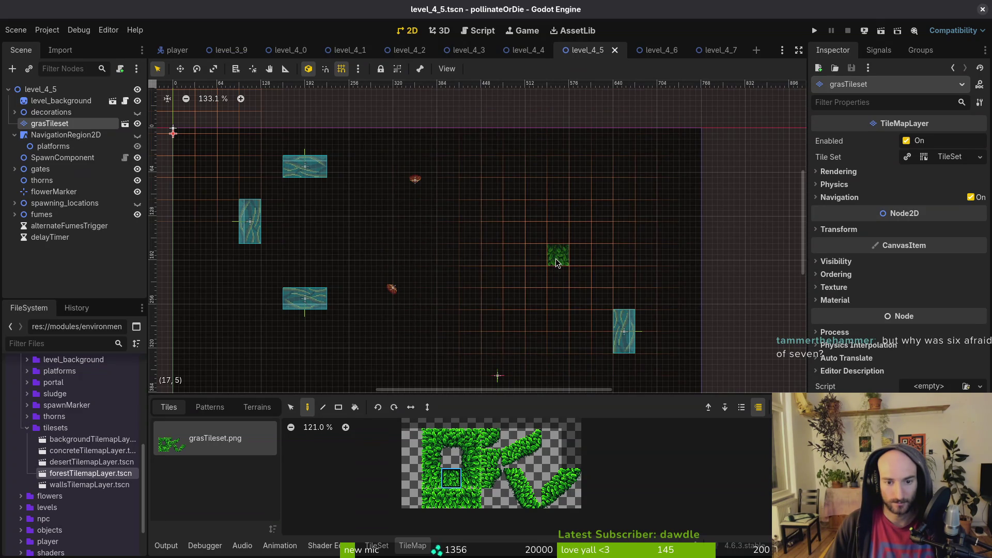
left_click_drag(548, 252, 585, 222)
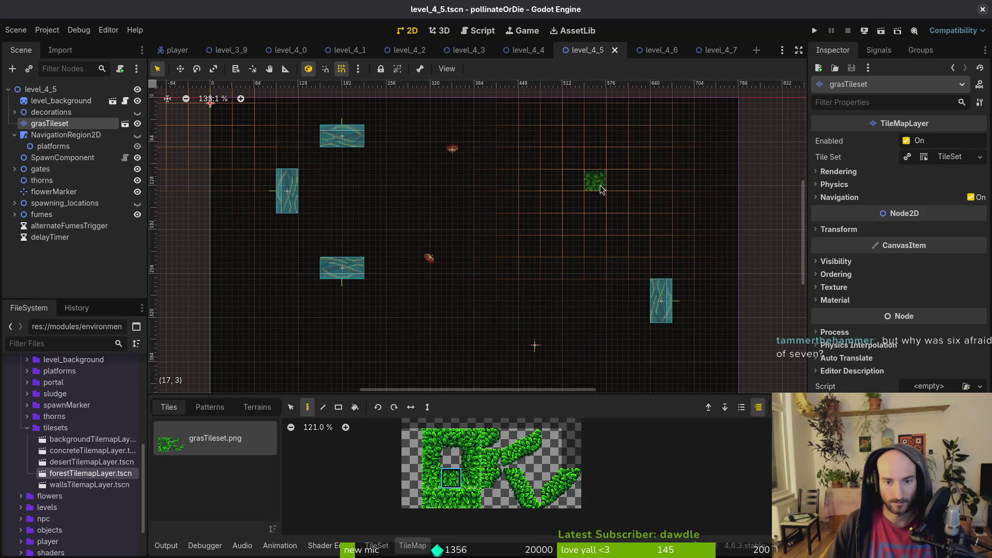
left_click_drag(595, 181, 522, 184)
Add a flipped 2x2 diagonal grass slope and extend the top ledge leftward with flat tiles
left_click_drag(515, 447, 532, 460)
key("x")
left_click(411, 407)
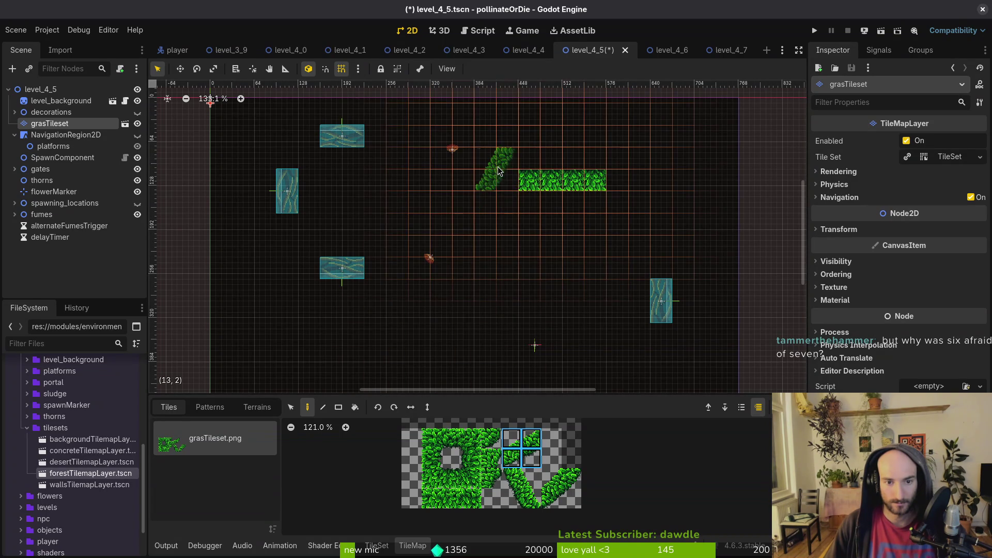
left_click(499, 171)
left_click(462, 153)
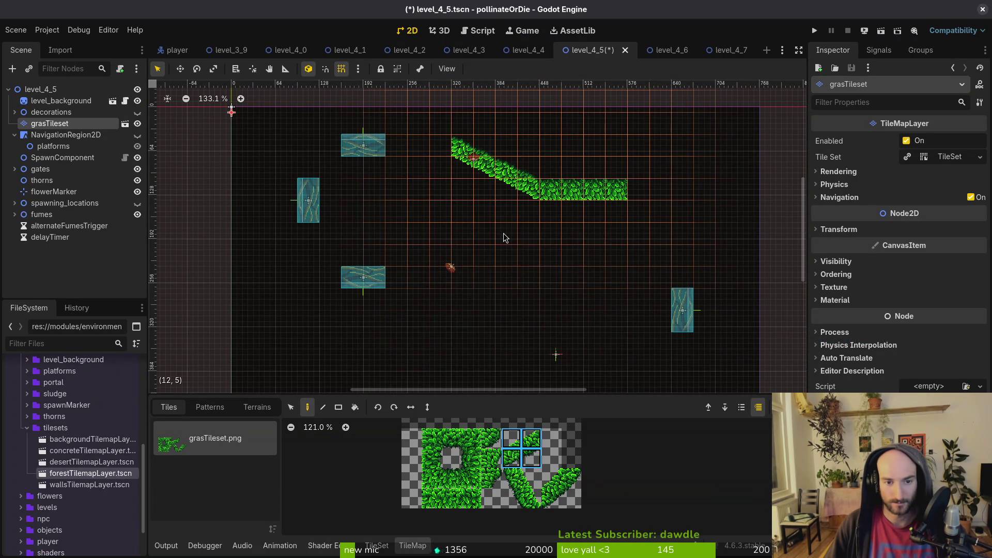
key("ctrl+z")
left_click(443, 480)
mouse_move(465, 168)
left_mouse_down()
mouse_move(480, 170)
mouse_move(406, 173)
left_mouse_up()
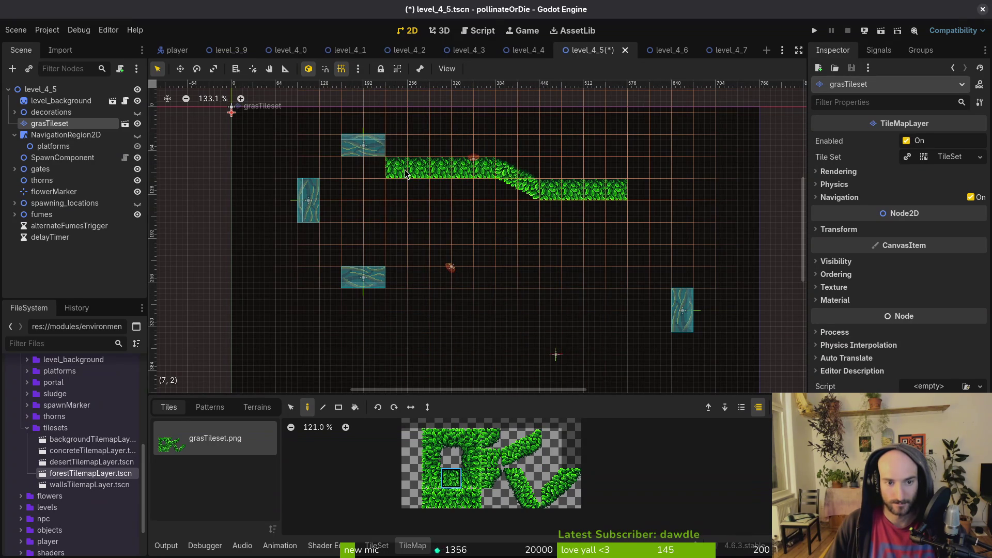
Paint a grass wall down the left side and a short grass floor at bottom left
scroll(405, 174, "down", 3)
scroll(406, 173, "left", 3)
left_click(471, 458)
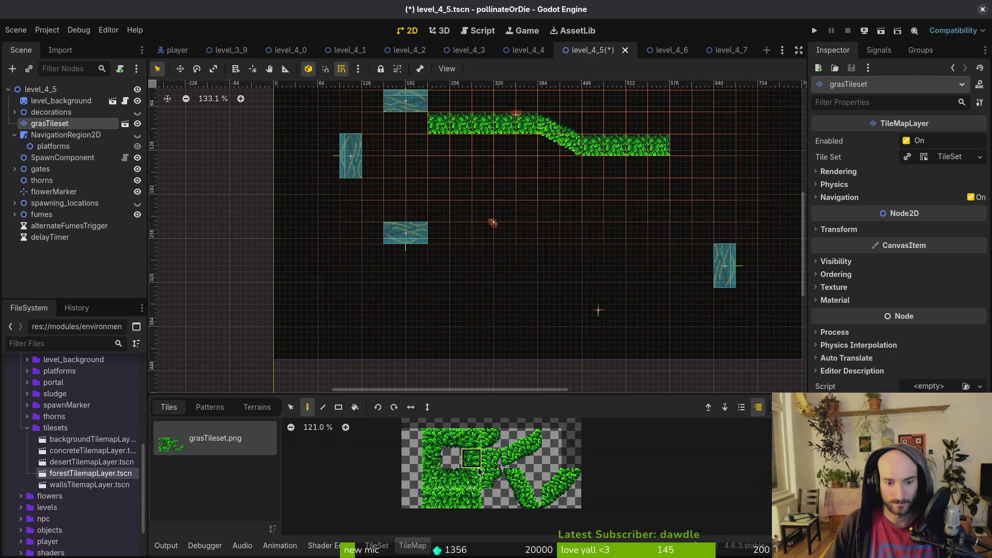
left_click(336, 150)
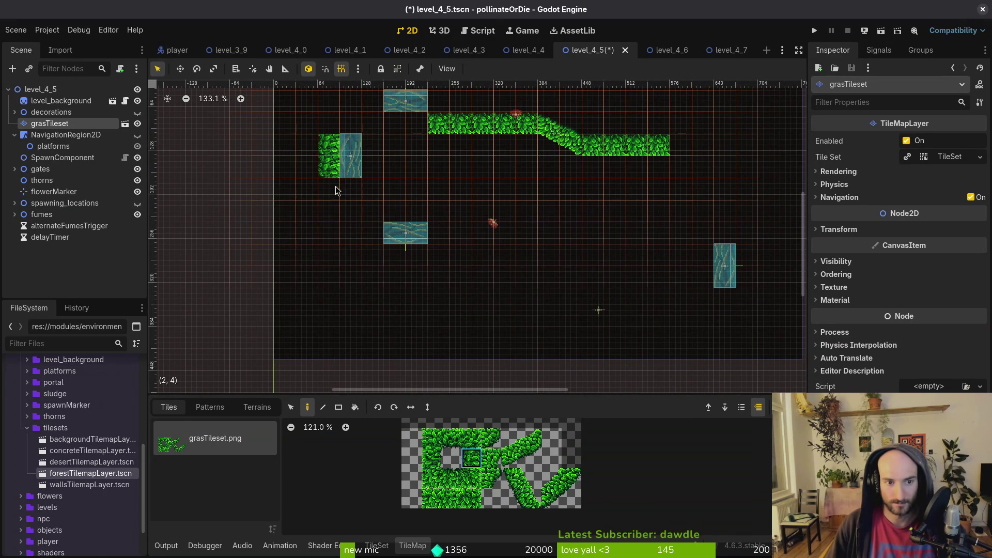
left_click_drag(337, 176, 335, 235)
scroll(470, 243, "down", 3)
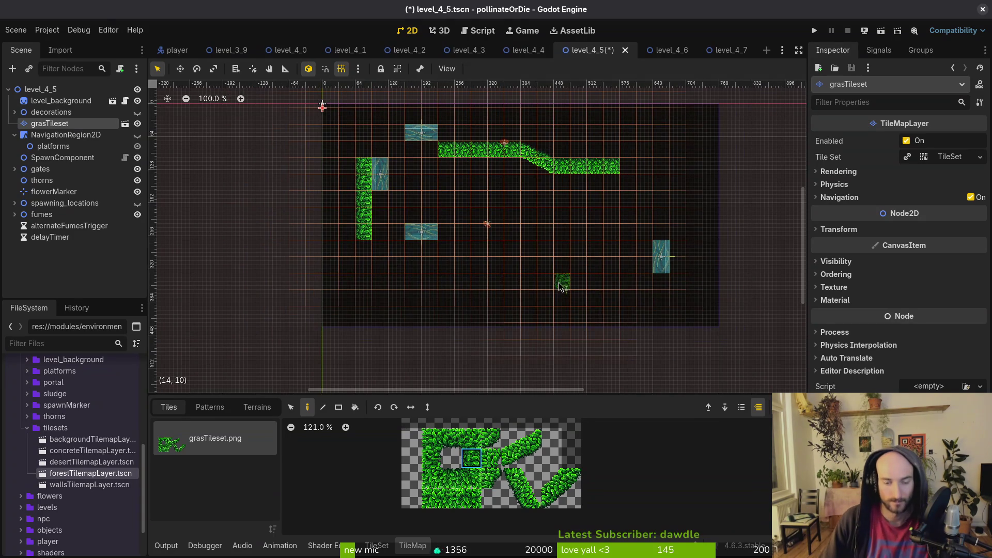
scroll(595, 300, "down", 1)
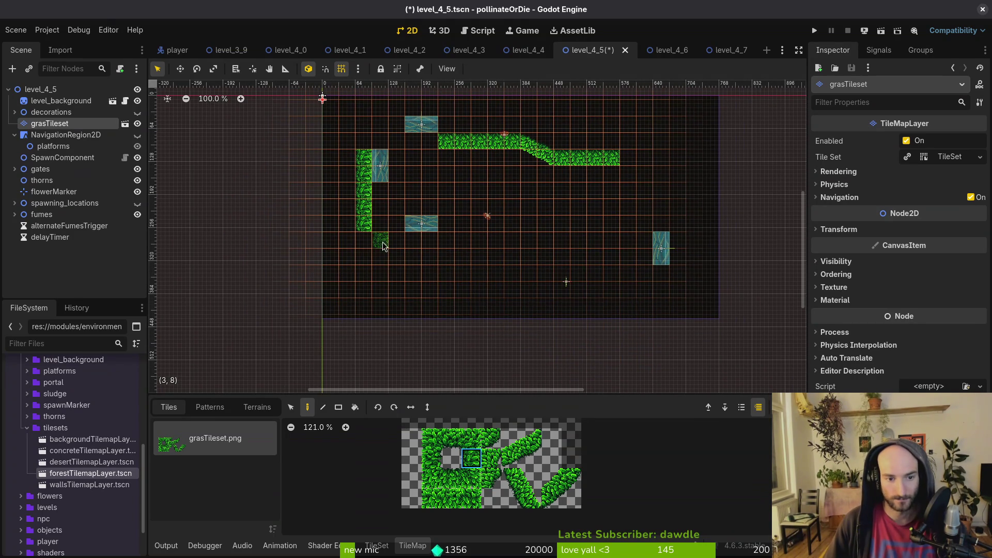
mouse_move(368, 242)
left_mouse_down()
mouse_move(366, 266)
mouse_move(383, 288)
mouse_move(419, 292)
left_mouse_up()
left_click(452, 429)
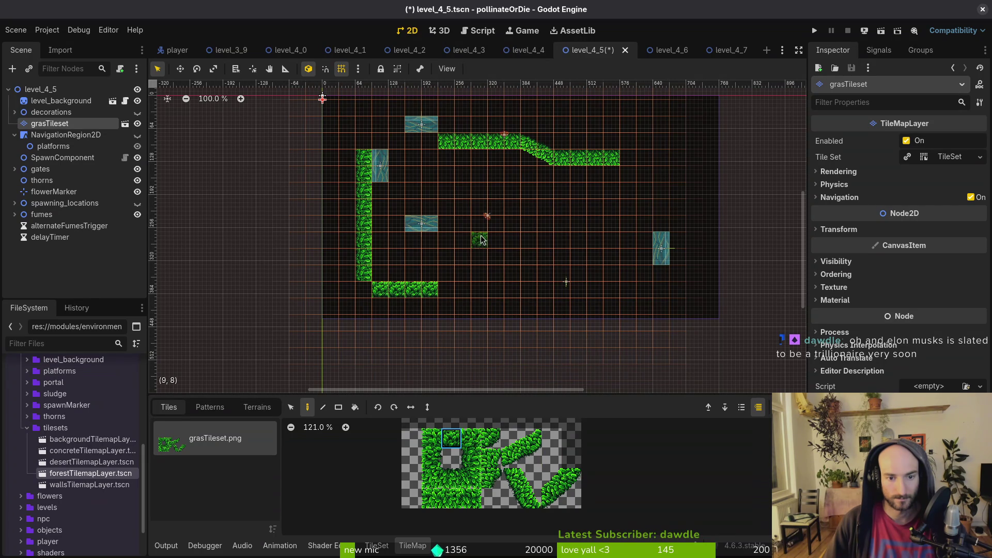
Paint two more grass floor sections and set up a steeper 2x2 diagonal slope brush
left_click_drag(453, 243, 499, 241)
mouse_move(530, 289)
left_mouse_down()
mouse_move(512, 290)
mouse_move(584, 290)
left_mouse_up()
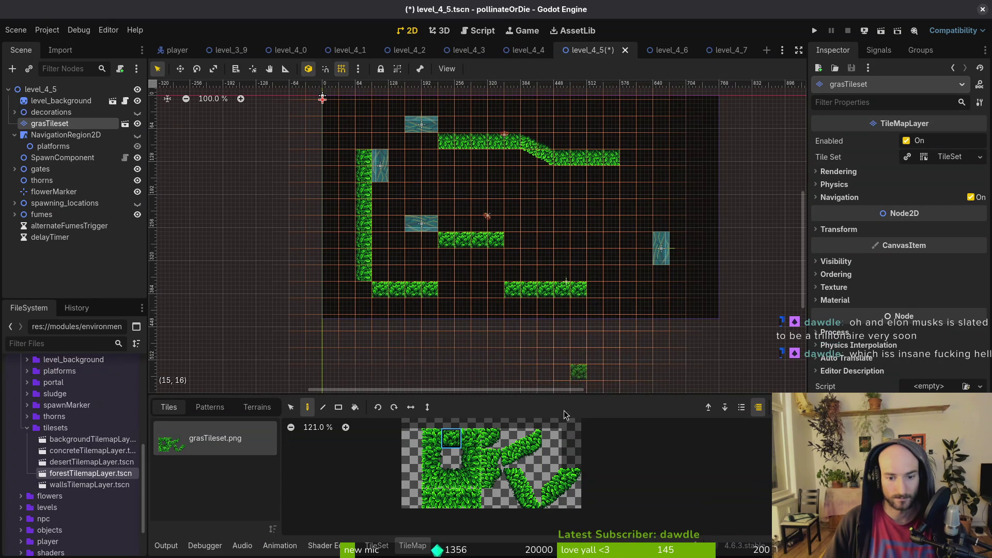
left_click_drag(512, 478, 529, 495)
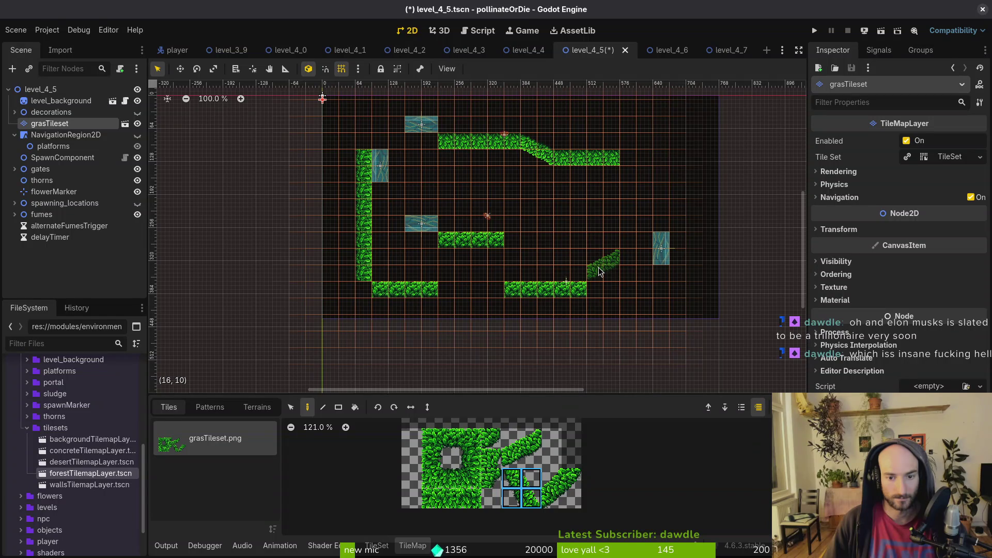
left_click(411, 407)
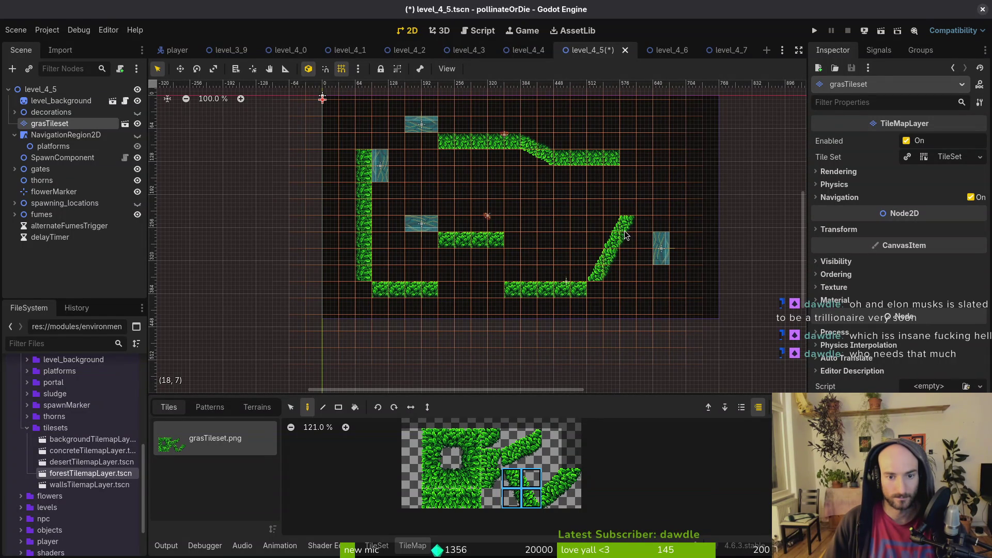
Place grass tiles and a grass leg beneath the middle platform, plus a dark tile by the floor
left_click(471, 438)
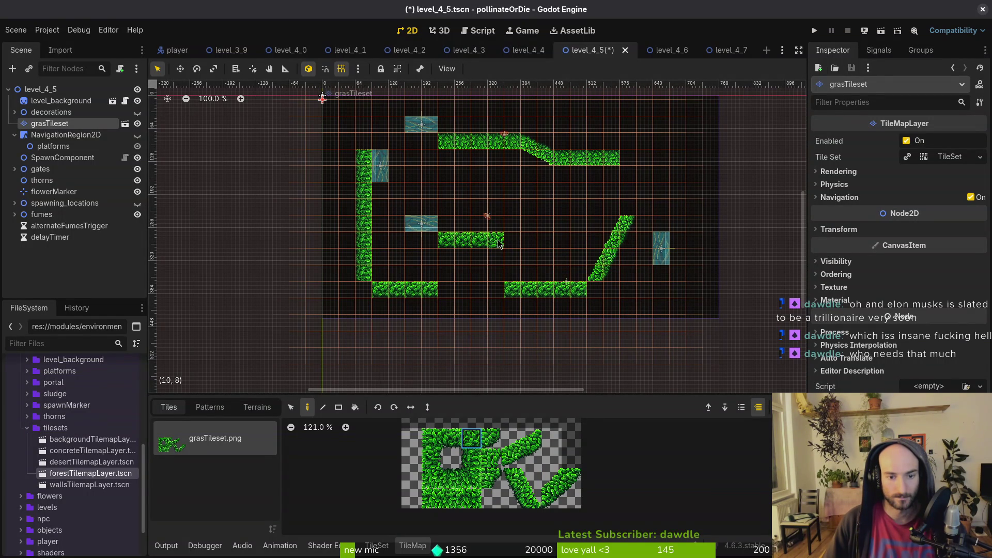
left_click(435, 437)
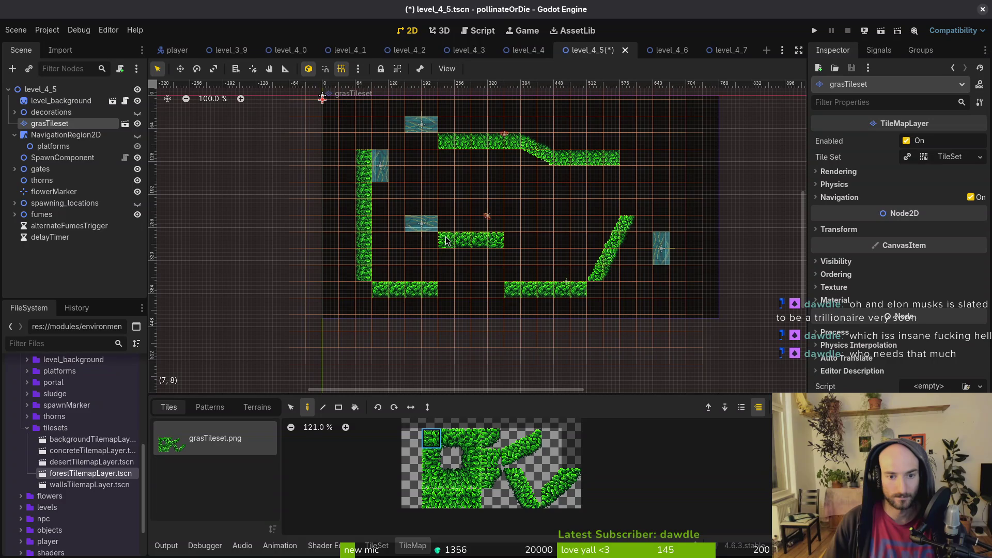
left_click(431, 457)
left_click(447, 257)
left_click(472, 458)
left_click(497, 306)
left_click_drag(499, 263, 496, 273)
Fill the right-hand wall column with plain grass tiles
left_click(432, 458)
left_click_drag(631, 207, 630, 173)
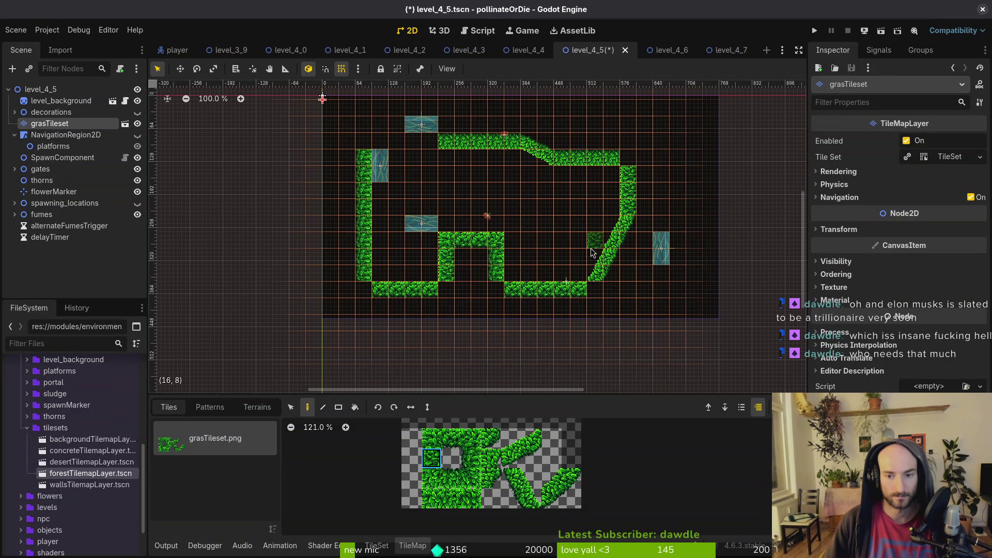
scroll(226, 314, "down", 1)
Select the right-hand grass wall tiles and shift them two cells right
left_click(291, 408)
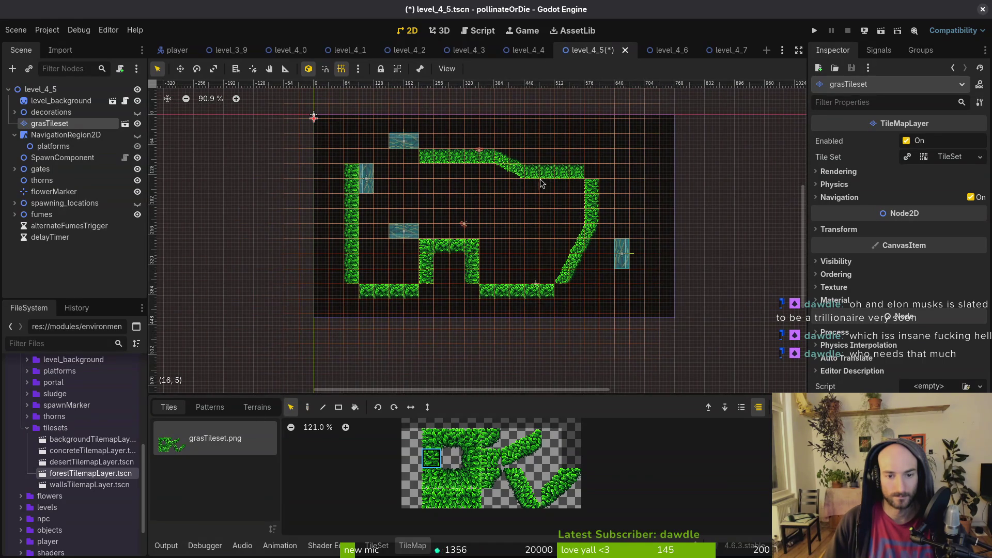
left_click_drag(554, 190, 641, 305)
left_click_drag(592, 231, 624, 232)
Back on the grasTileset layer, fill the remaining floor gaps with grass tiles
left_click(464, 442)
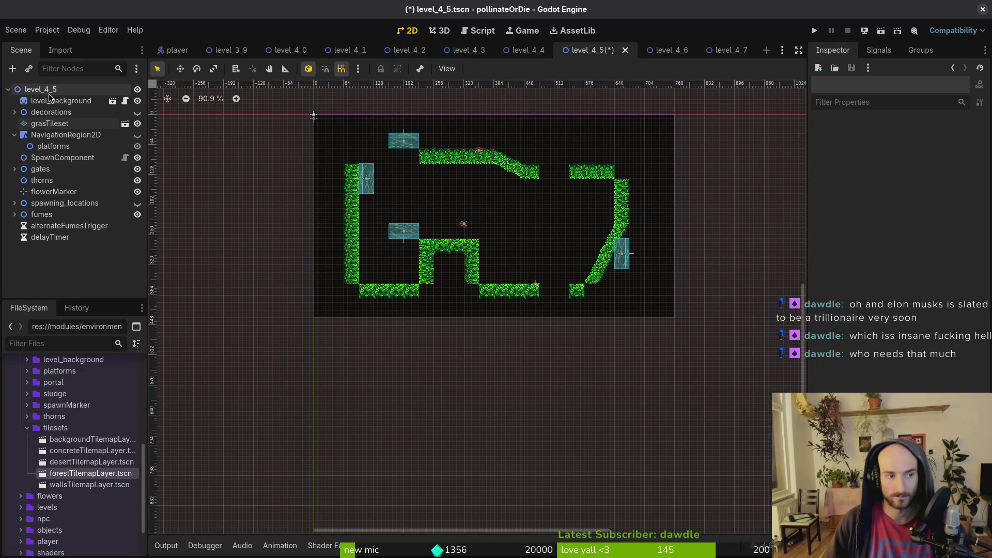
left_click(47, 124)
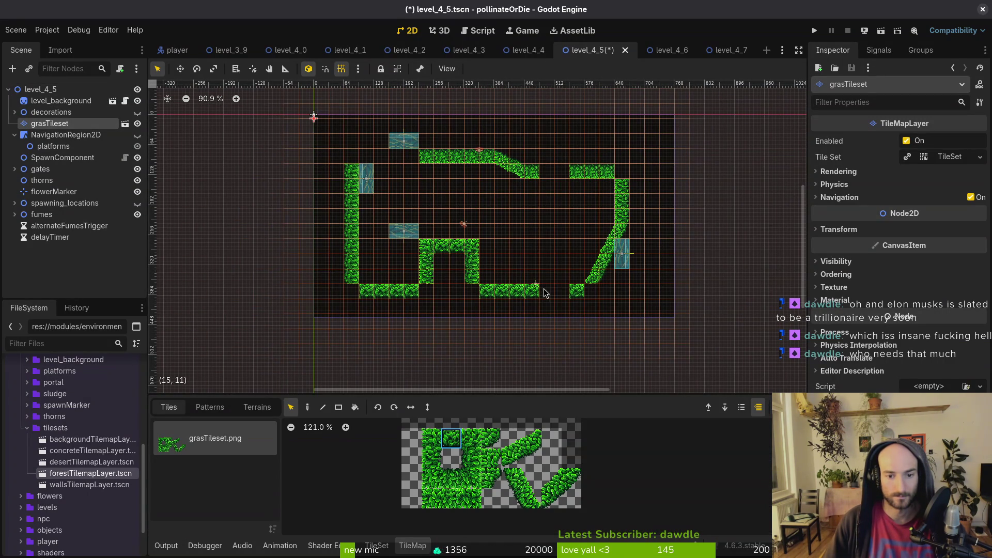
key("d")
scroll(546, 292, "down", 2)
left_click(536, 221)
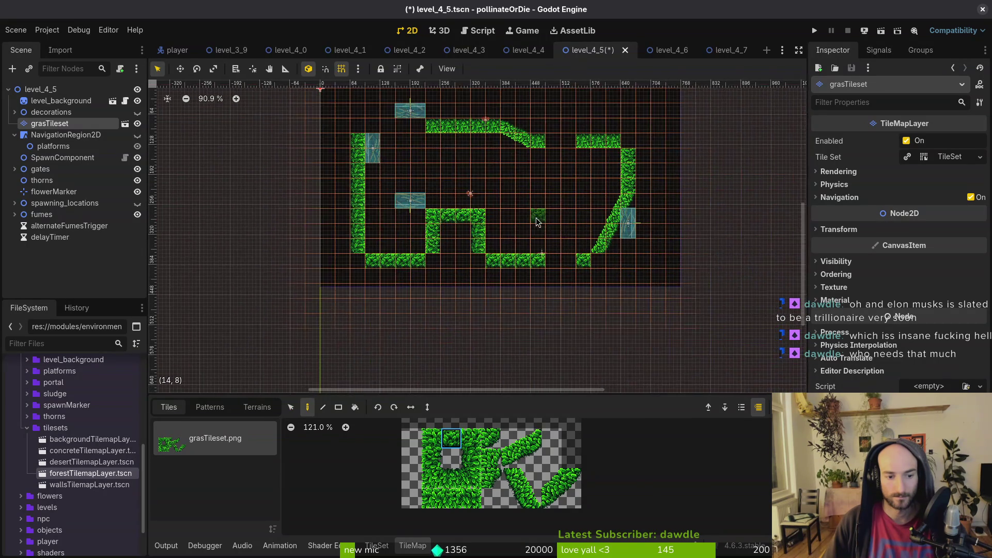
scroll(540, 220, "up", 4)
left_click_drag(559, 279, 582, 280)
scroll(568, 289, "up", 2)
Add a different grass tile at the top-left corner ledge
left_click(454, 480)
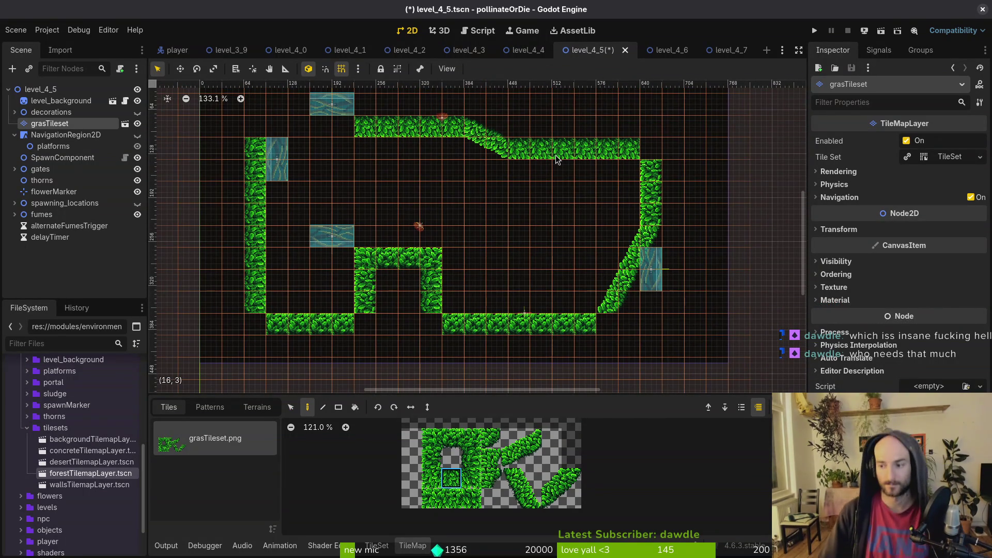
scroll(543, 203, "down", 3)
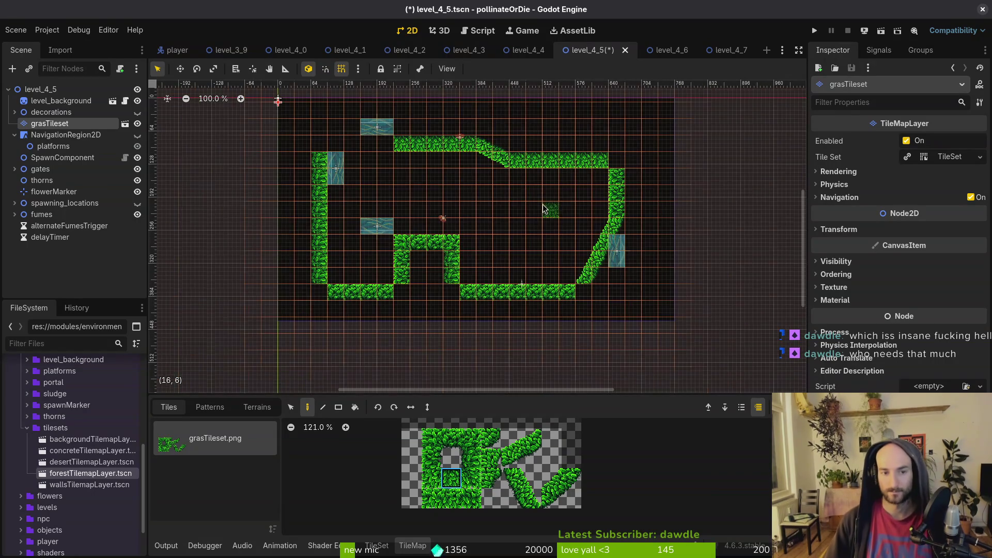
scroll(387, 157, "up", 2)
left_click_drag(351, 147, 340, 149)
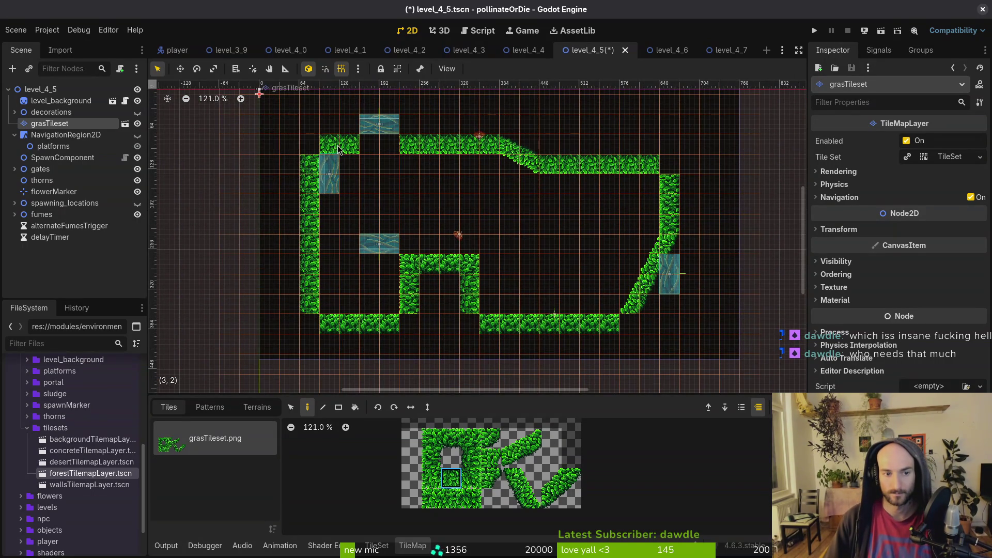
scroll(486, 240, "down", 2)
scroll(491, 259, "up", 2)
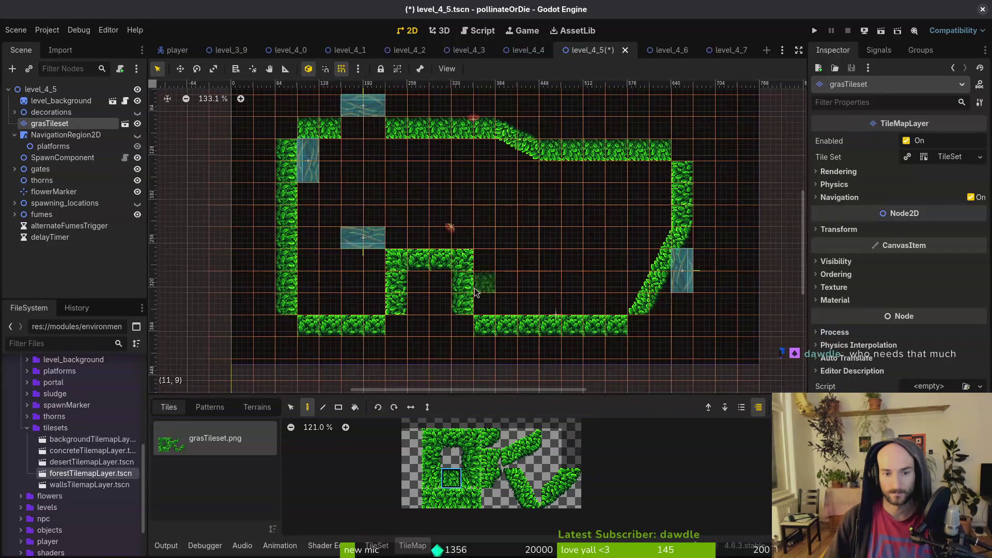
scroll(545, 233, "up", 1)
scroll(545, 233, "up", 3)
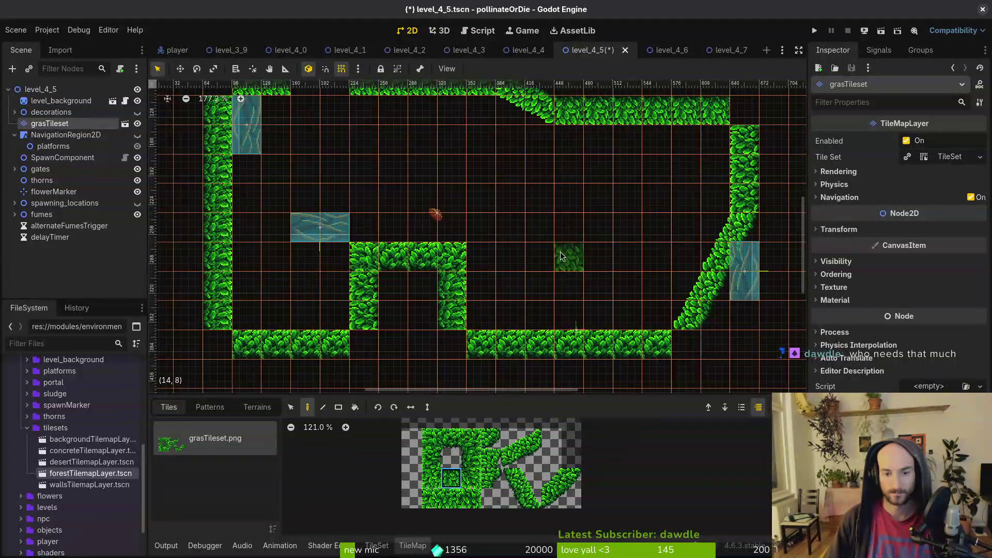
Move the west gate beside the upper left wall, the south gate outside the left wall, and the north gate into the ceiling
key("Escape")
scroll(519, 251, "down", 2)
scroll(513, 231, "up", 4)
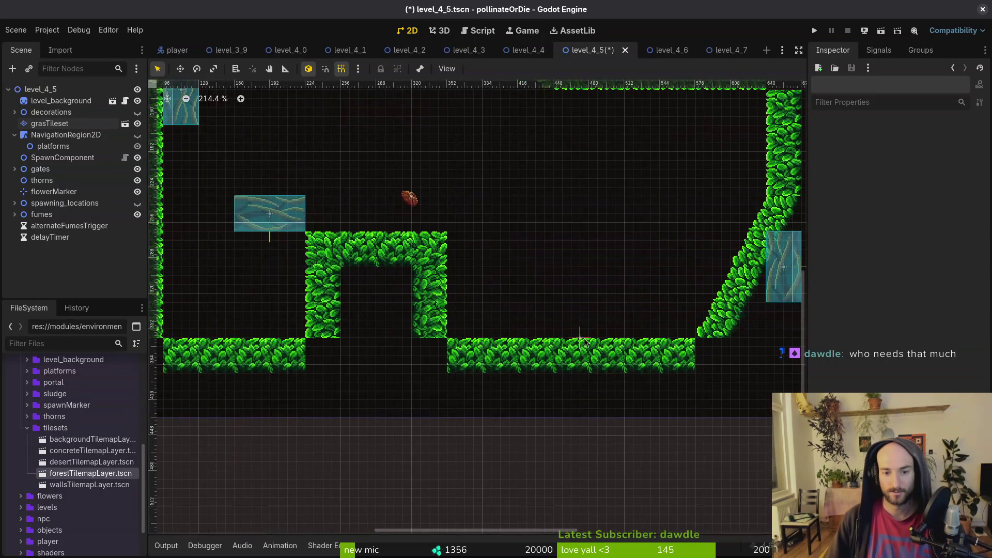
left_click(579, 338)
scroll(548, 303, "down", 5)
key("Escape")
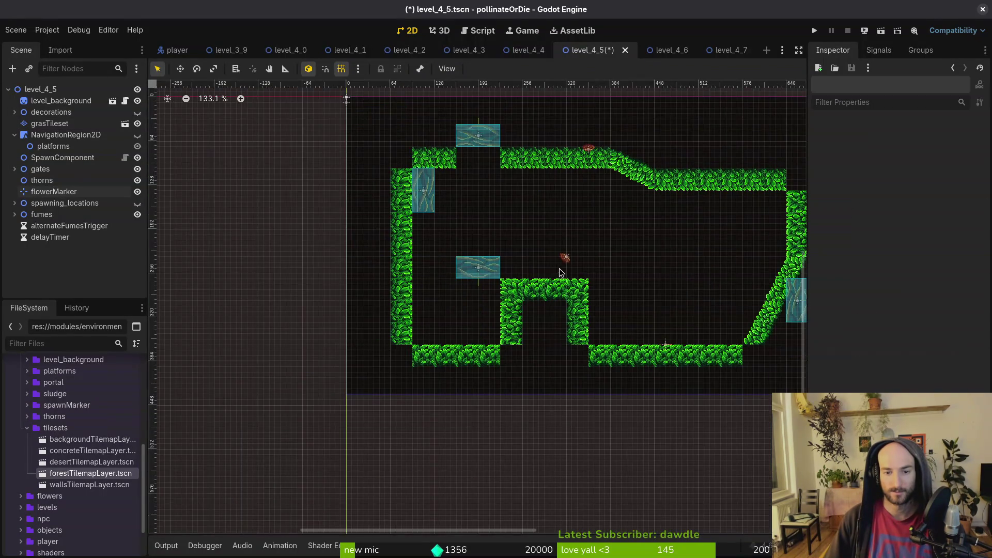
mouse_move(382, 215)
left_mouse_down()
mouse_move(384, 384)
mouse_move(337, 191)
mouse_move(329, 217)
left_mouse_up()
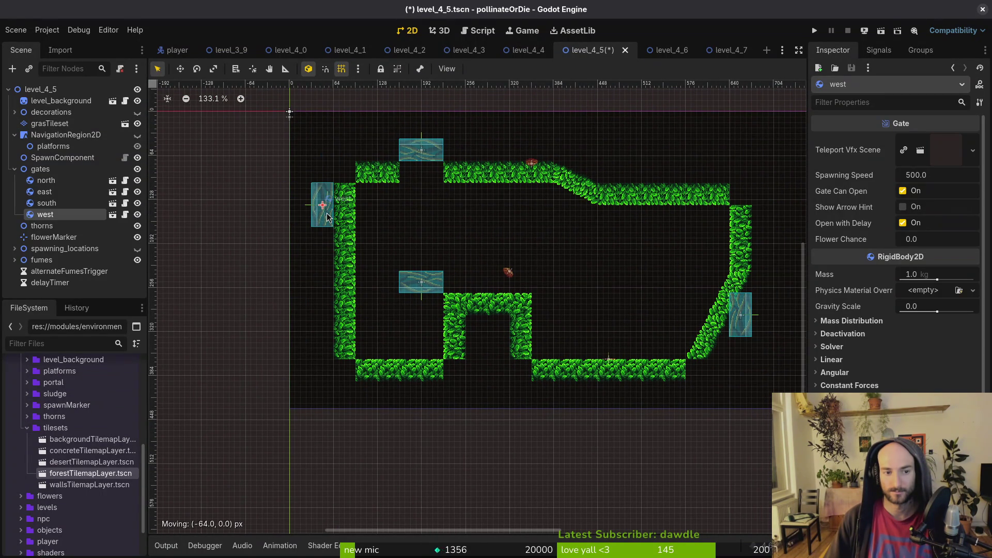
mouse_move(419, 283)
left_mouse_down()
mouse_move(393, 375)
mouse_move(298, 284)
left_mouse_up()
left_click_drag(432, 157, 432, 180)
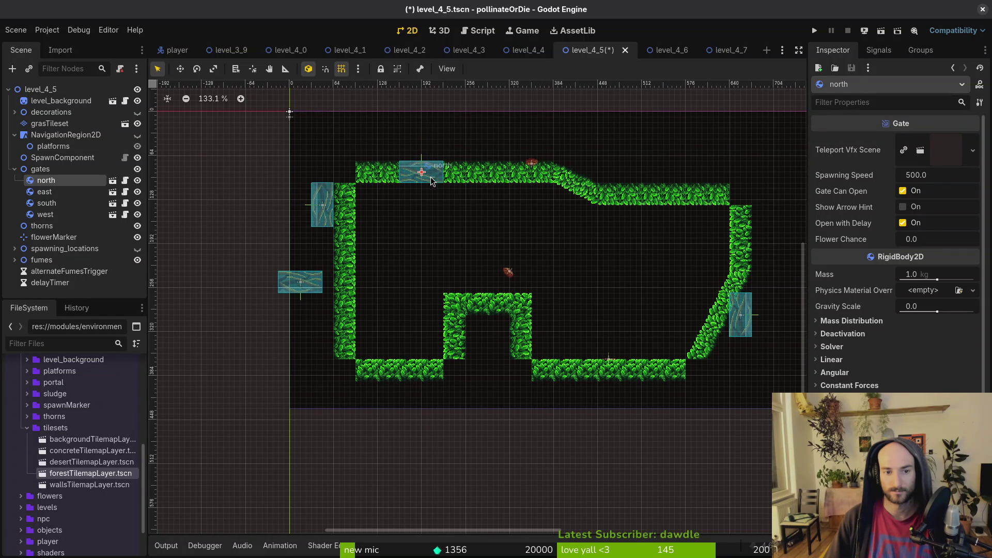
scroll(646, 286, "right", 5)
left_click(50, 123)
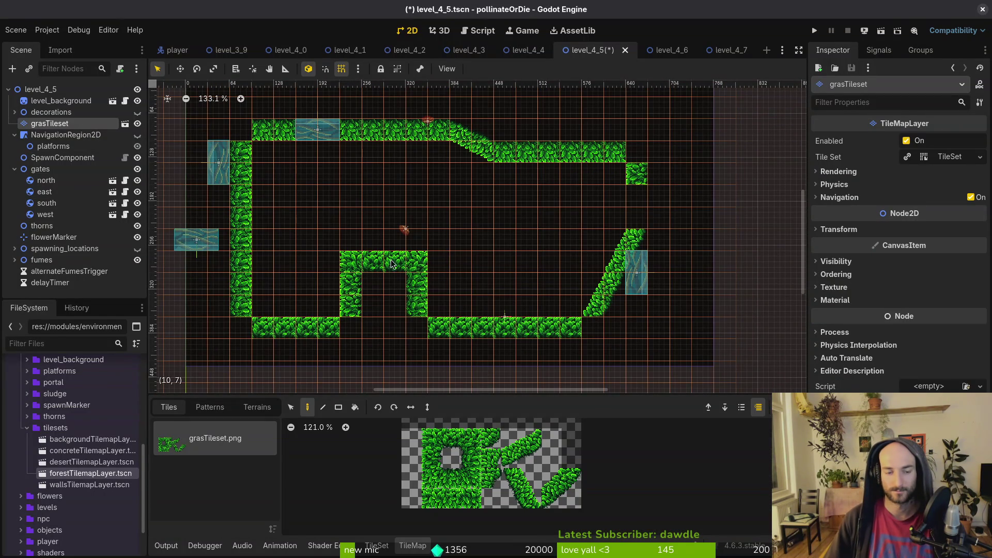
Undo the recent tile edits, restoring the right wall and removing the platform legs
key("ctrl+z")
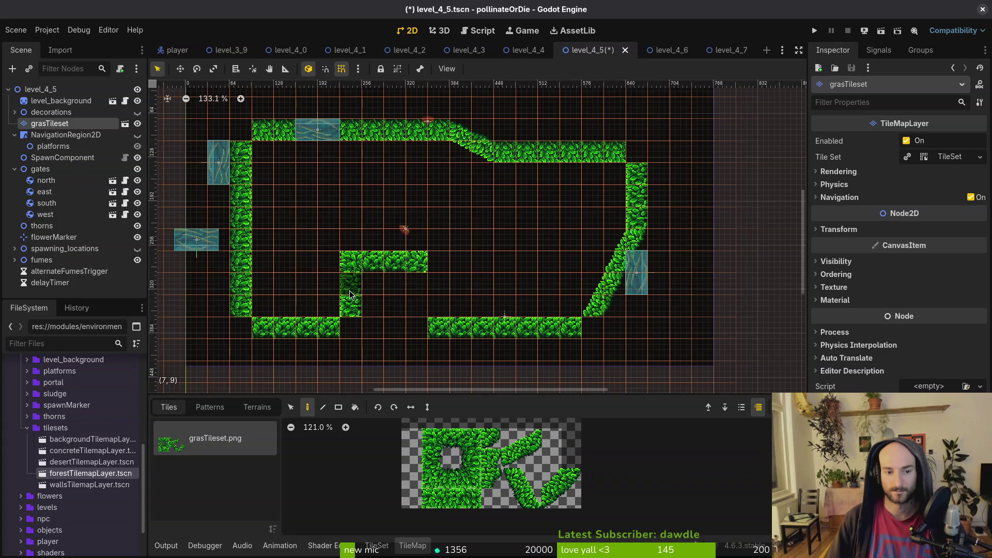
key("ctrl+z")
key("Escape")
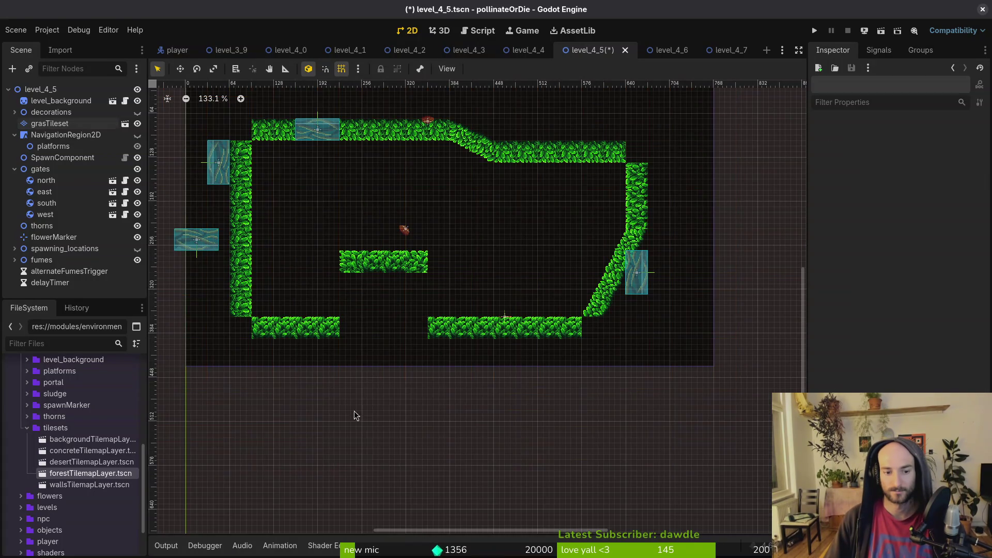
left_click(50, 123)
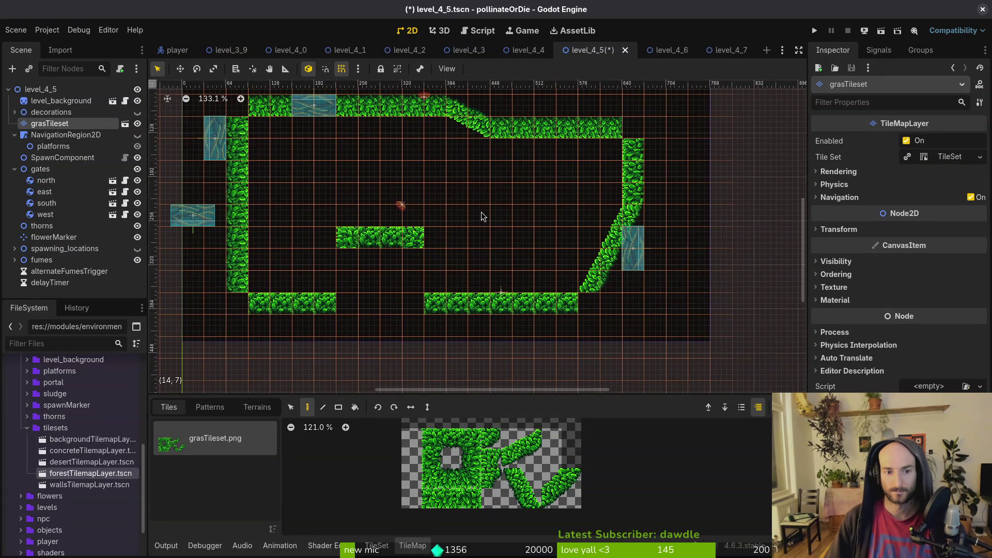
scroll(479, 211, "down", 3)
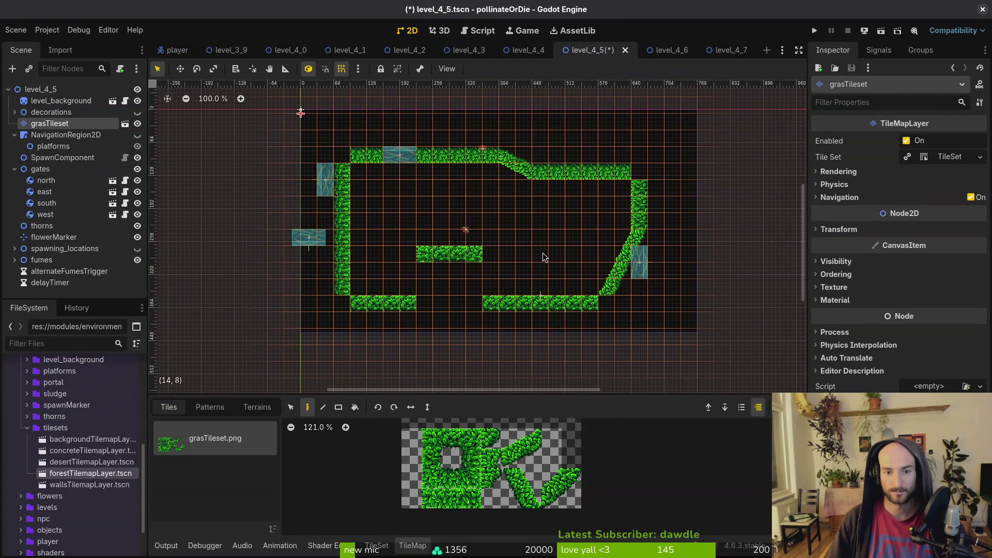
Erase grass along the top-right slope and edge and two bottom-right floor tiles
mouse_move(488, 155)
left_mouse_down()
mouse_move(503, 172)
mouse_move(538, 160)
mouse_move(622, 172)
left_mouse_up()
scroll(489, 262, "up", 3)
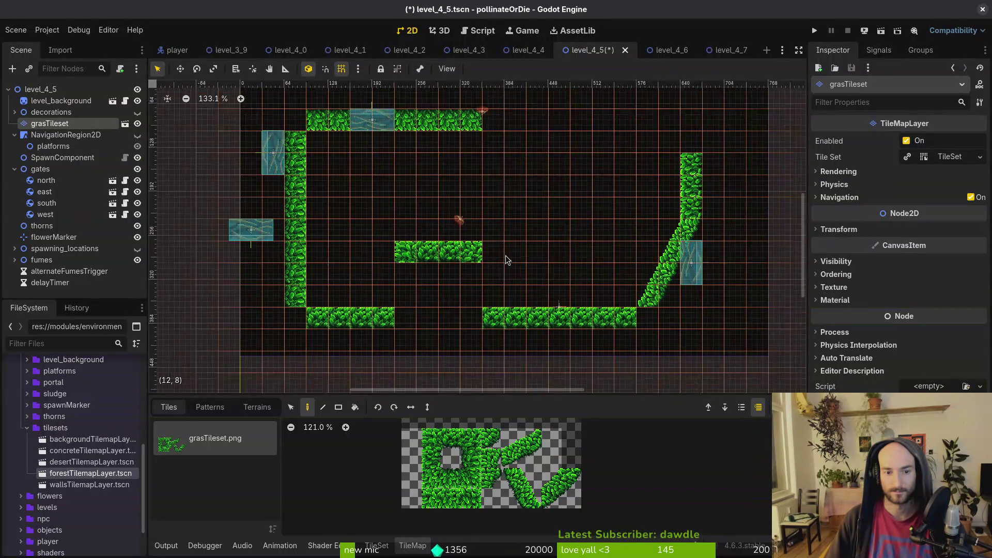
scroll(505, 256, "down", 2)
left_click_drag(511, 307, 536, 309)
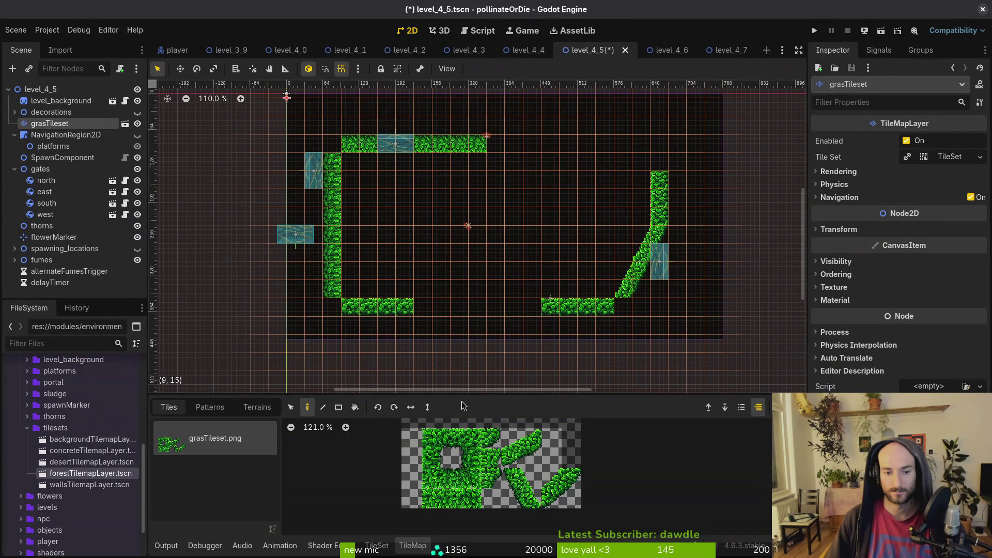
left_click(458, 434)
scroll(498, 273, "up", 3)
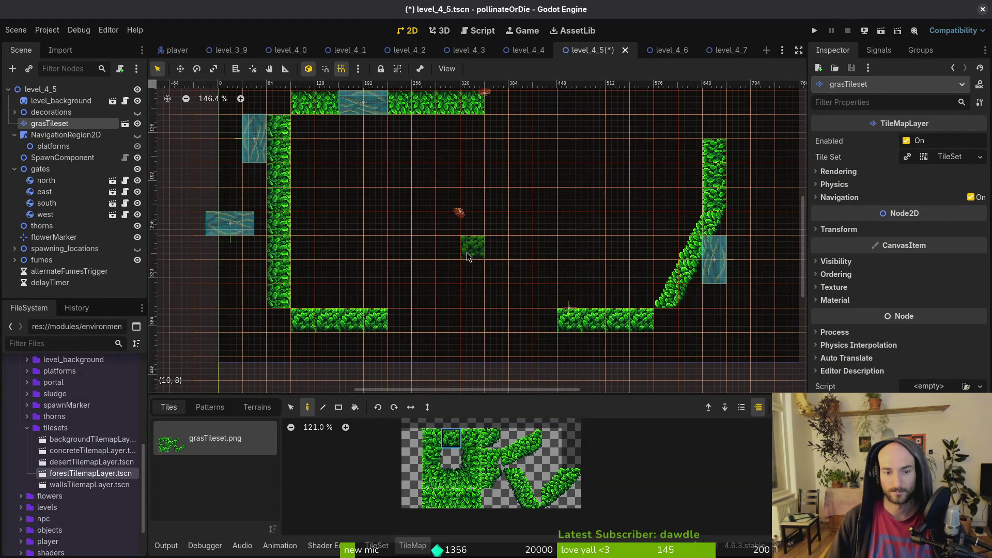
scroll(521, 249, "down", 5)
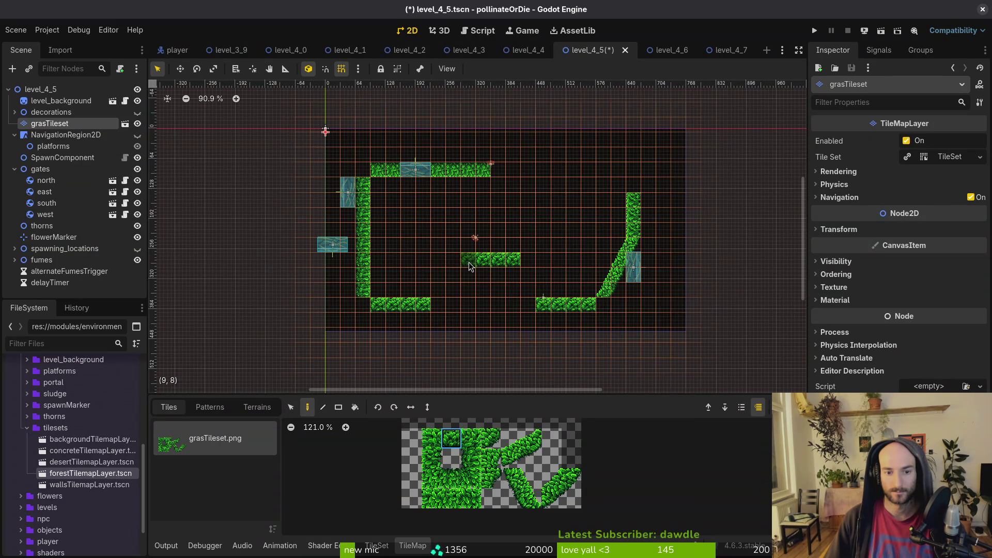
left_click_drag(500, 282, 438, 288)
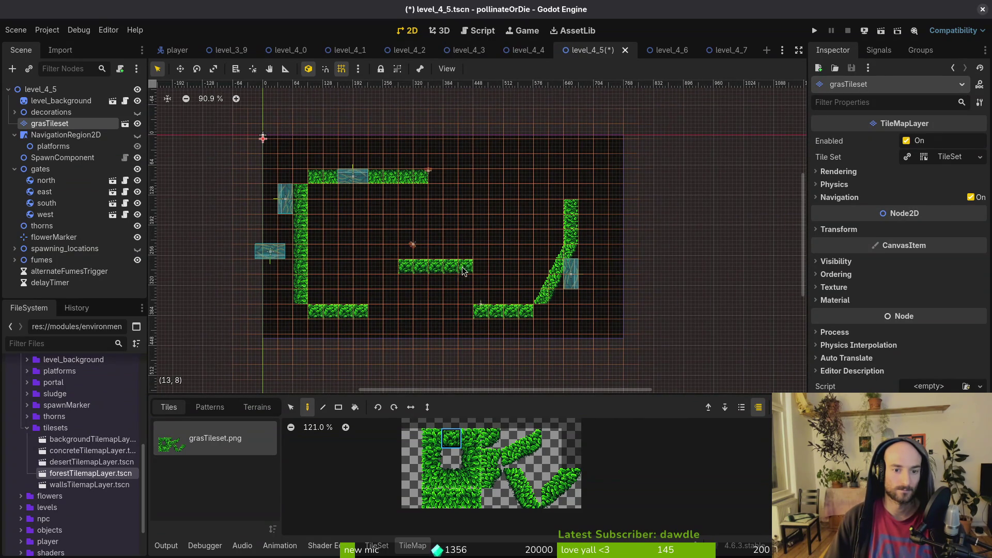
Erase the top platform, left wall, floors, diagonal ramp and last platform segment
scroll(408, 308, "down", 7)
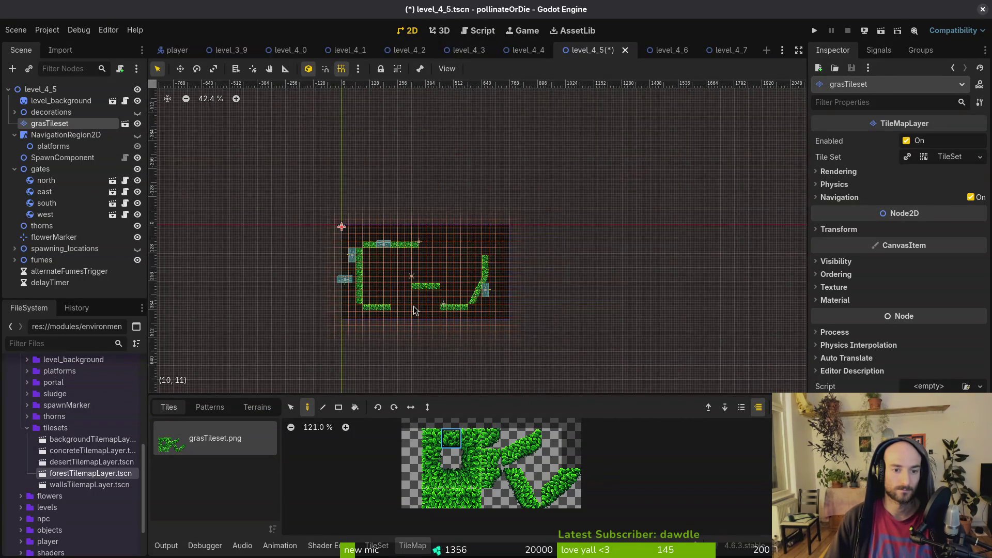
scroll(408, 258, "up", 5)
left_click_drag(420, 216, 325, 209)
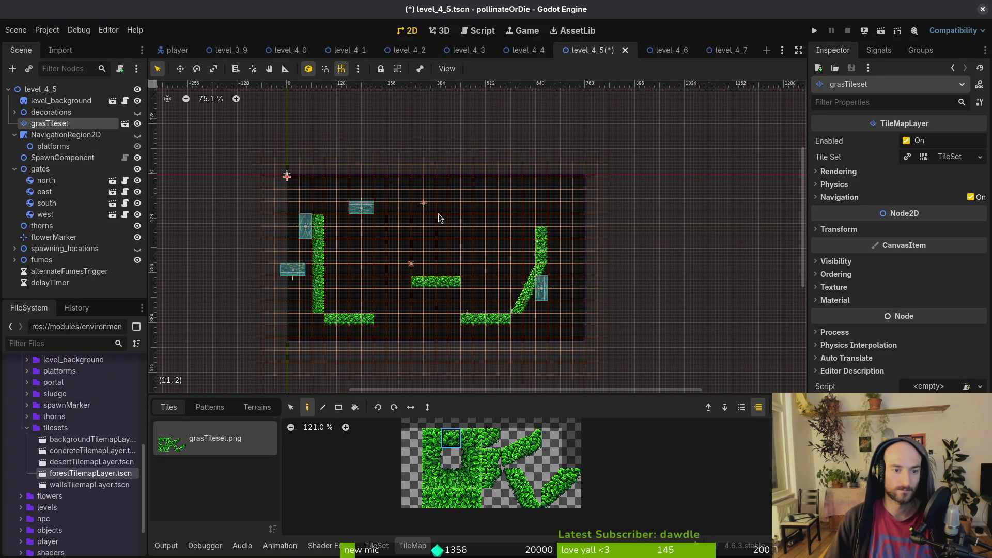
mouse_move(323, 247)
left_mouse_down()
mouse_move(325, 320)
mouse_move(486, 320)
mouse_move(526, 282)
left_mouse_up()
left_click_drag(449, 278, 479, 288)
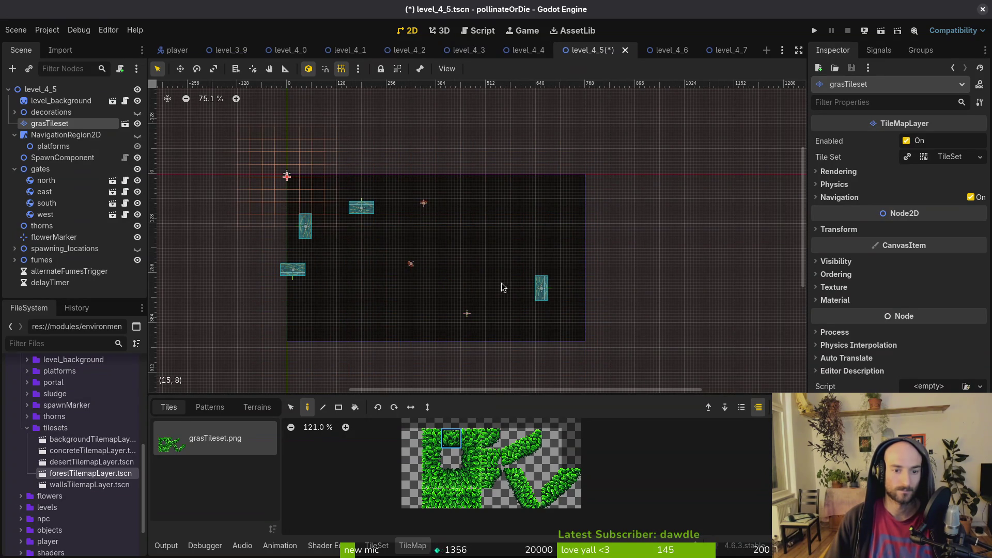
Paint a central grass strip spanning cells (8,8) to (12,8)
key("f")
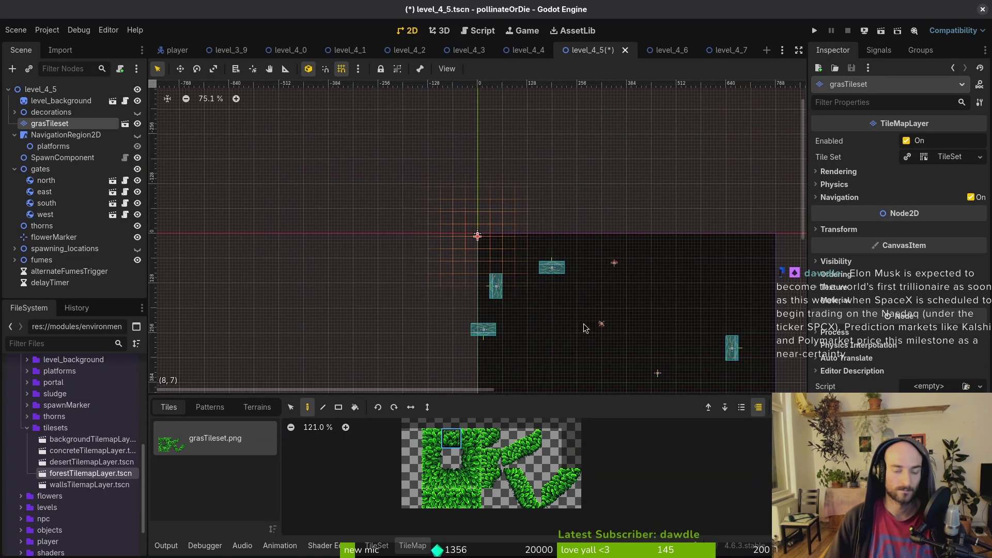
scroll(583, 330, "up", 5)
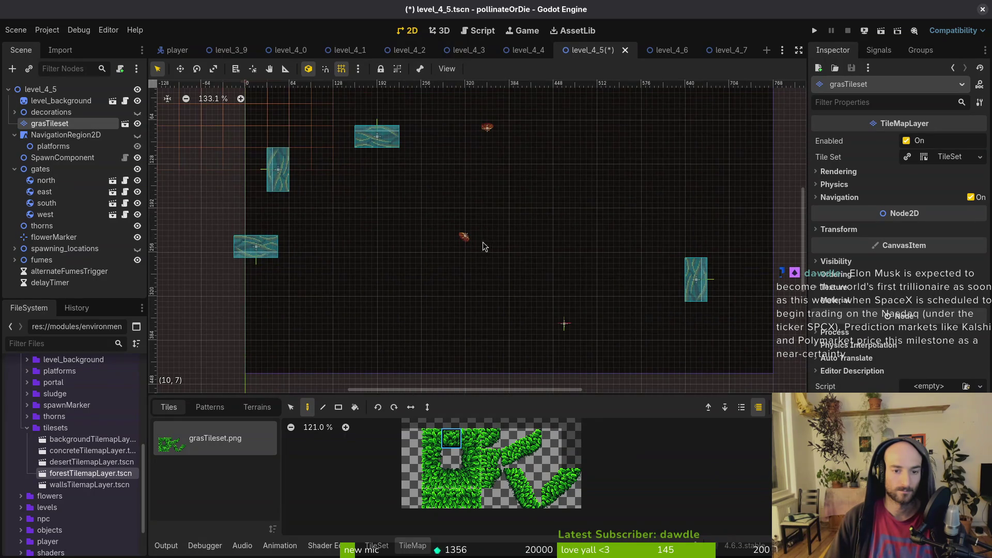
scroll(509, 266, "down", 3)
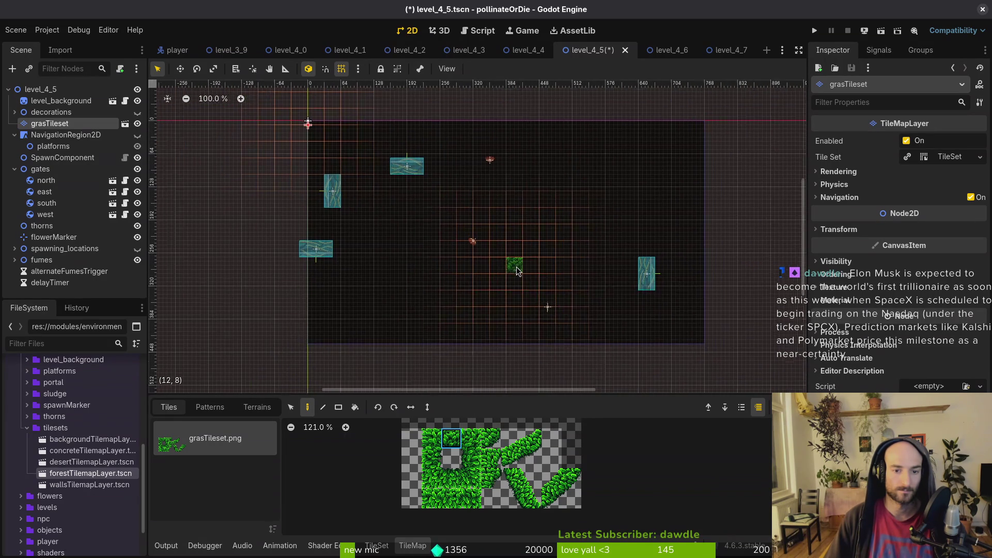
left_click(473, 266)
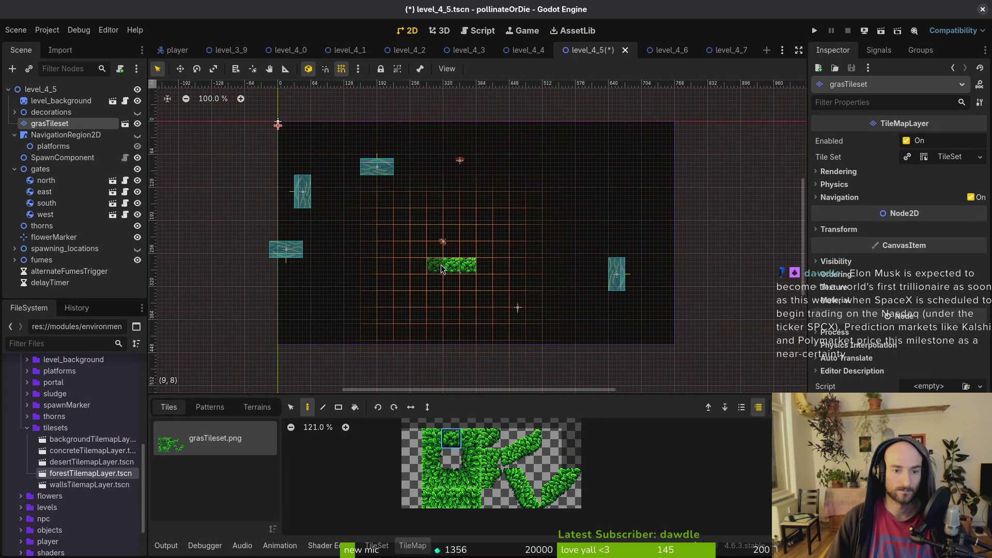
left_click_drag(463, 267, 438, 265)
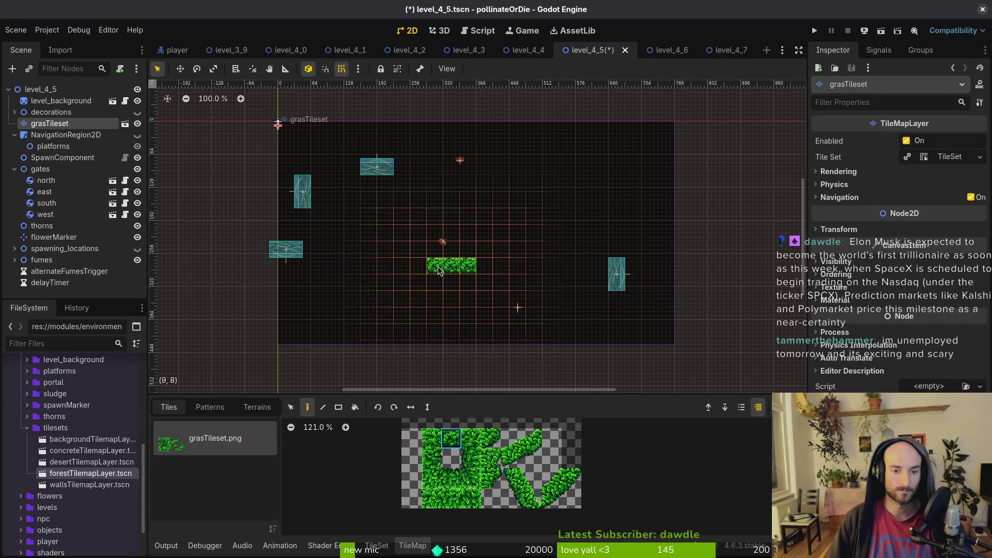
left_click(484, 269)
left_click(433, 436)
left_click(418, 266)
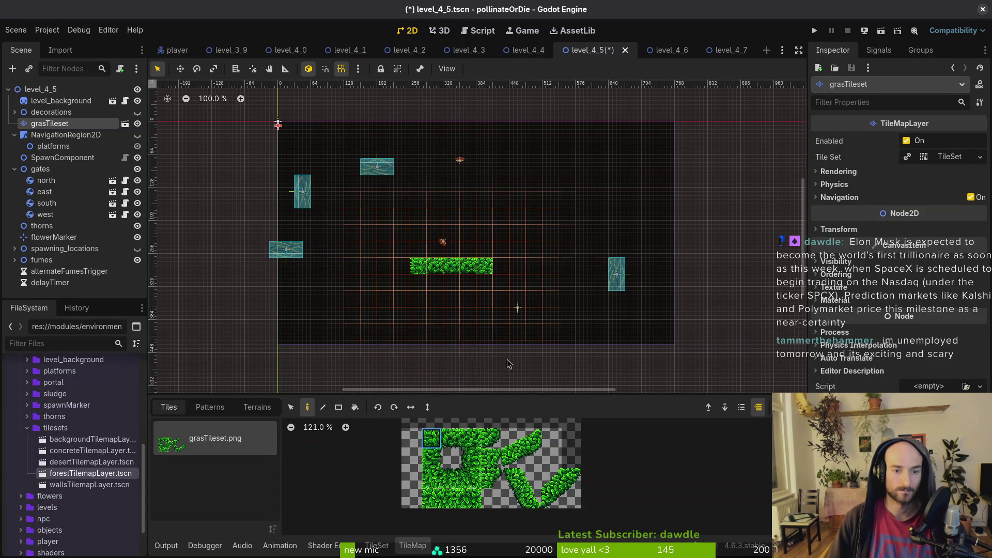
Paint a grass column on the right from cell (15,10) and a three-tile column on the left
left_click(435, 461)
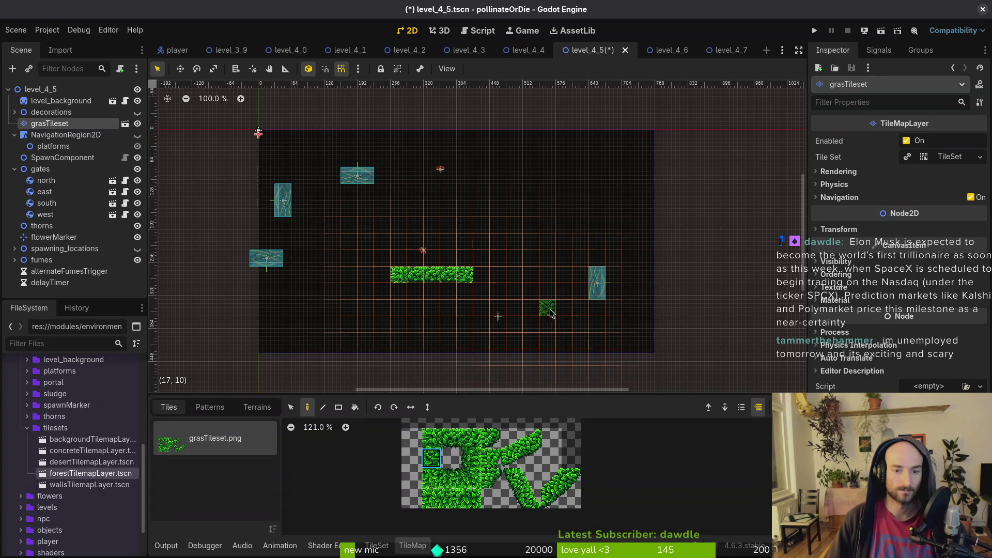
left_click(514, 308)
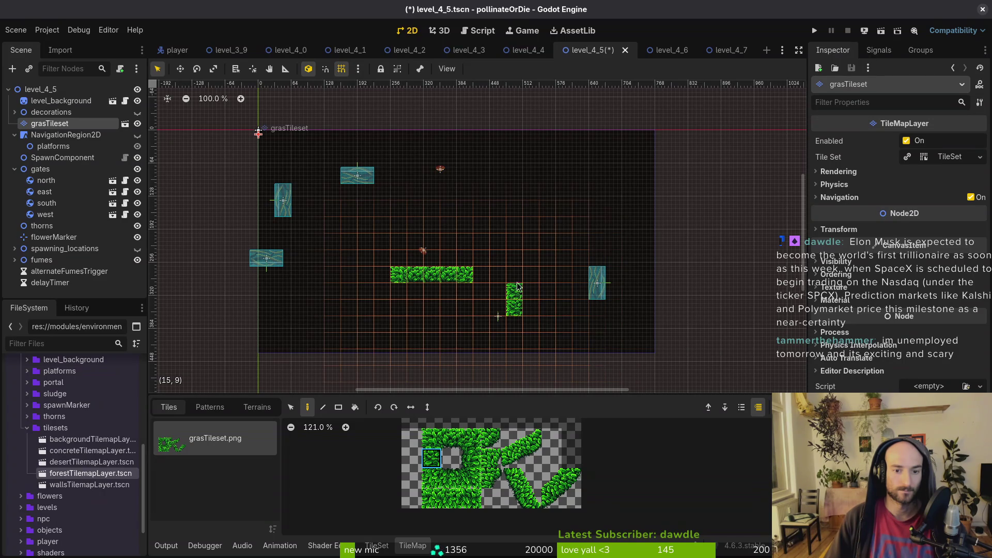
left_click_drag(520, 285, 534, 311)
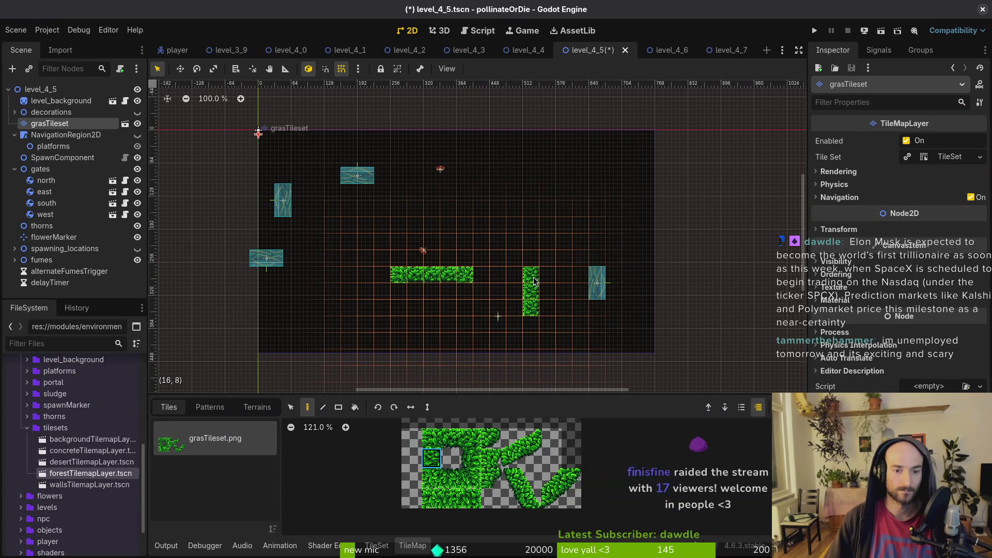
left_click(471, 458)
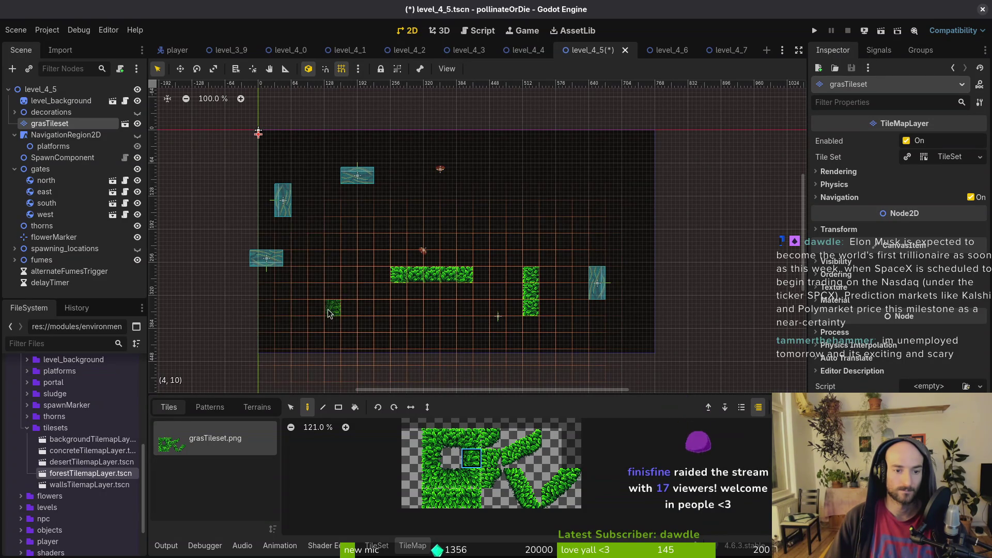
left_click_drag(328, 309, 333, 276)
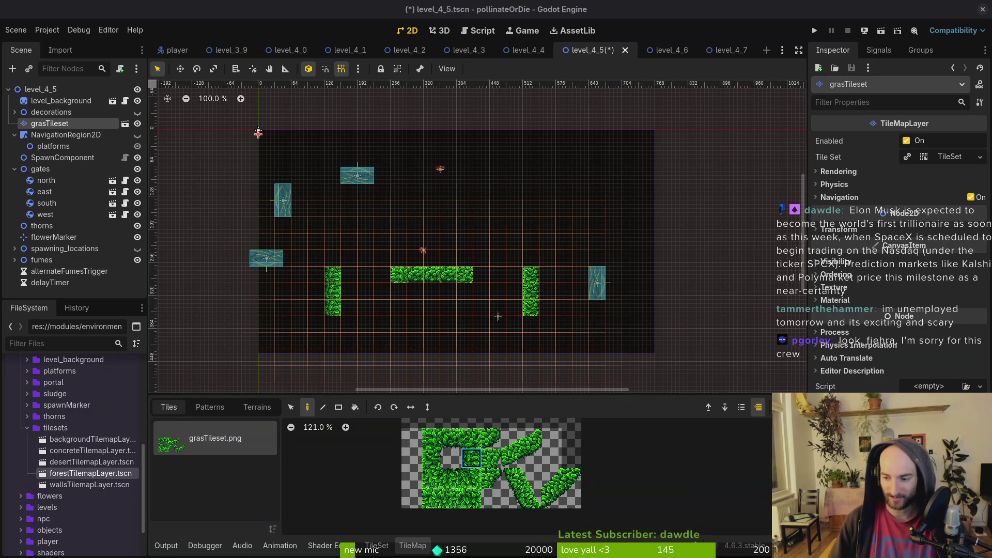
Erase the stray grass tile above the strip and add a tile beside the right column
left_click_drag(463, 314, 509, 340)
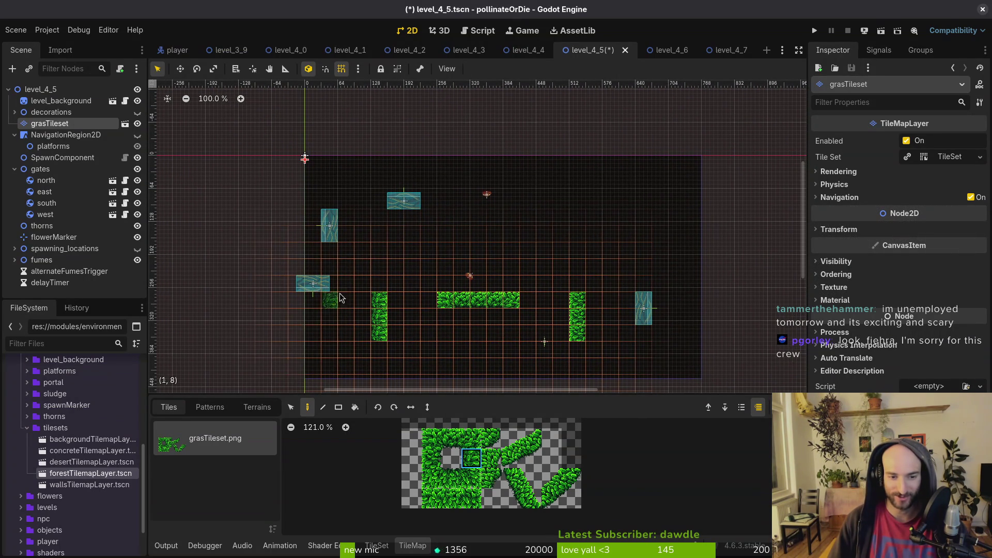
scroll(396, 305, "up", 2)
left_click(376, 298, "ctrl")
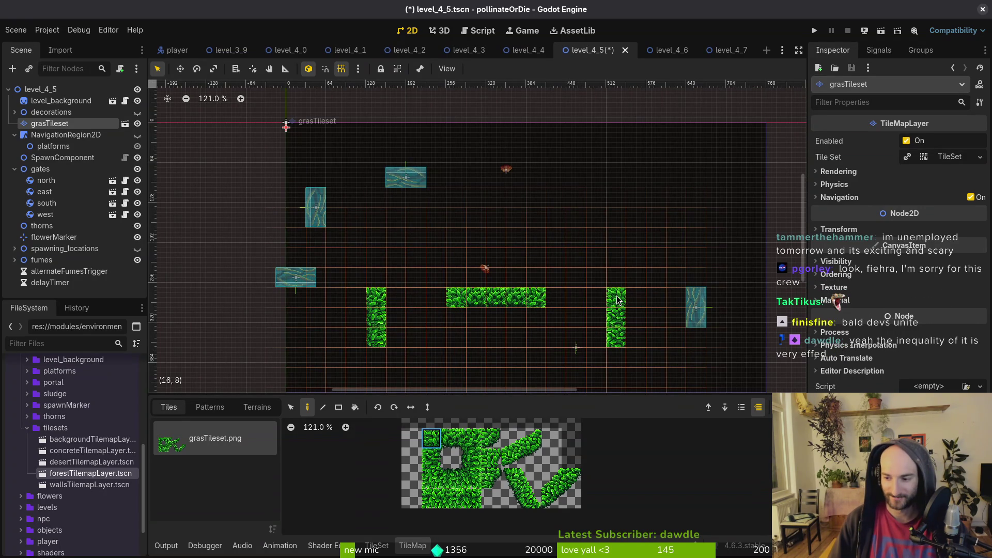
scroll(515, 221, "down", 2)
scroll(515, 221, "right", 1)
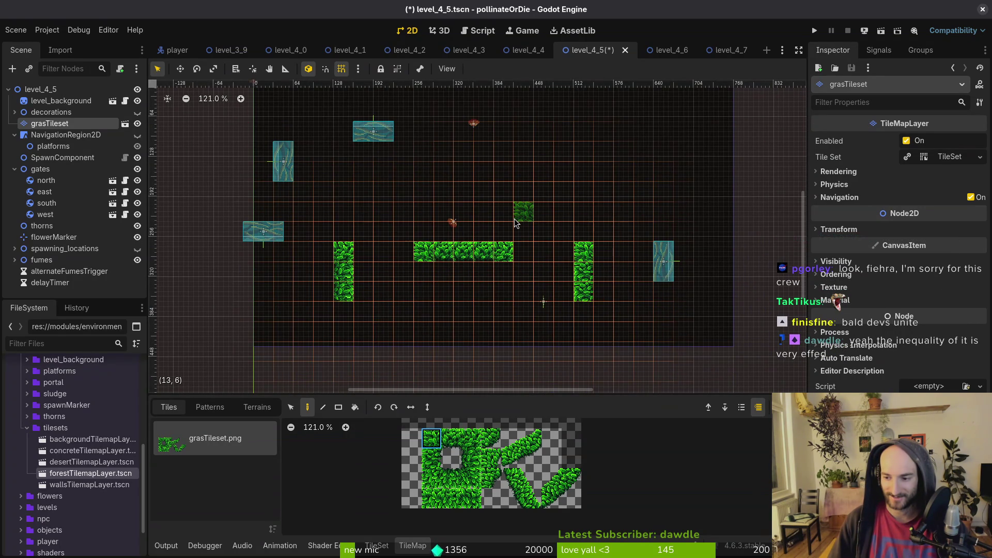
right_click(514, 220)
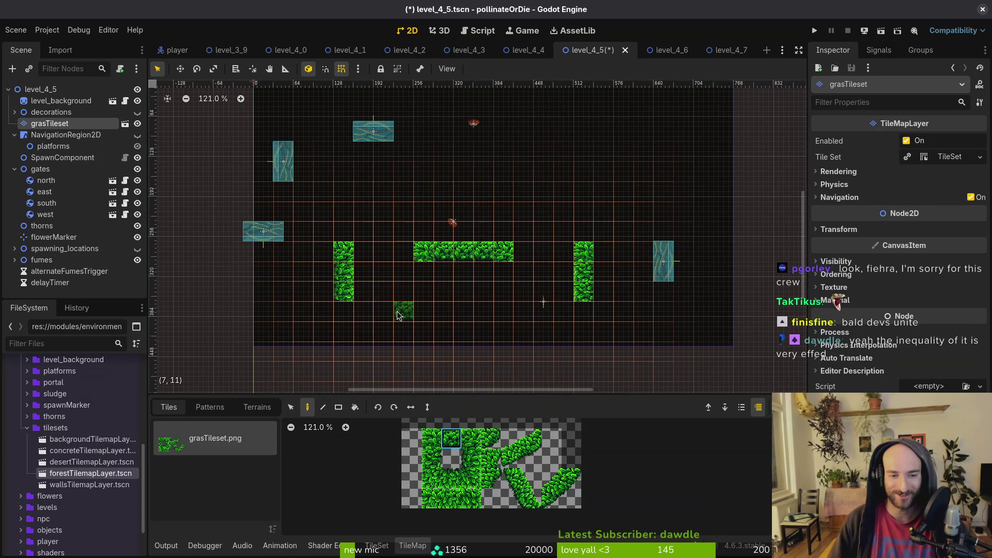
scroll(573, 325, "up", 2)
left_click(588, 282)
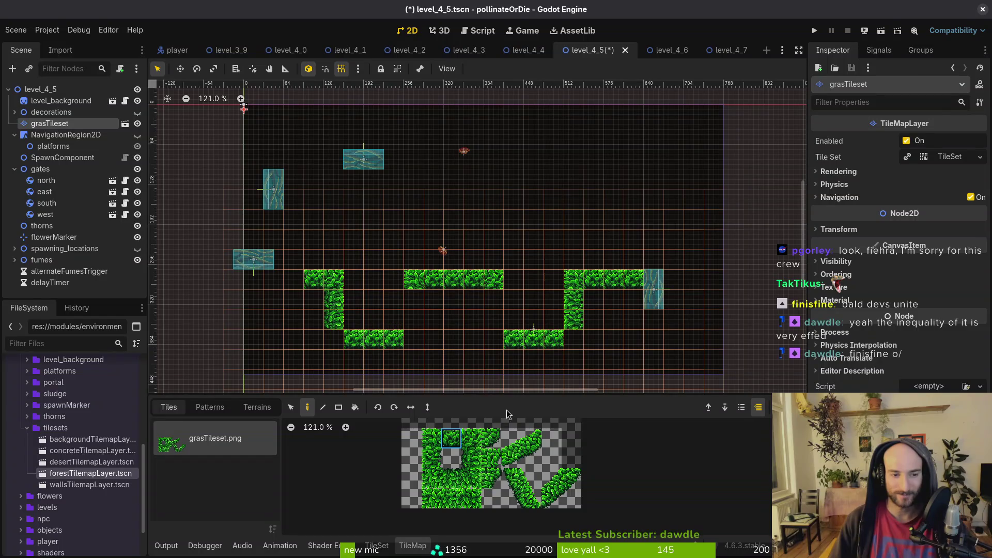
Extend the left grass wall upward and paint a sloped grass ceiling along the top row
left_click(472, 458)
left_click_drag(294, 259, 293, 223)
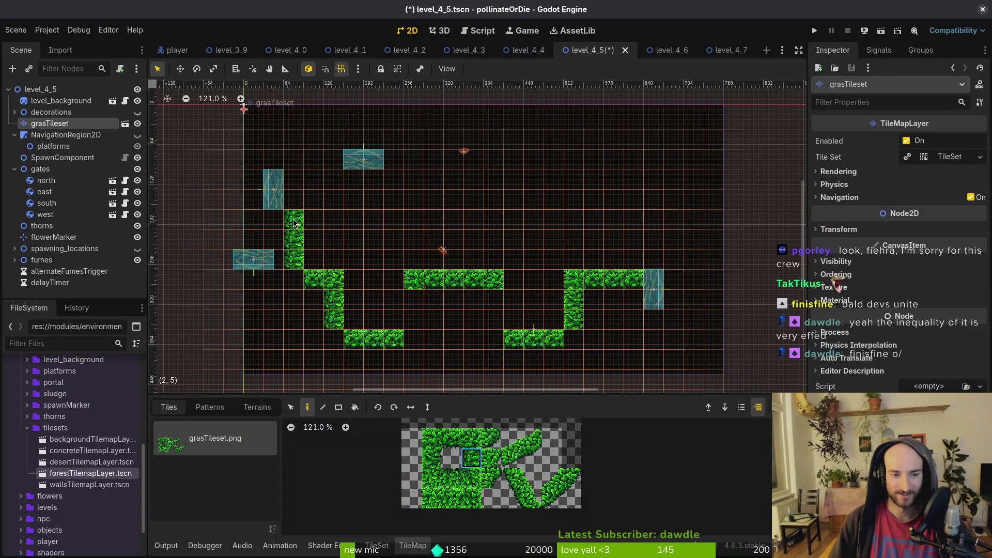
scroll(466, 336, "up", 2)
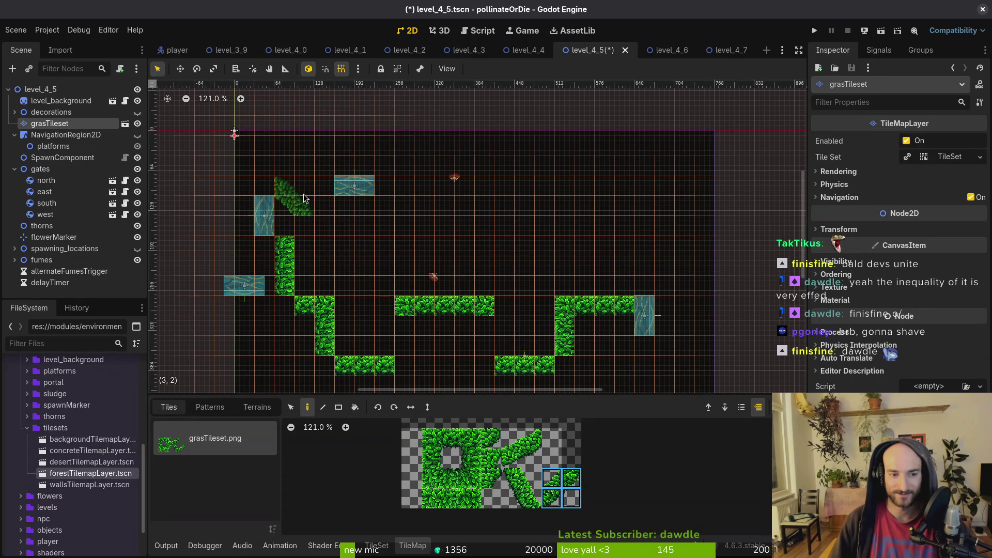
left_click_drag(297, 192, 320, 178)
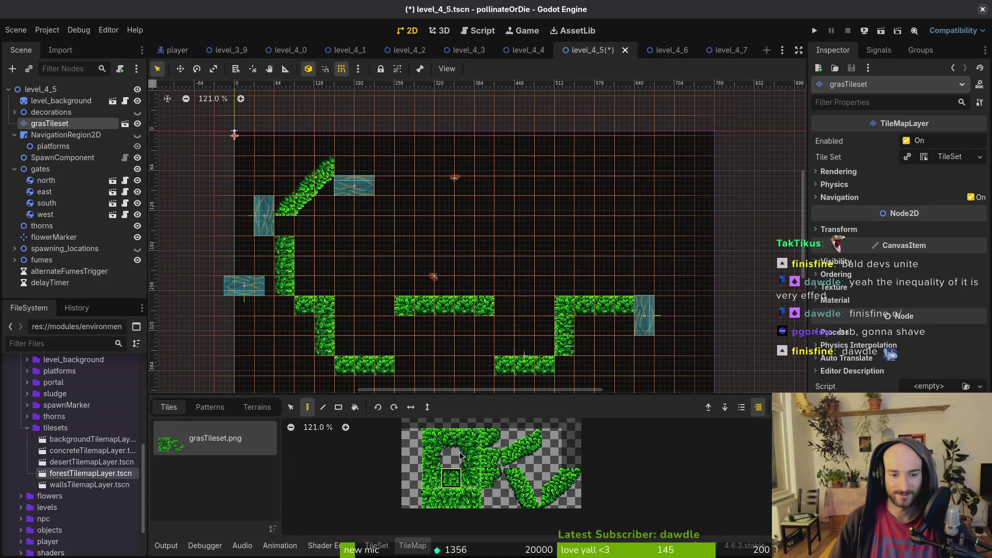
left_click_drag(336, 166, 536, 173)
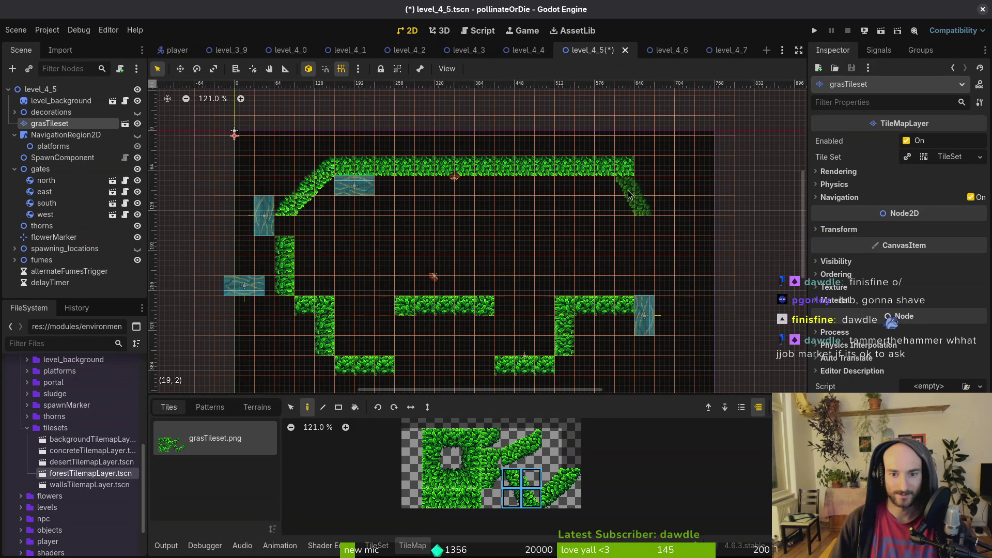
Place a 2x2 diagonal grass corner at the top-right and save level_4_5
left_click_drag(517, 448, 533, 458)
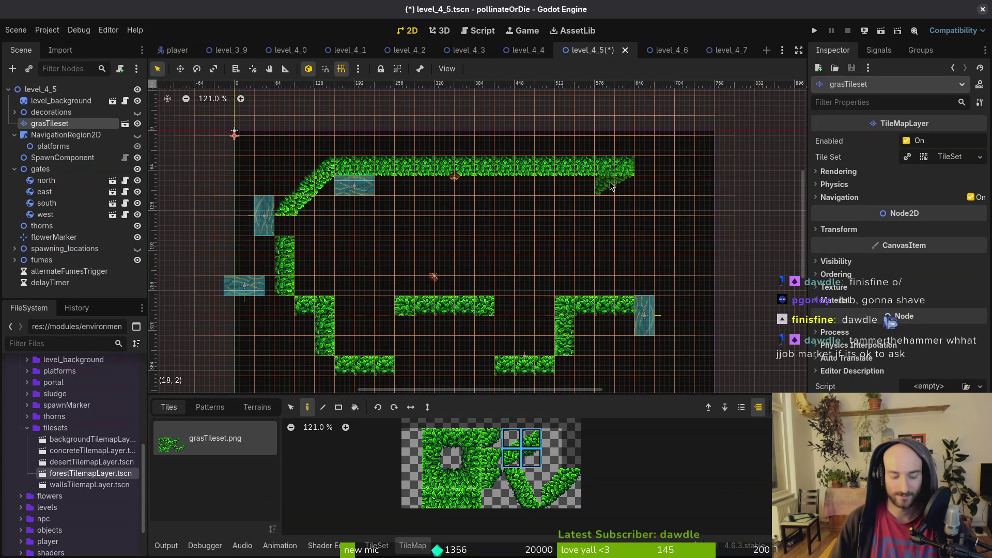
left_click(411, 407)
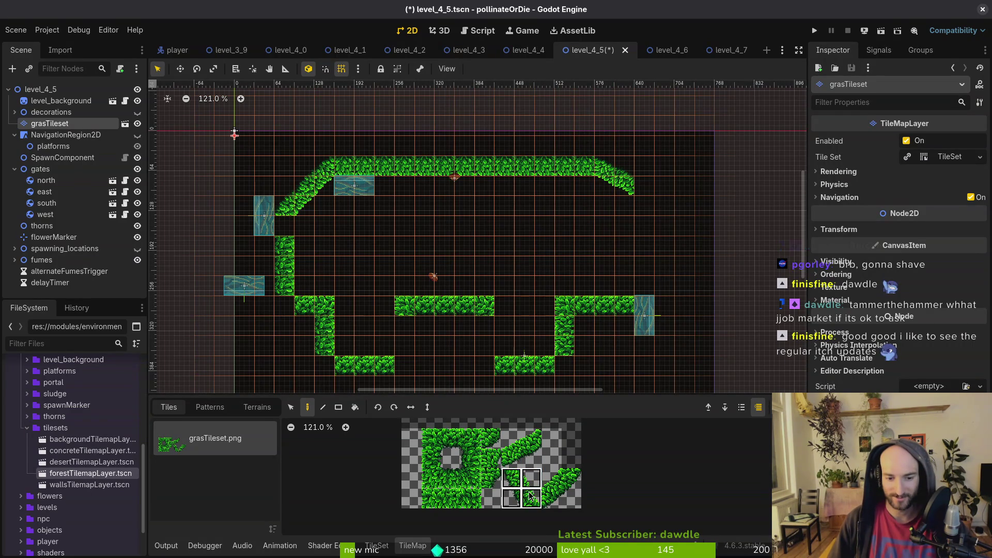
key("c")
left_click(650, 215)
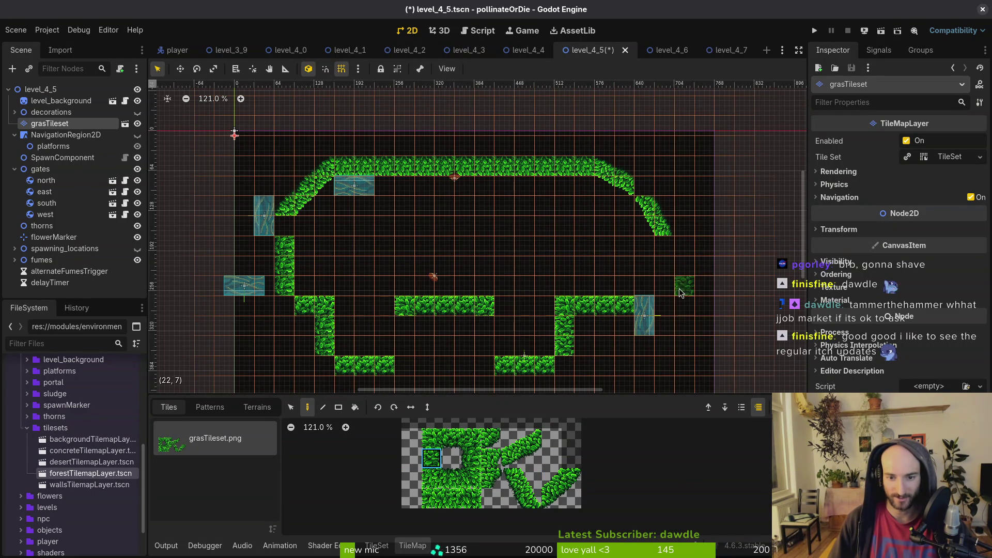
scroll(643, 303, "down", 1)
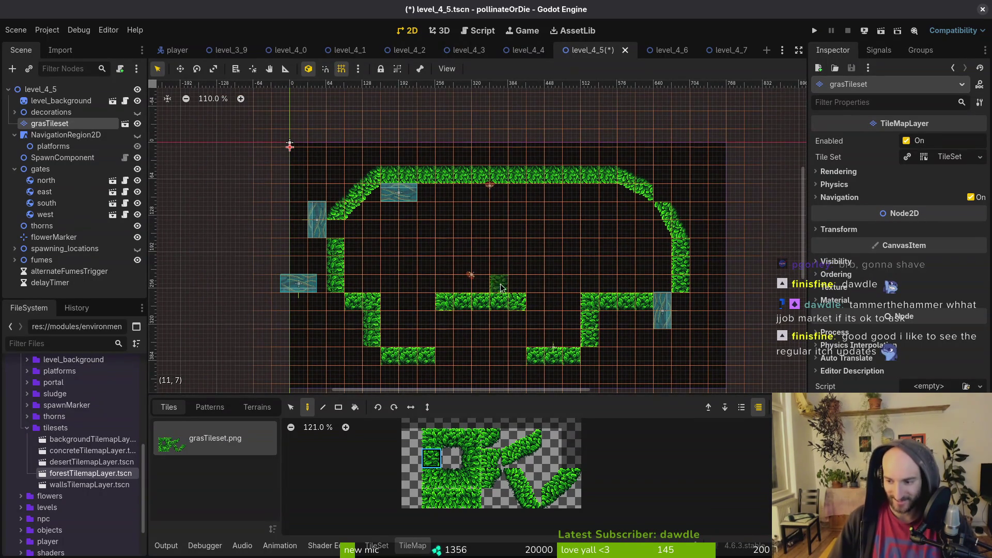
scroll(496, 281, "down", 2)
key("Escape")
key("ctrl+s")
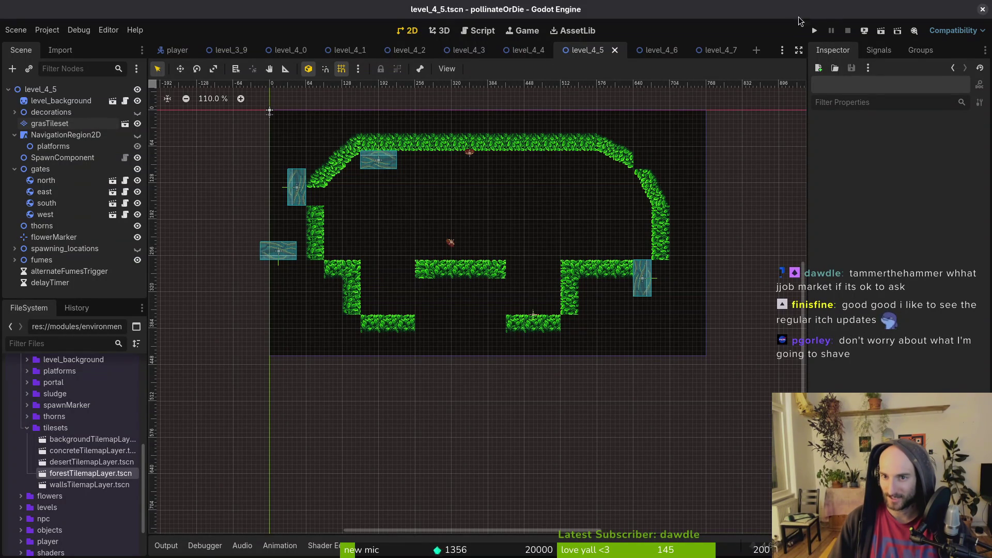
Run the project, maximize the game window, continue into the level, and open then close the shop
left_click(814, 31)
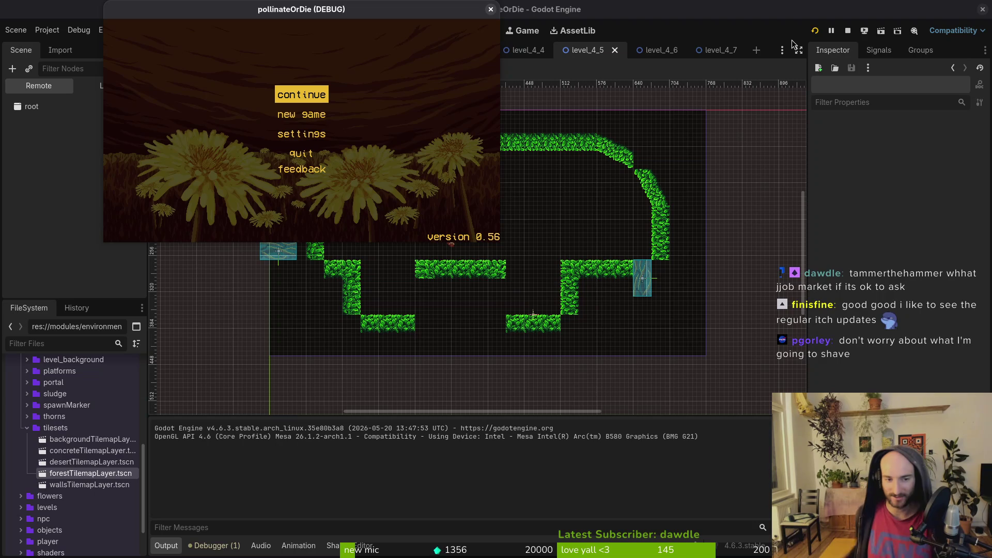
double_click(214, 15)
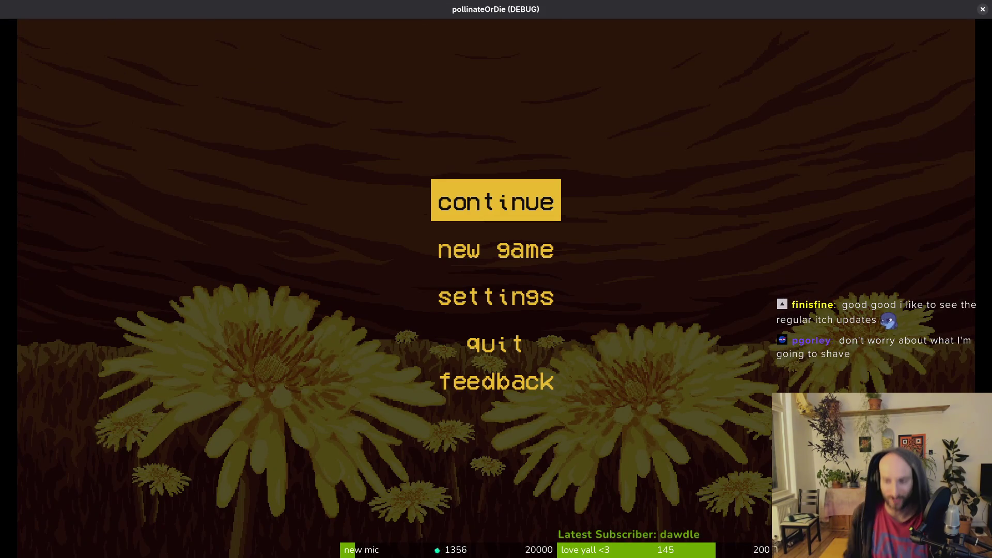
key("Return")
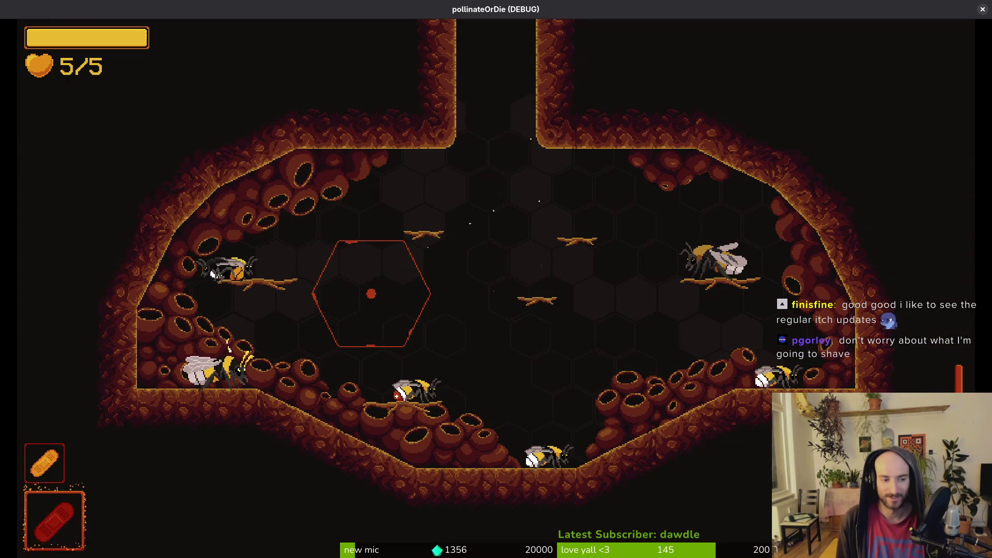
key("Tab")
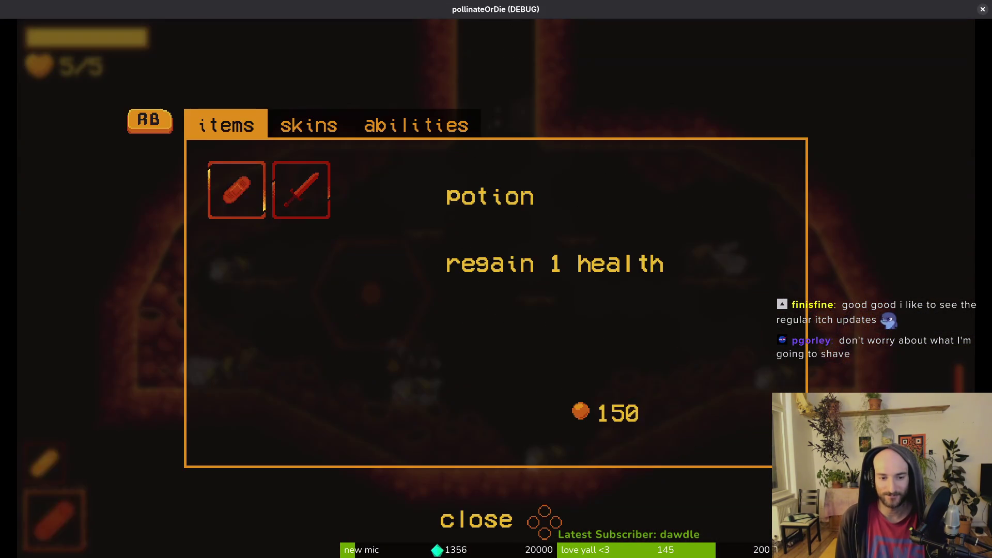
key("Tab")
Move the bee right, attack, dash, and fly up the shaft into the next level
key("Right")
key("x")
key("space")
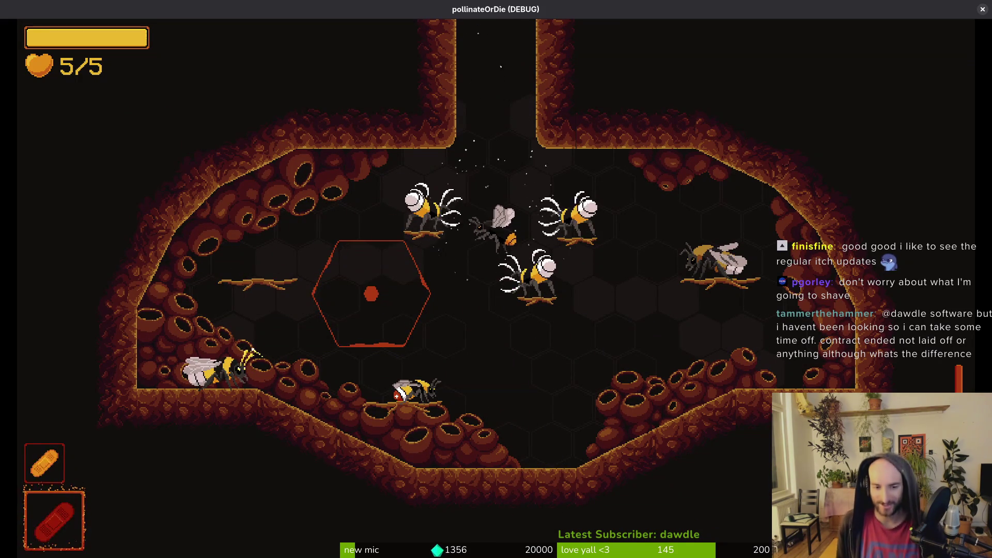
key("Up")
key("space")
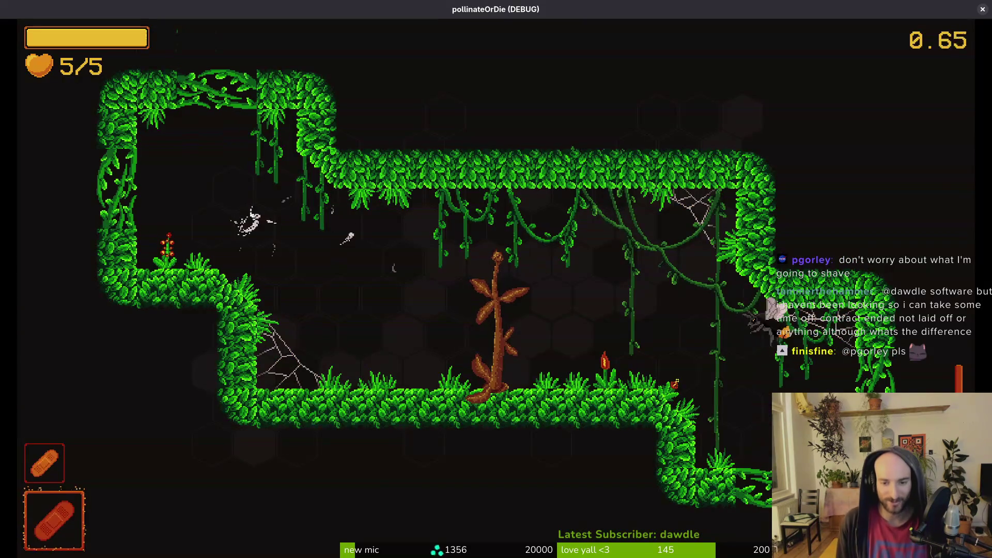
Fight off the swarming enemies and pollinate the central plant of the jungle room
key("x")
key("Left")
key("x")
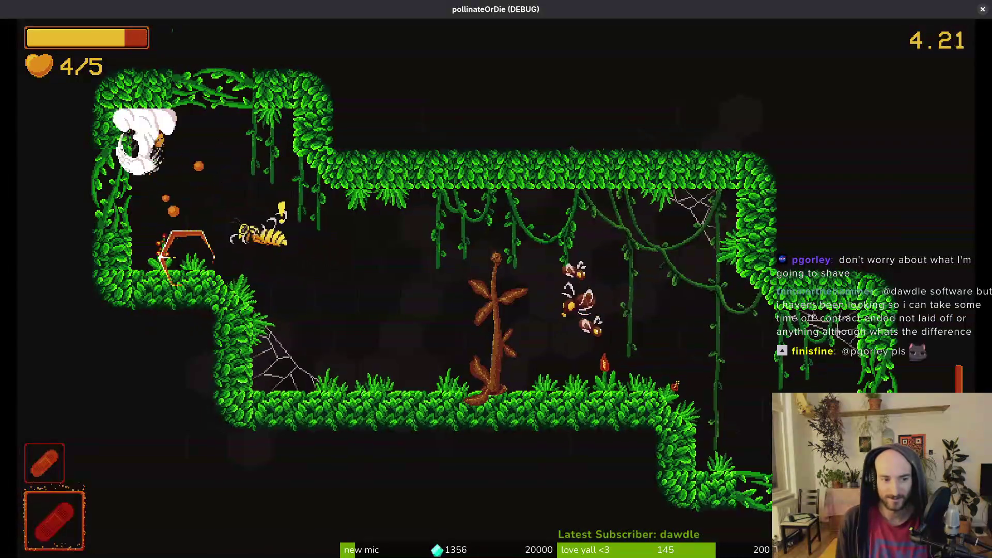
key("Right")
key("x")
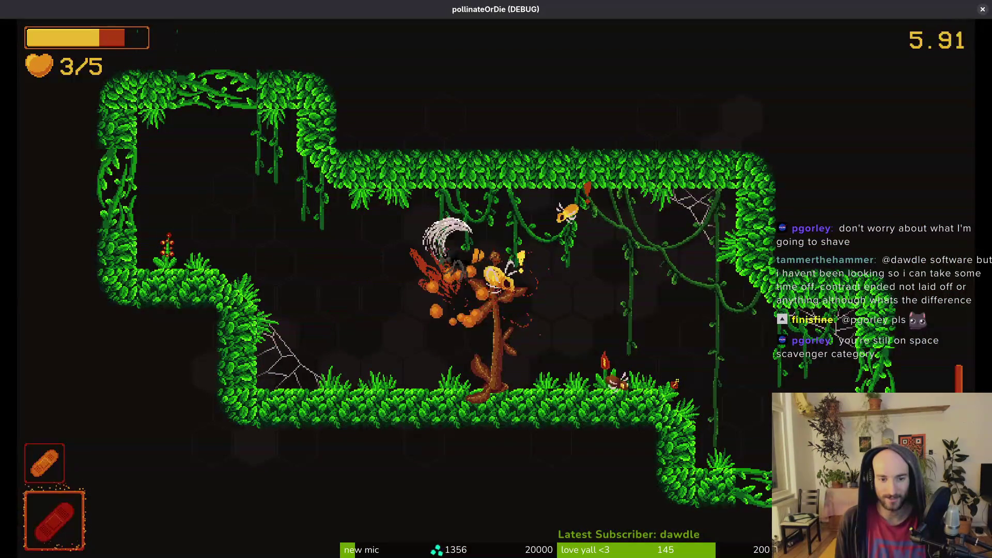
key("x")
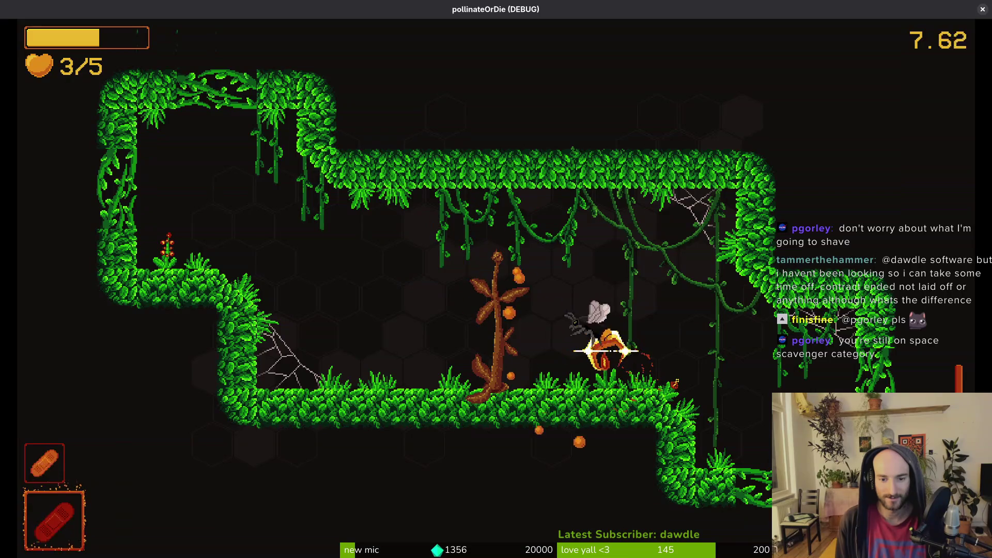
Attack the mushroom on the right, then dash up-left away from it
key("Right")
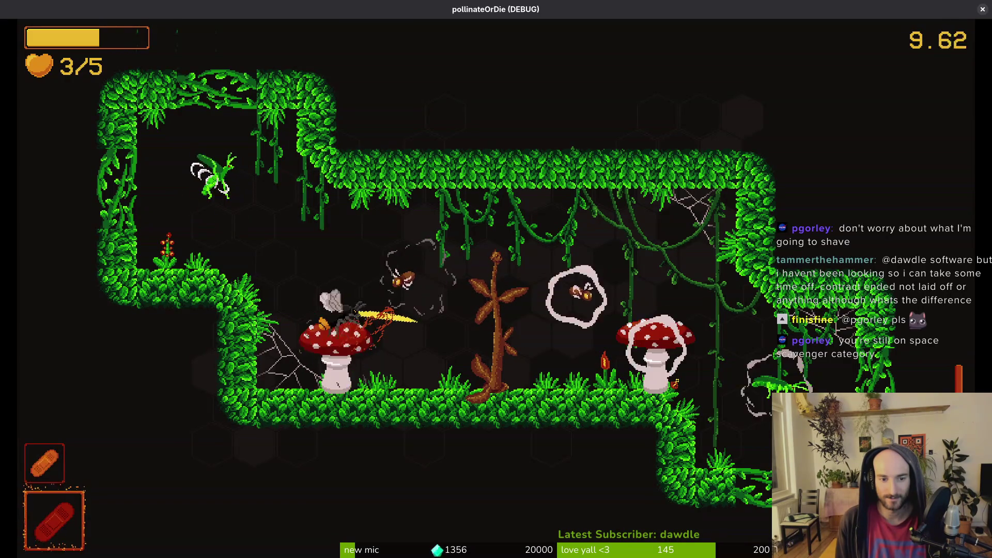
key("x")
key("x")
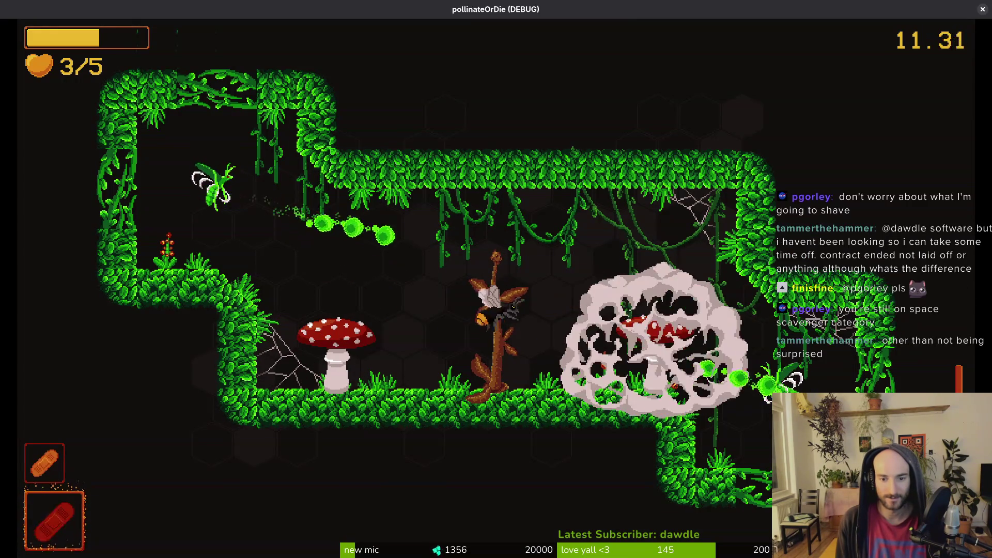
key("Up")
key("Down")
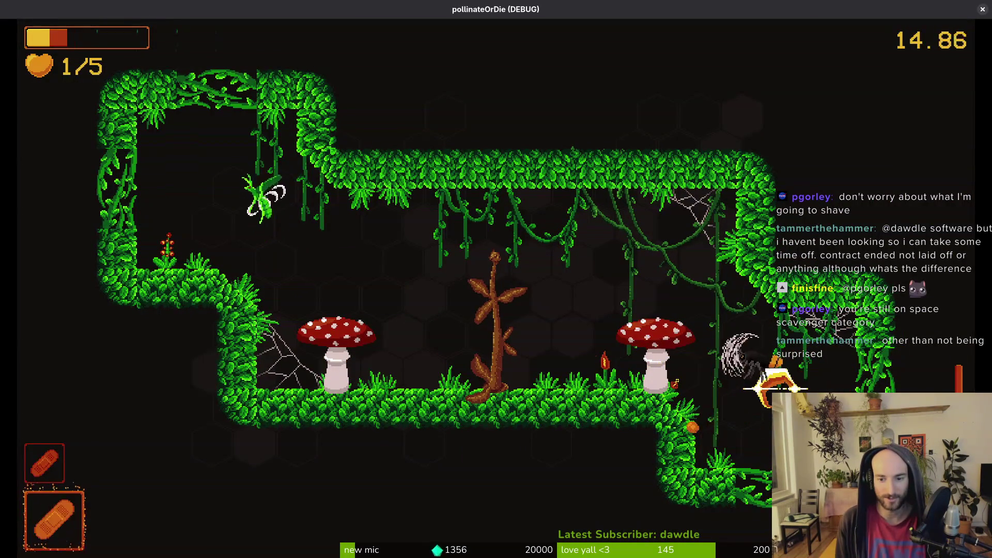
key("Left")
key("x")
key("Left")
key("Up")
Strike the green fly at upper left and finish off the mushroom enemy
key("Left")
key("x")
key("Right")
key("x")
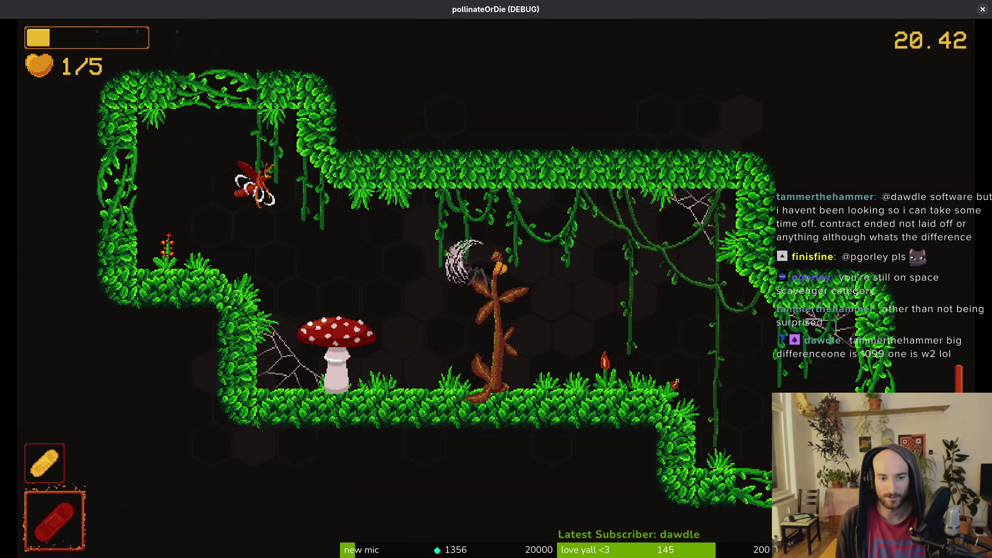
key("x")
key("Left")
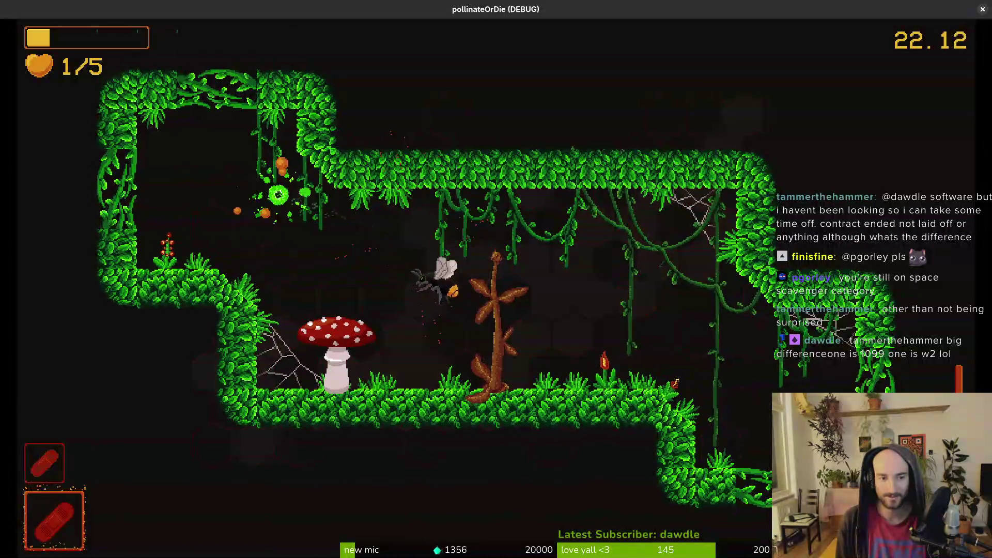
key("x")
key("x")
key("Left")
key("x")
key("x")
key("Up")
key("x")
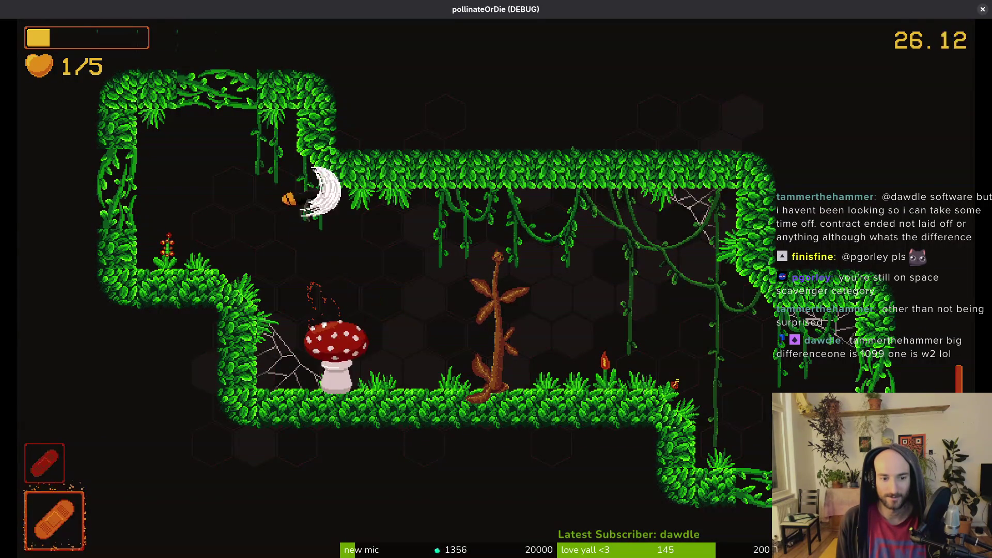
Clear the remaining enemies around the central plant and the vines
key("x")
key("Right")
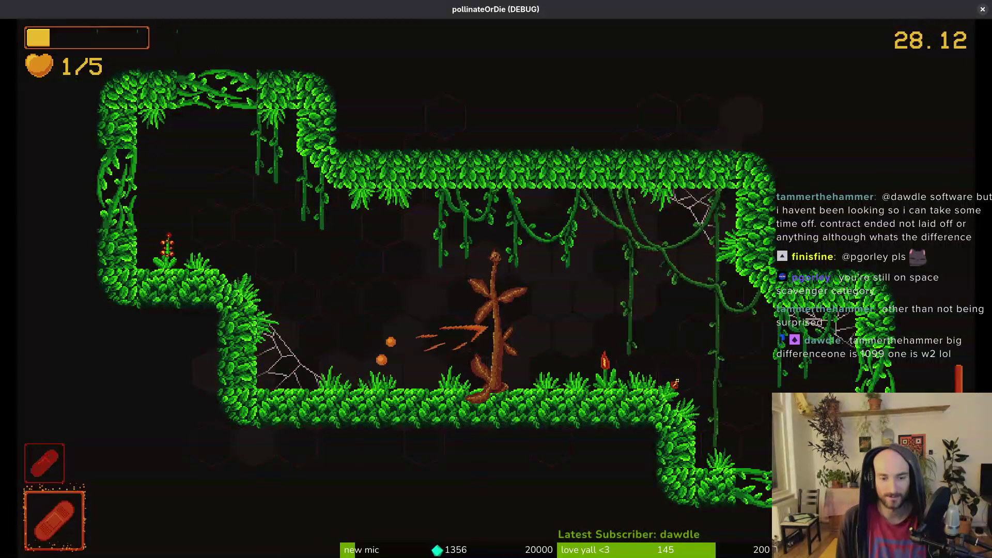
key("x")
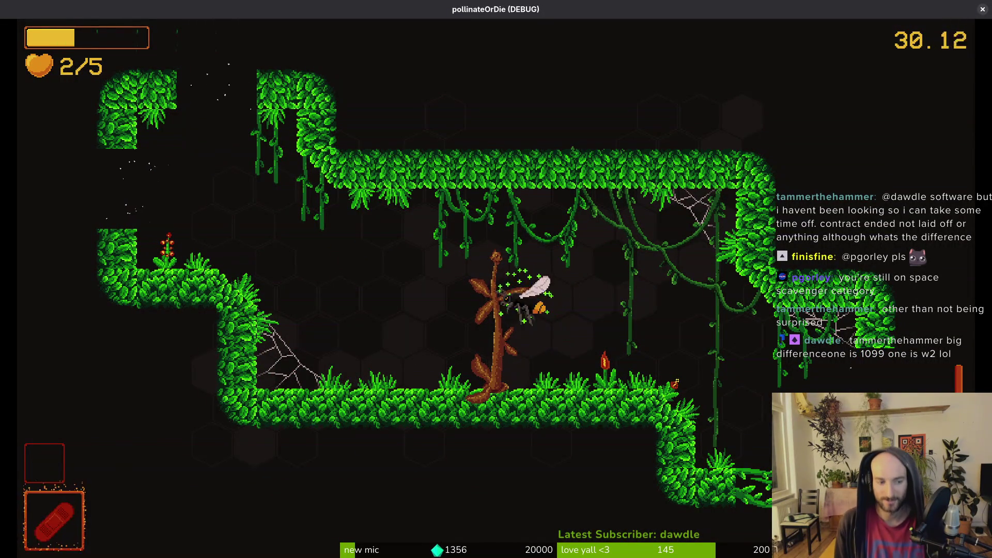
key("x")
key("Left")
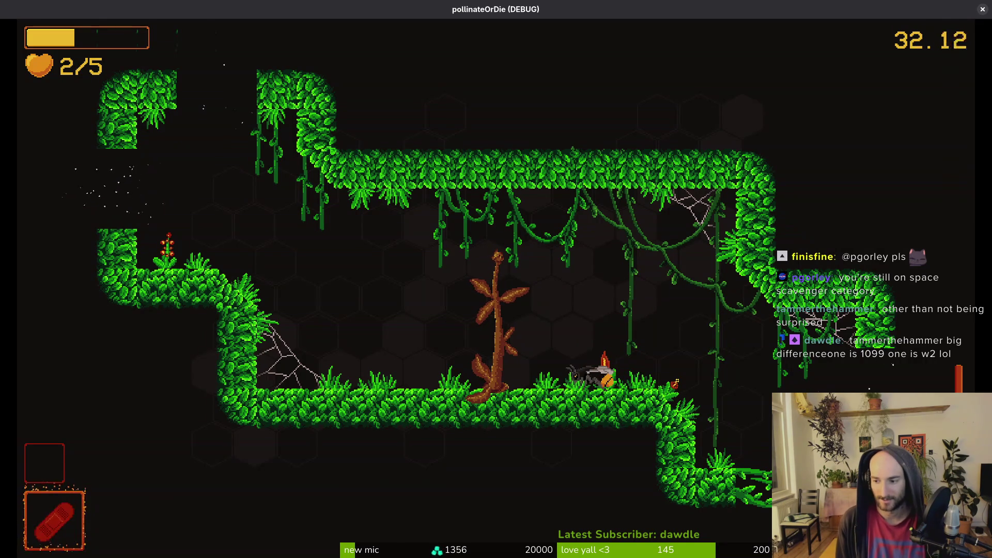
key("x")
key("Right")
key("x")
key("Left")
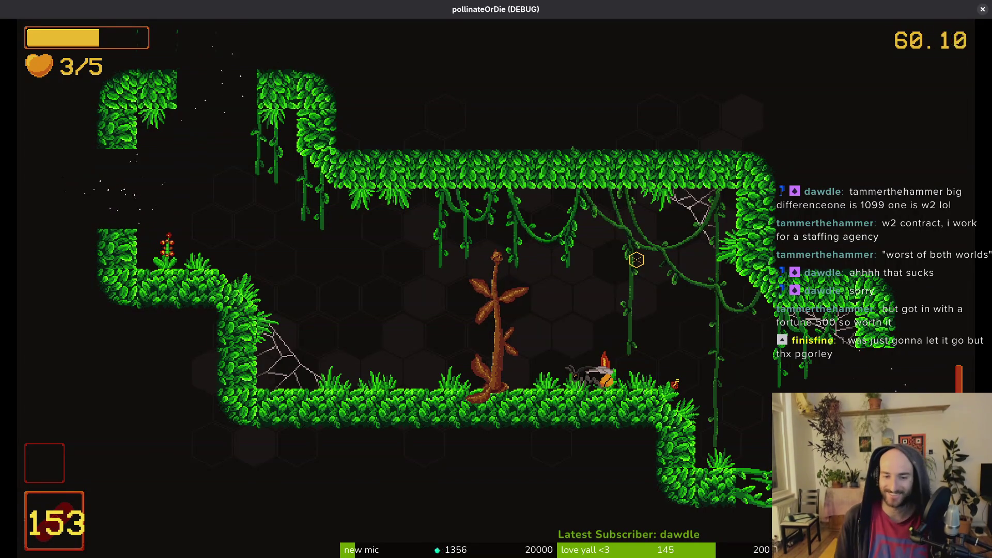
Fly up to the ledge and dash toward the opened upper-left wall
key("d")
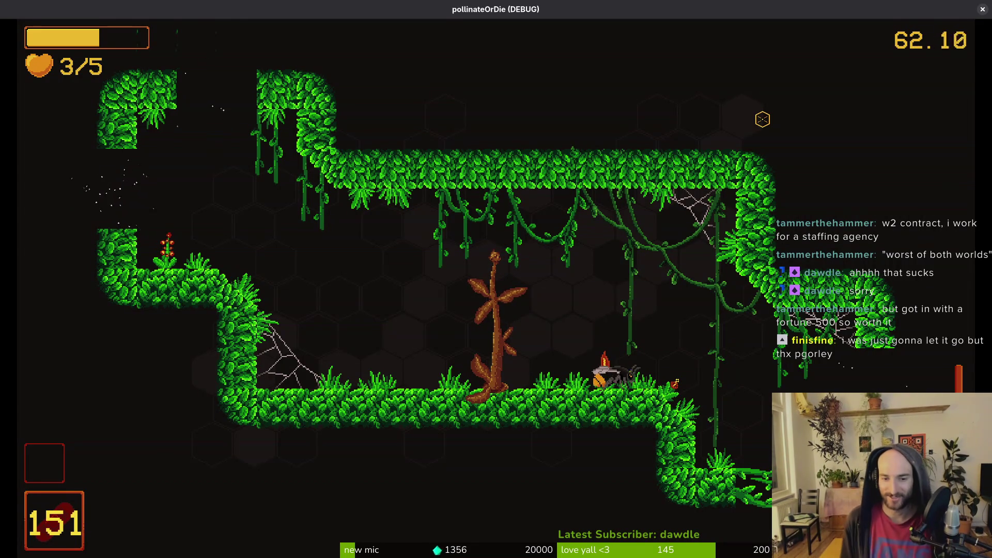
key("a")
key("w")
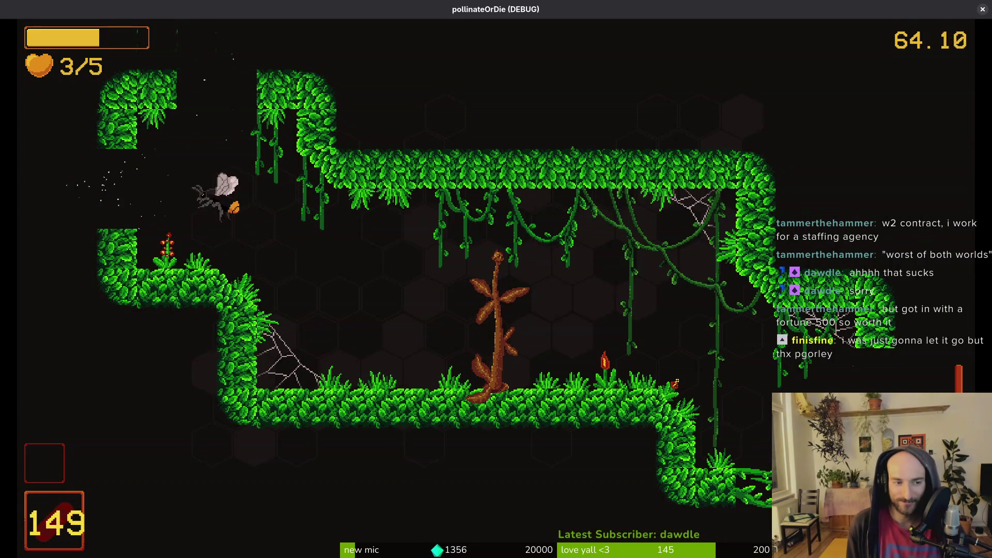
key("space")
Enter the next room through the opening and destroy the hornets
key("a")
key("space")
key("d")
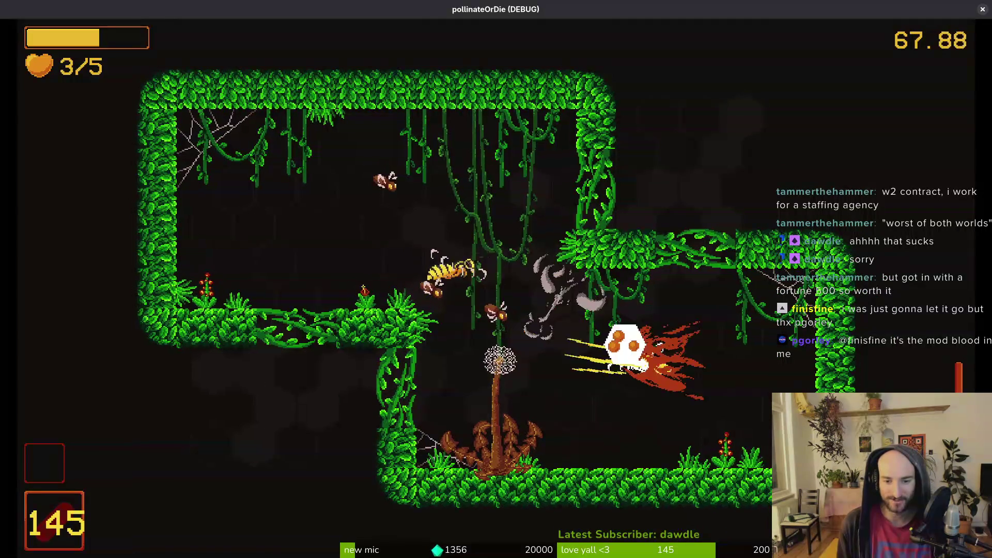
key("space")
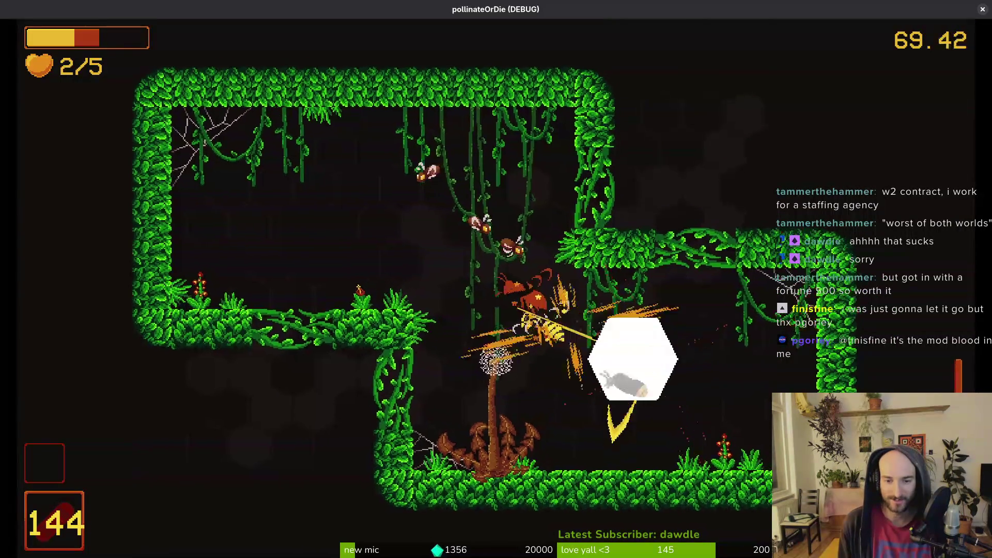
key("w")
key("space")
key("space")
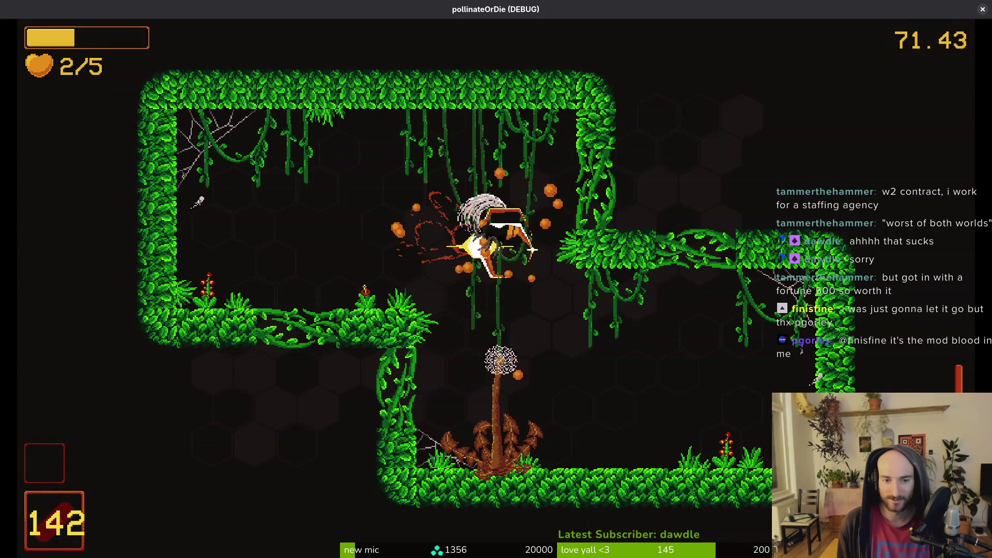
Shoot and burst the mushroom enemy from the upper-left wall
key("a")
key("space")
key("space")
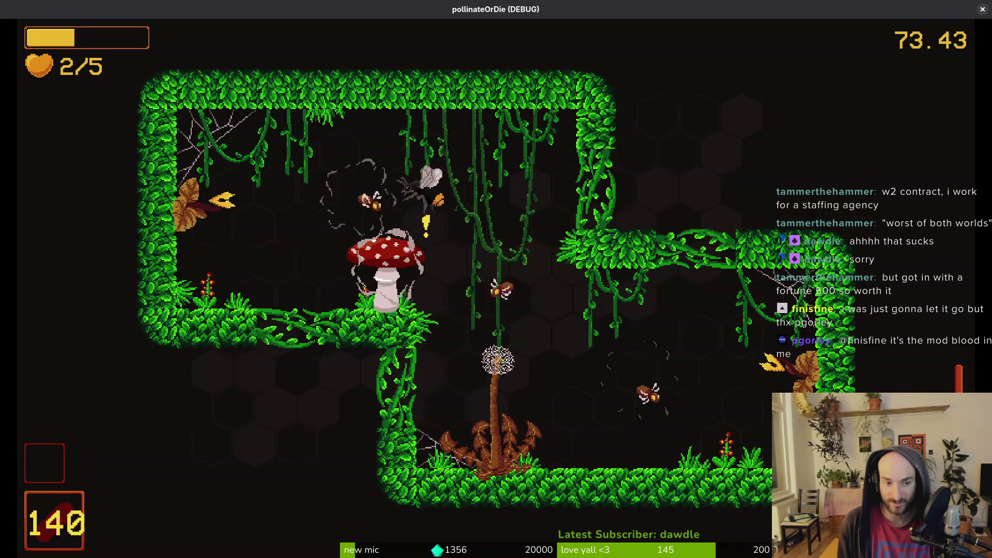
key("d")
key("space")
key("space")
key("a")
key("space")
key("d")
key("space")
Keep firing at the respawned mushroom until the bee's health runs out
key("space")
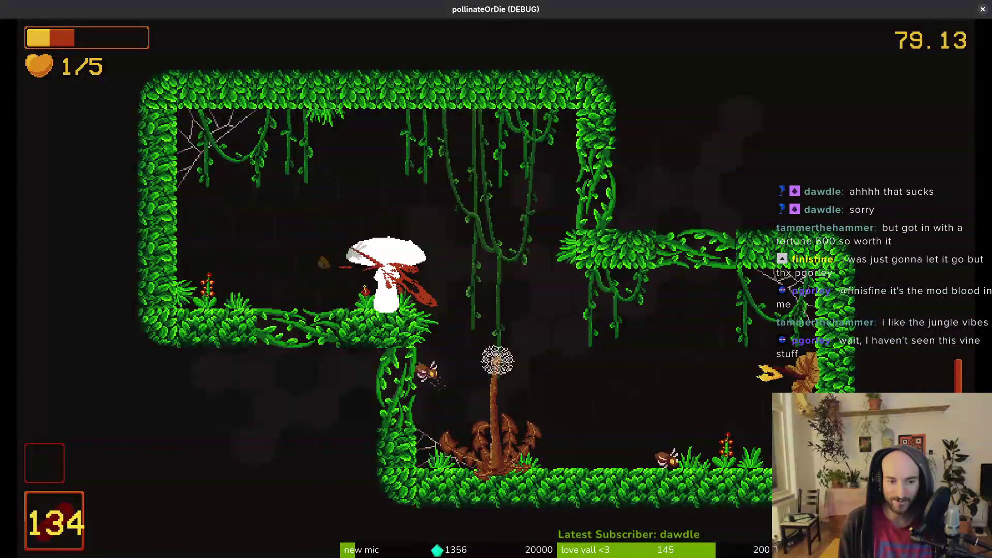
key("space")
key("space")
key("d")
key("space")
key("space")
key("space")
key("space")
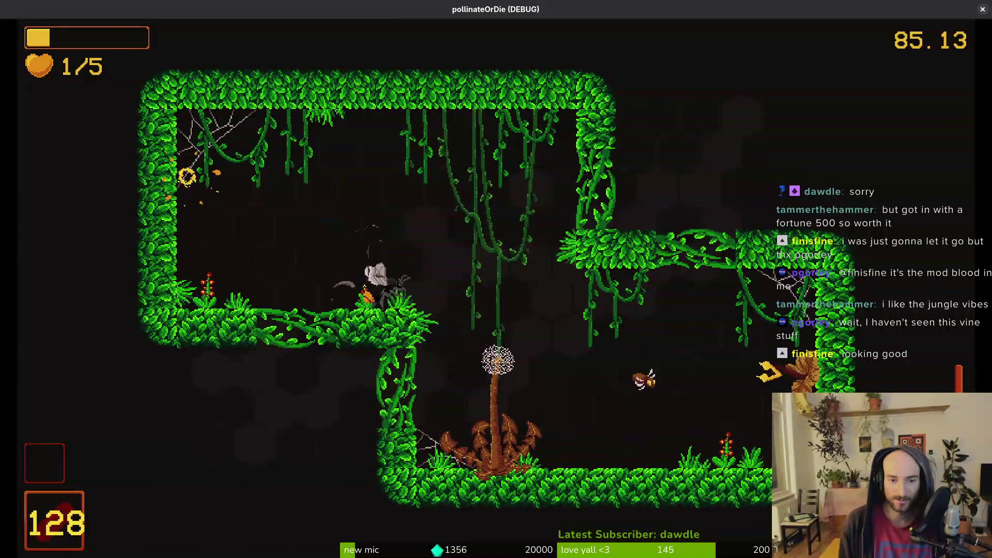
key("space")
key("space")
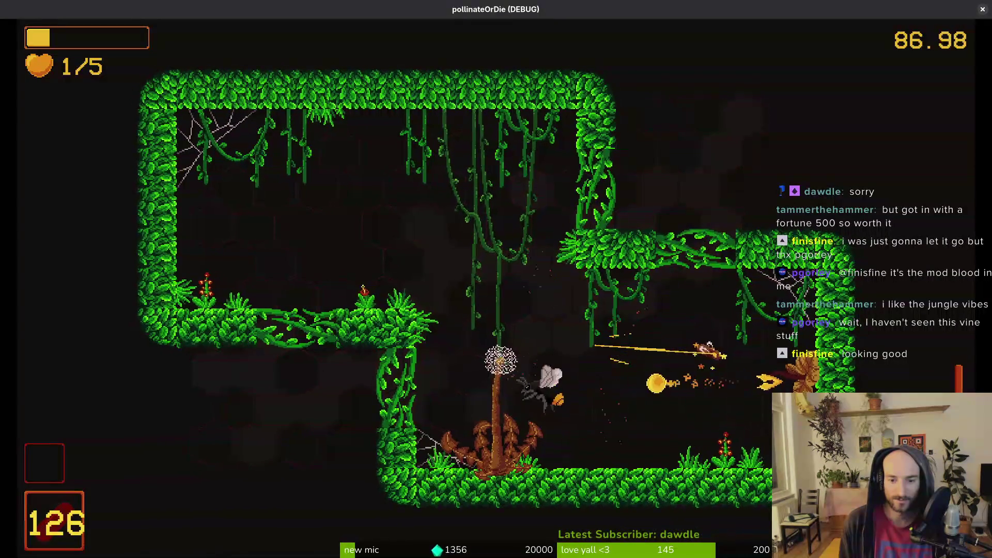
key("space")
key("space")
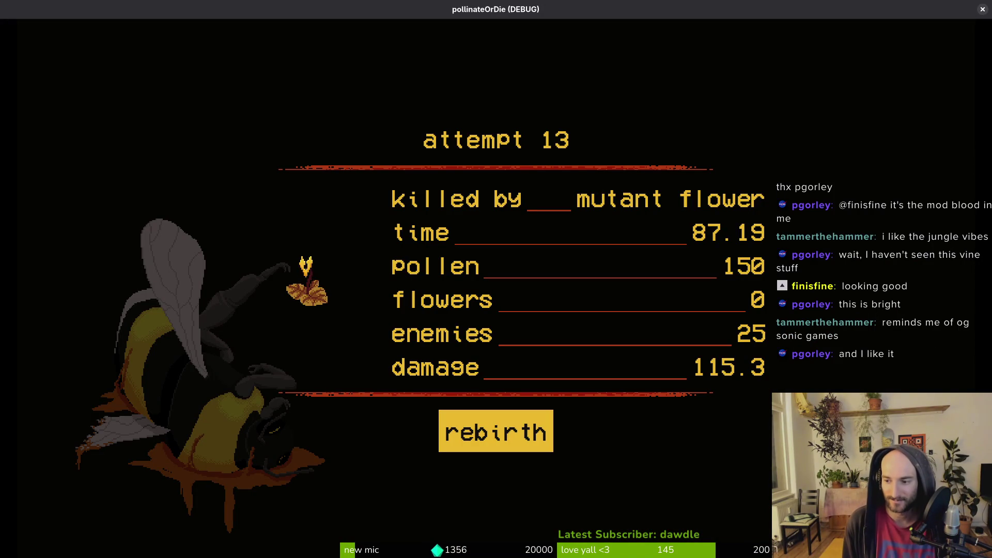
Rebirth after attempt 13, cycle the debug level list, and resume in the hive at 5/5 health
key("Return")
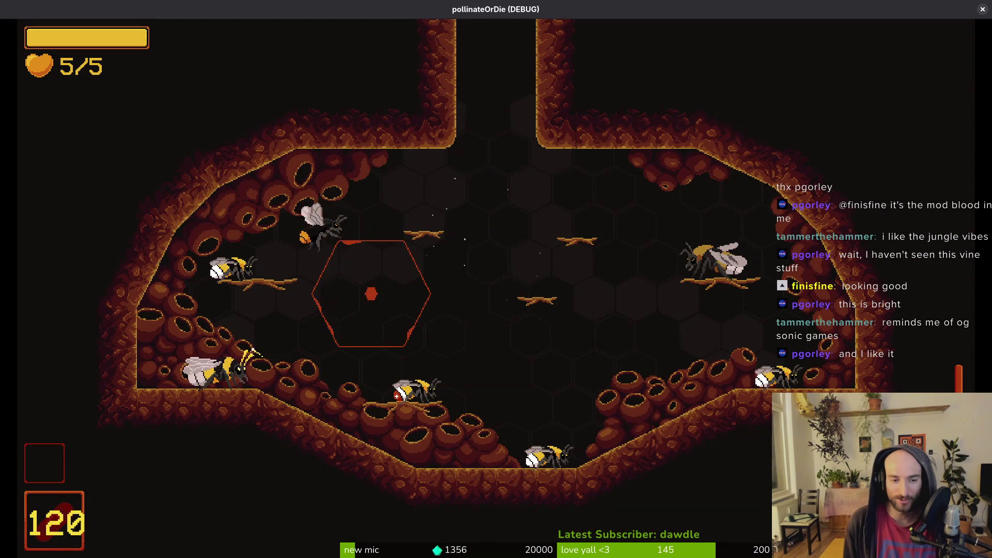
key("Escape")
key("Up")
key("Right")
key("Right")
key("Return")
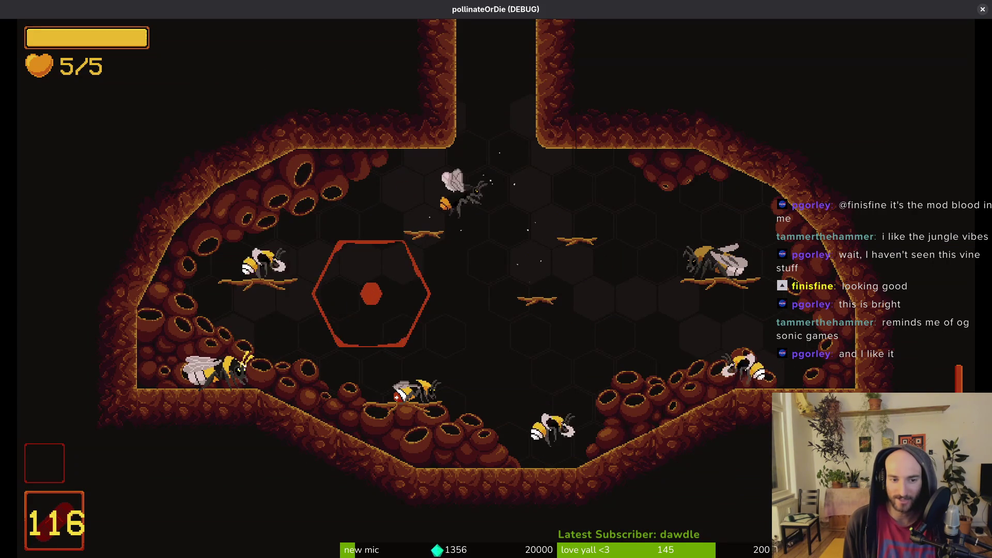
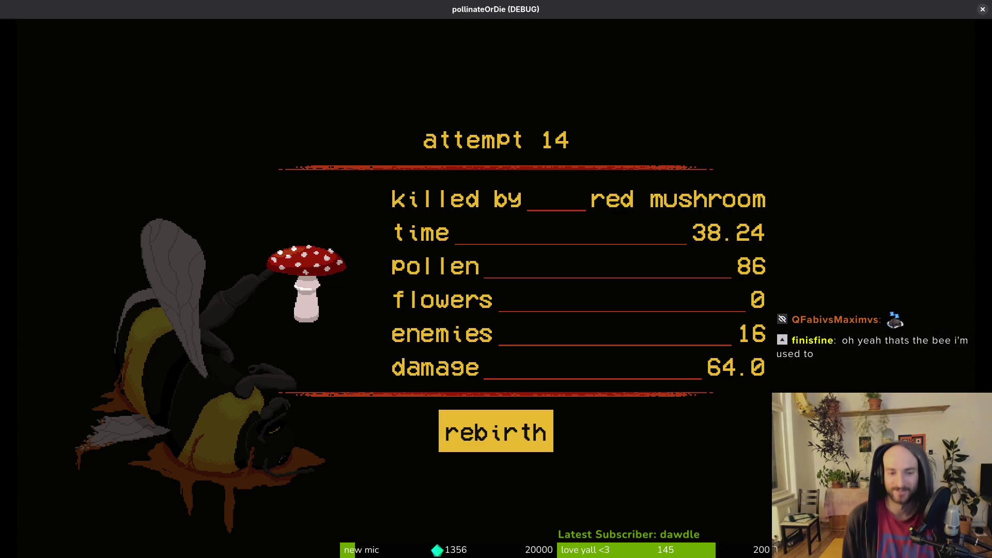
Respawn and fly up into the jungle arena, bursting the red mushroom below
key("Return")
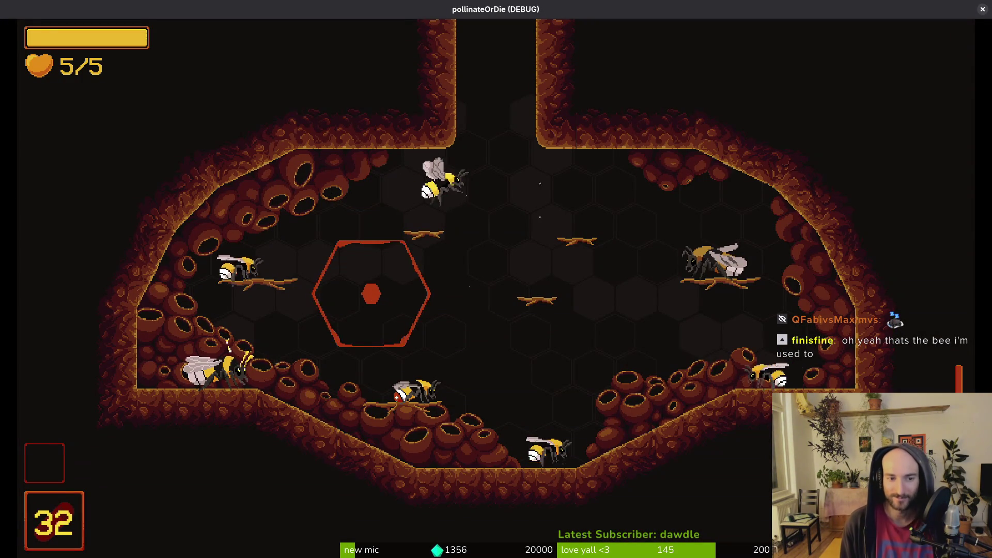
key("w")
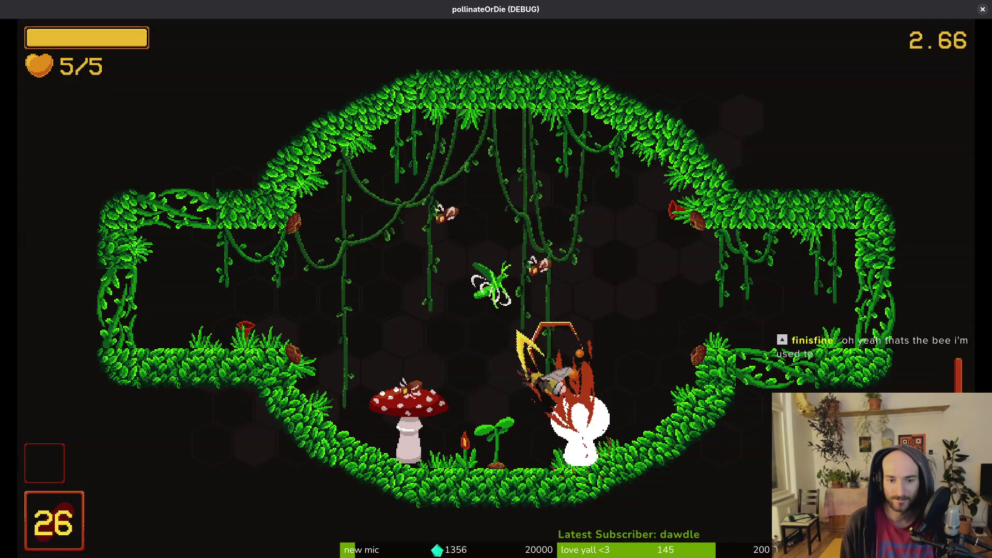
key("w")
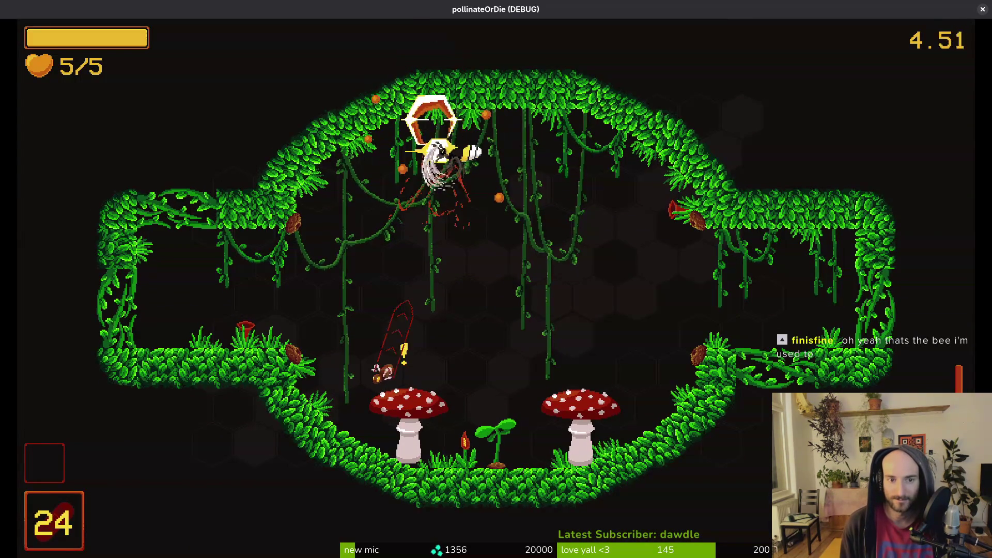
key("d")
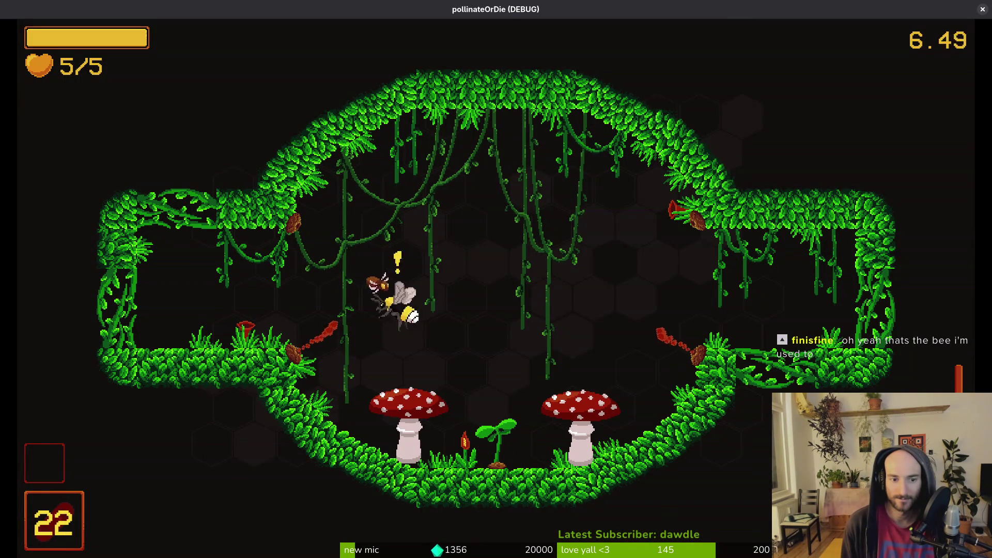
key("d")
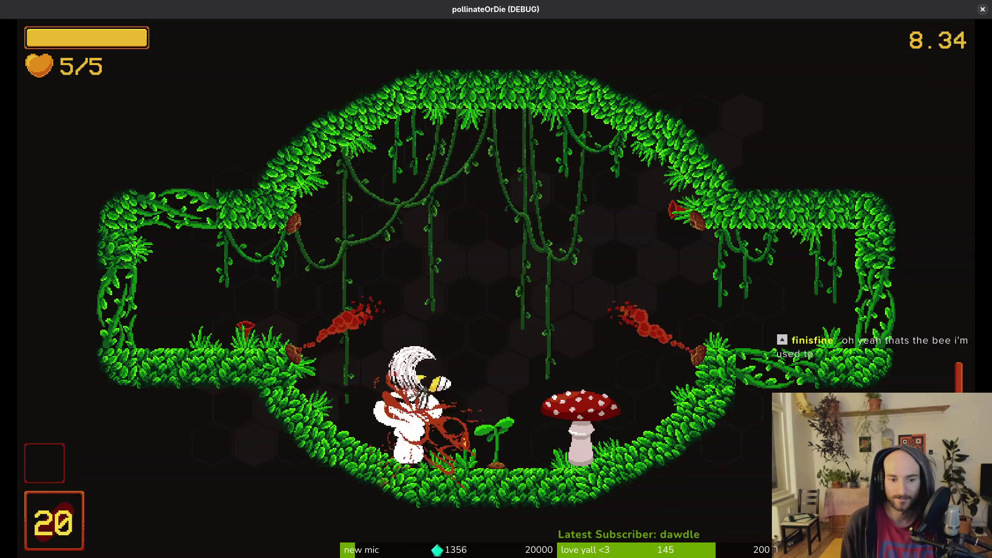
Dash back and forth to destroy the left and right mushrooms, then dive to the floor
key("a")
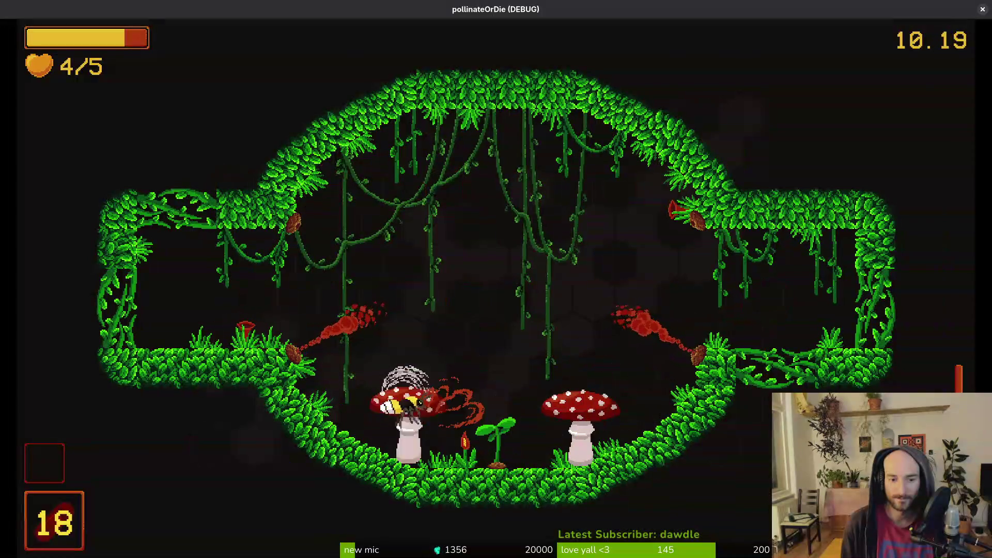
key("d")
key("a")
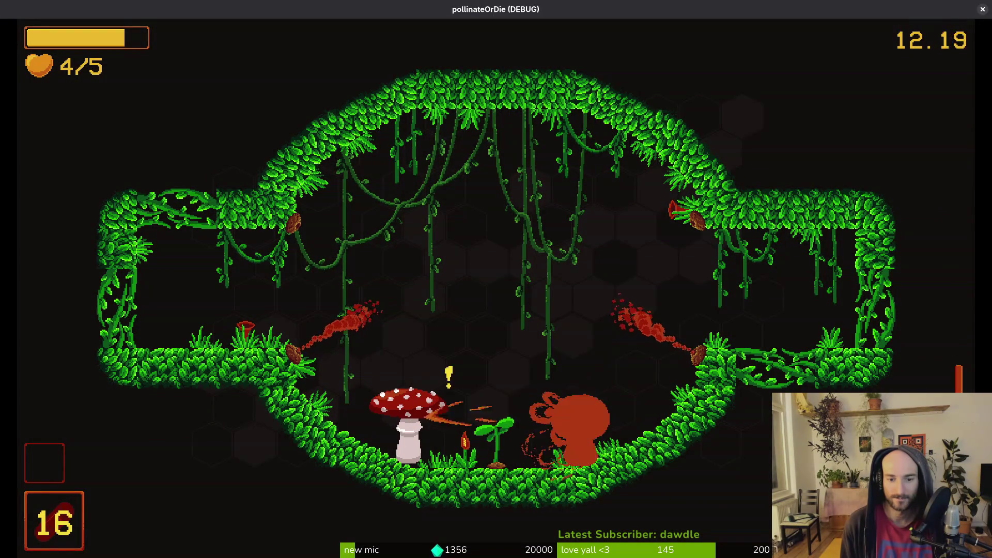
key("d")
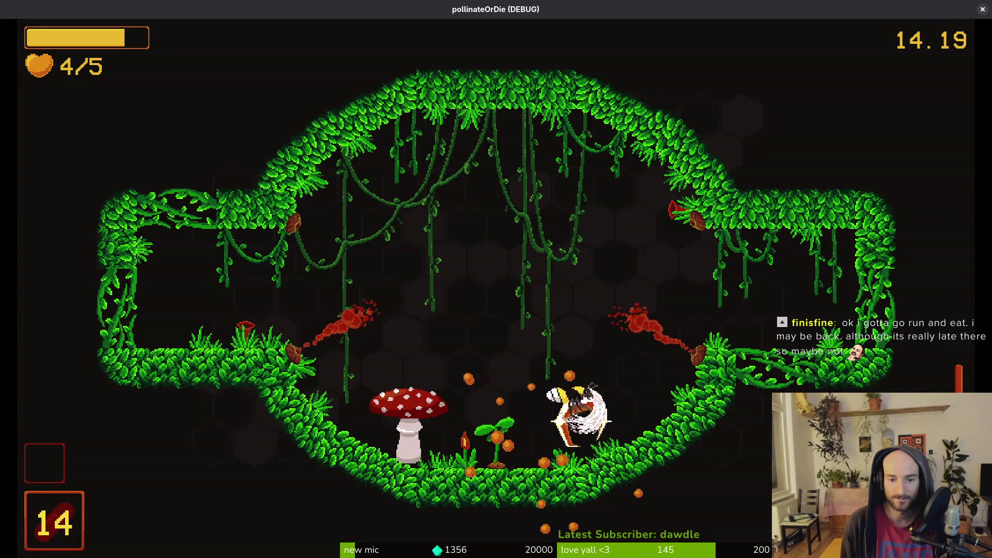
key("w")
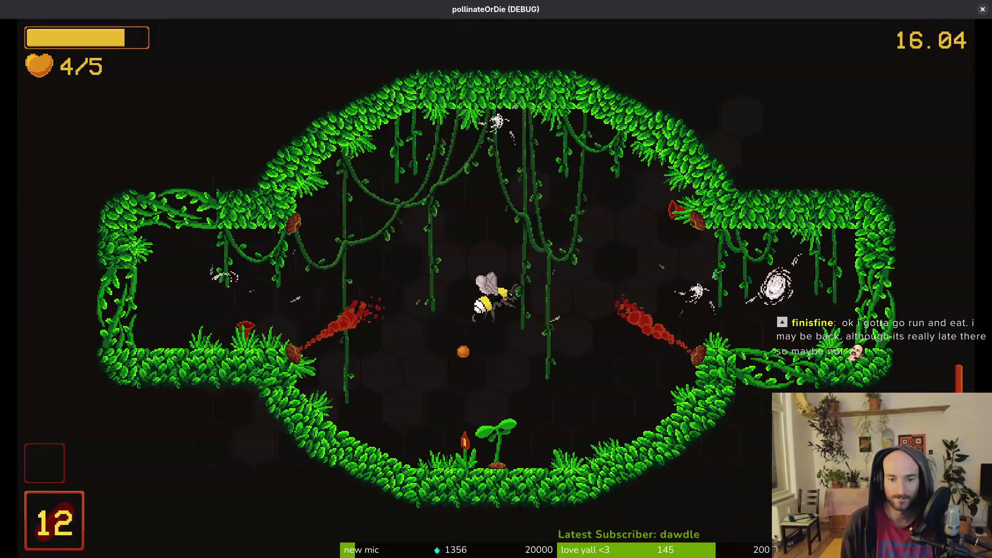
key("d")
key("a")
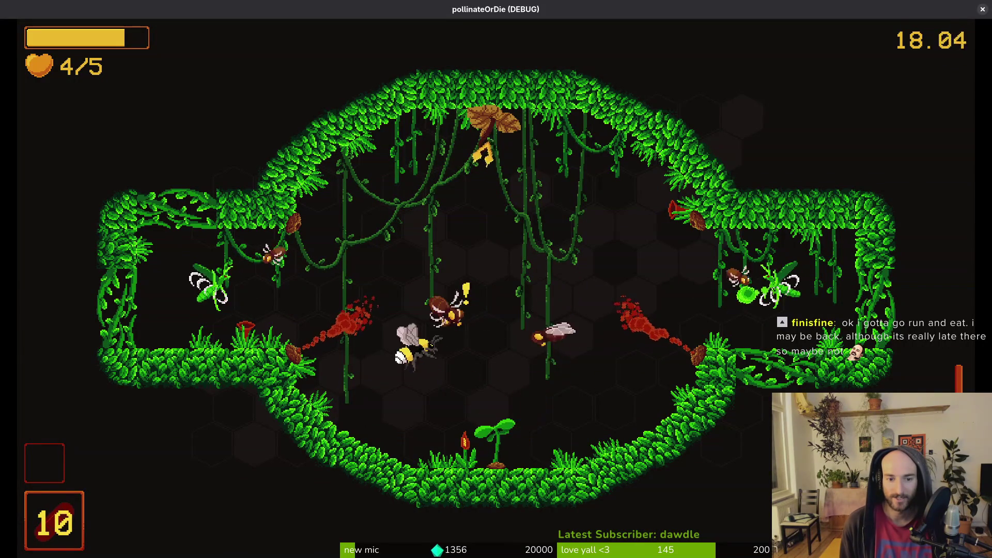
key("s")
Slash the remaining enemies around the centre and land on the central plant to bloom it
key("w")
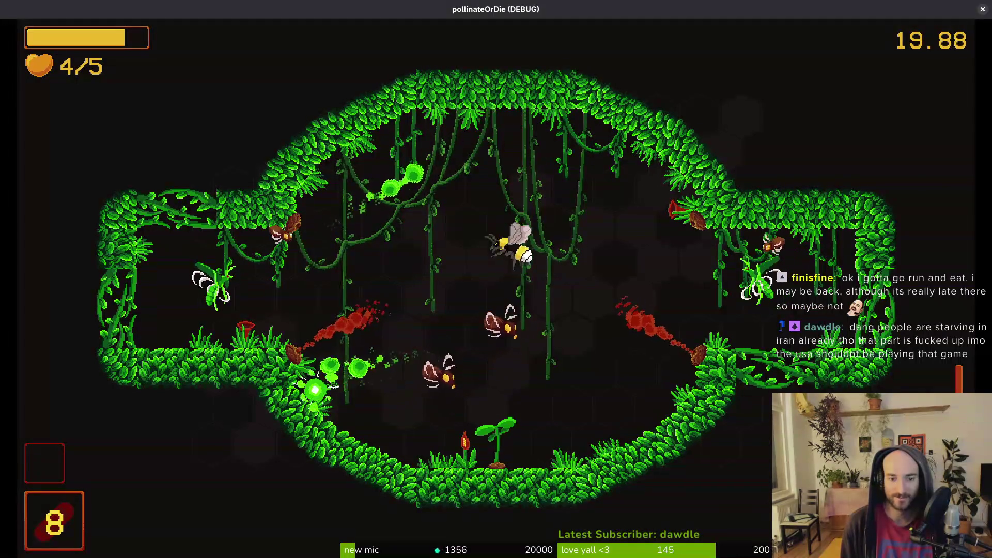
key("w")
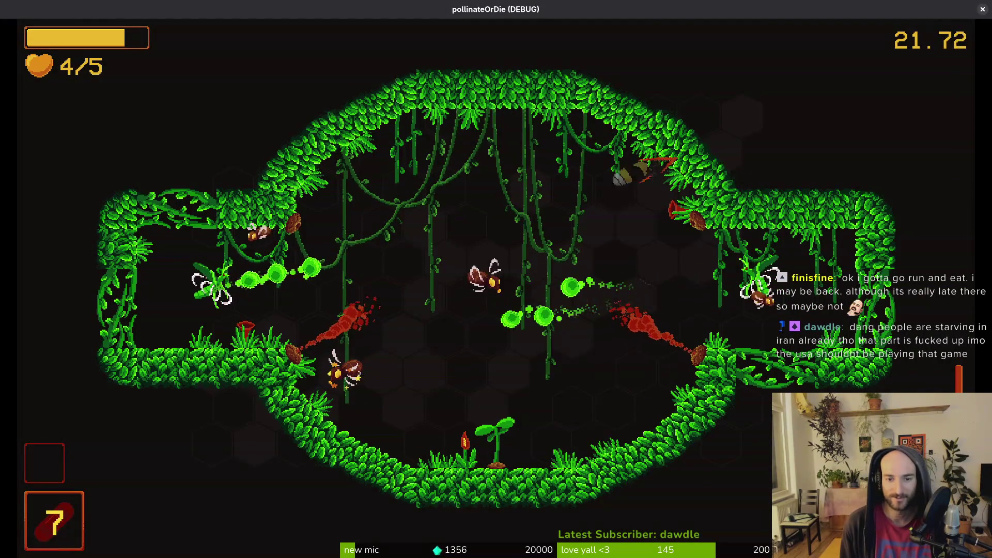
key("s")
key("d")
key("a")
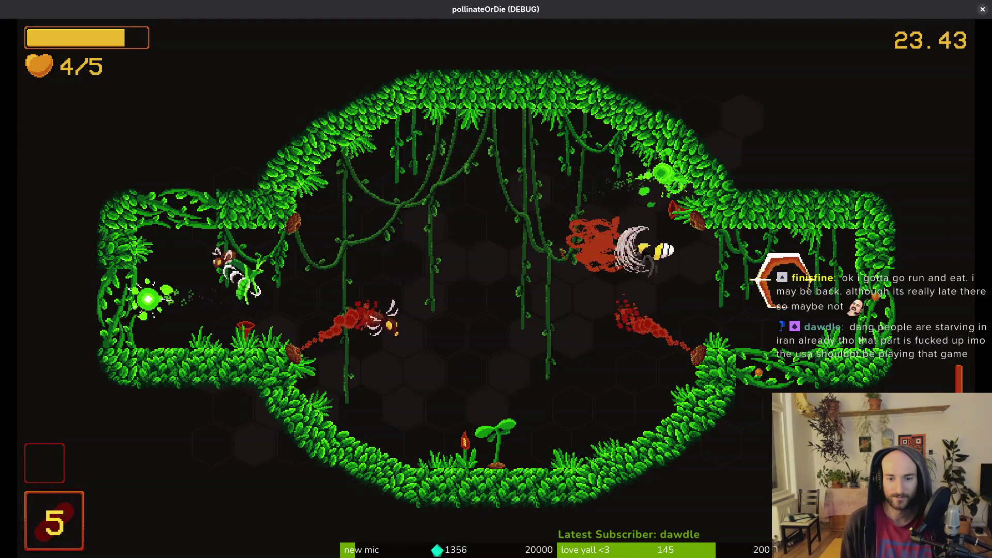
key("a")
key("w")
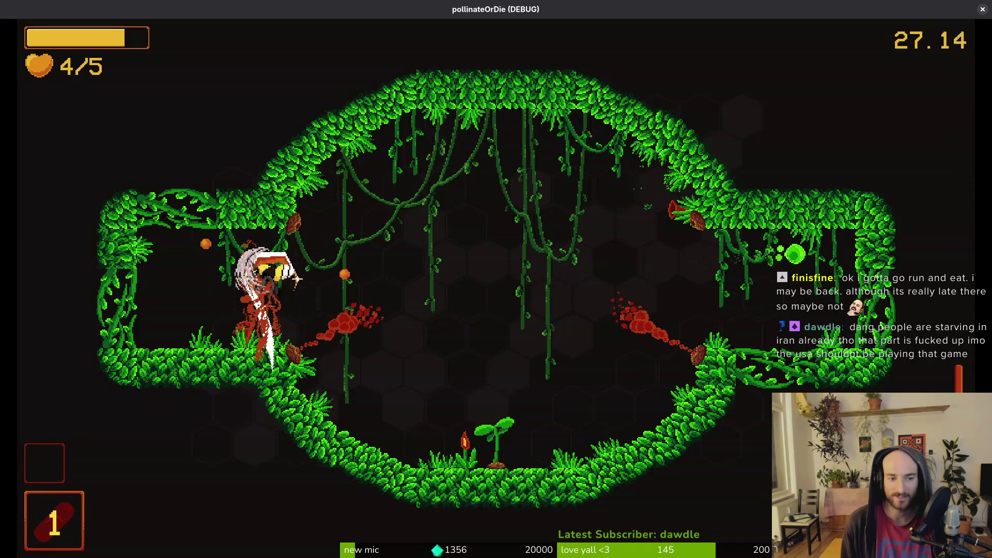
key("d")
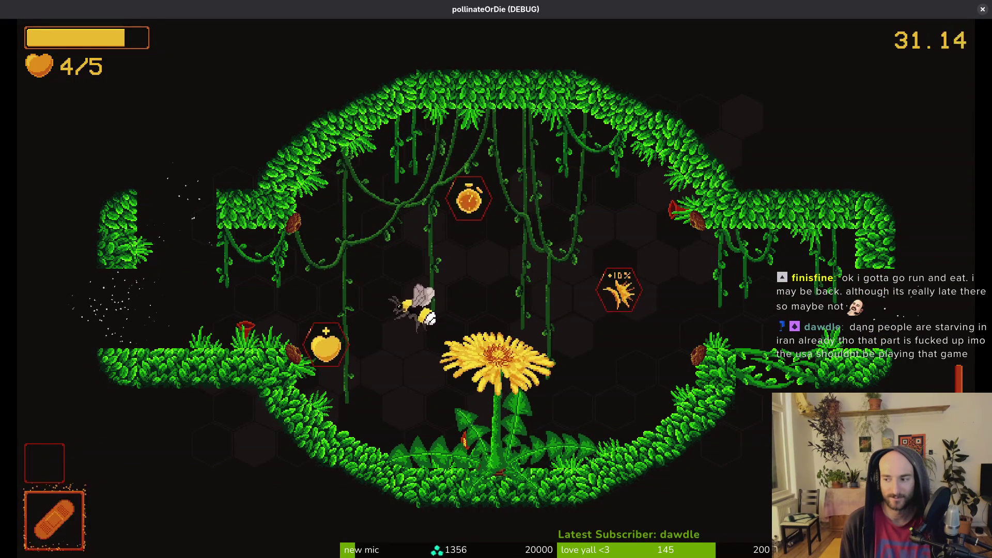
Collect the heart upgrade and fly left into the next room
key("a")
key("w")
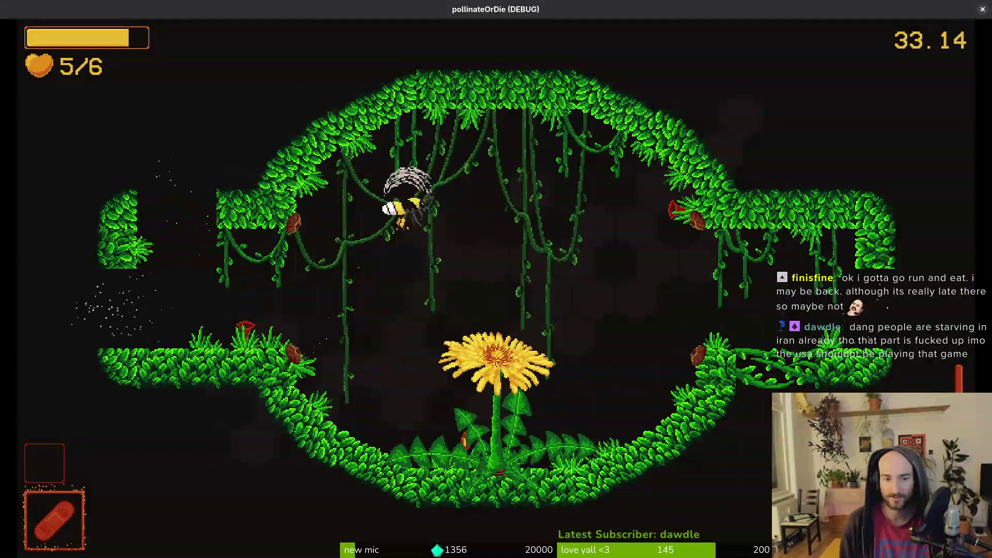
key("a")
Dash and slash the spawning enemies across the jungle room
key("s")
key("d")
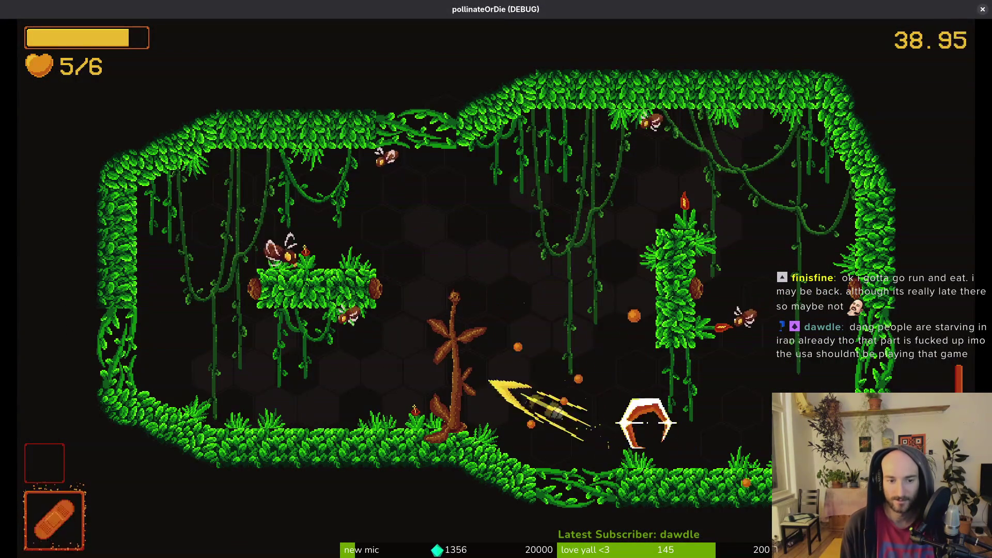
key("d")
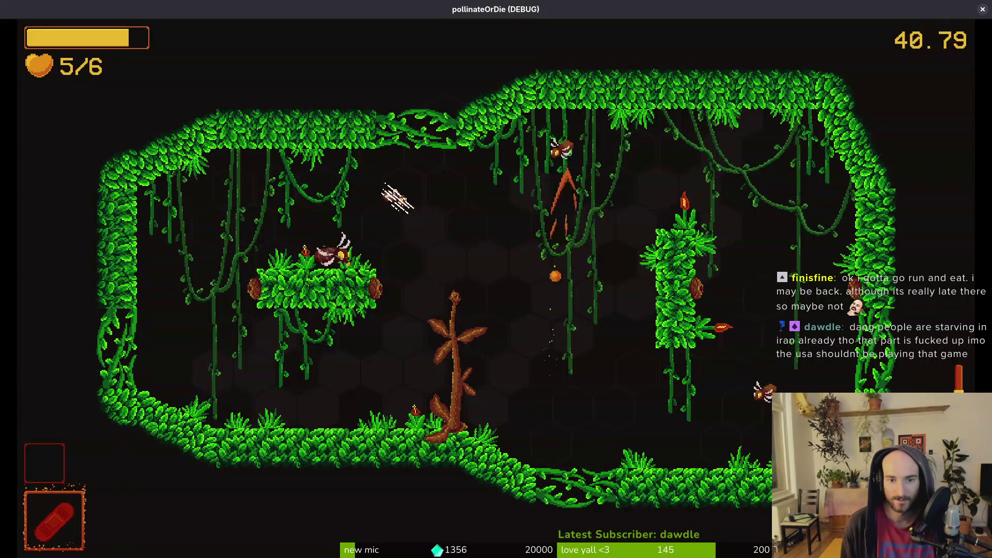
key("a")
key("d")
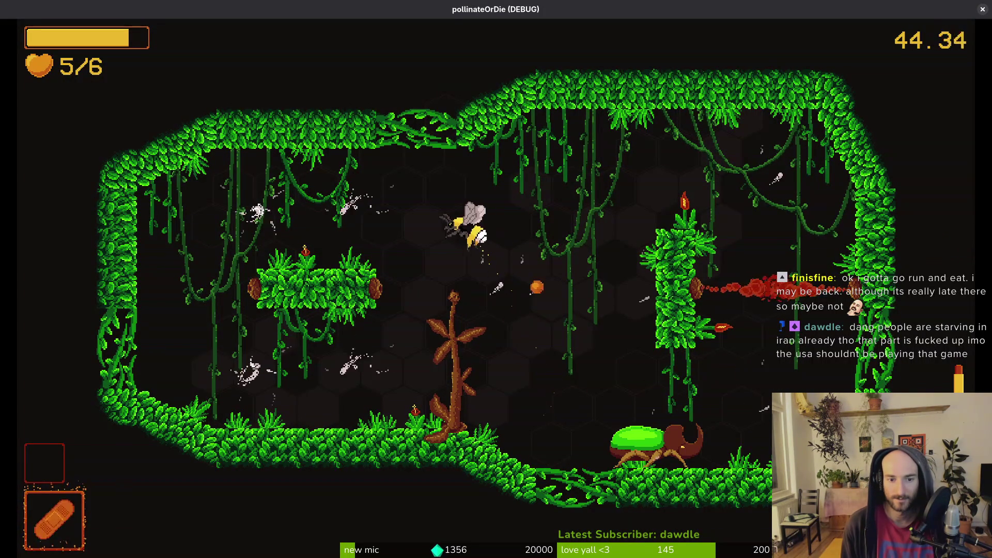
key("s")
key("d")
key("d")
Finish the floor enemies and fly up past the brown plant toward the next room
key("s")
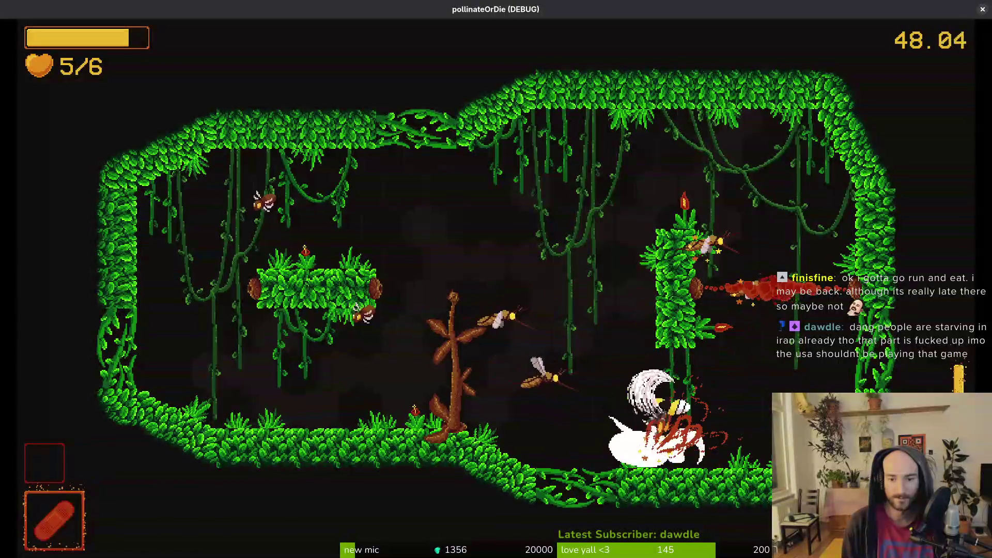
key("a")
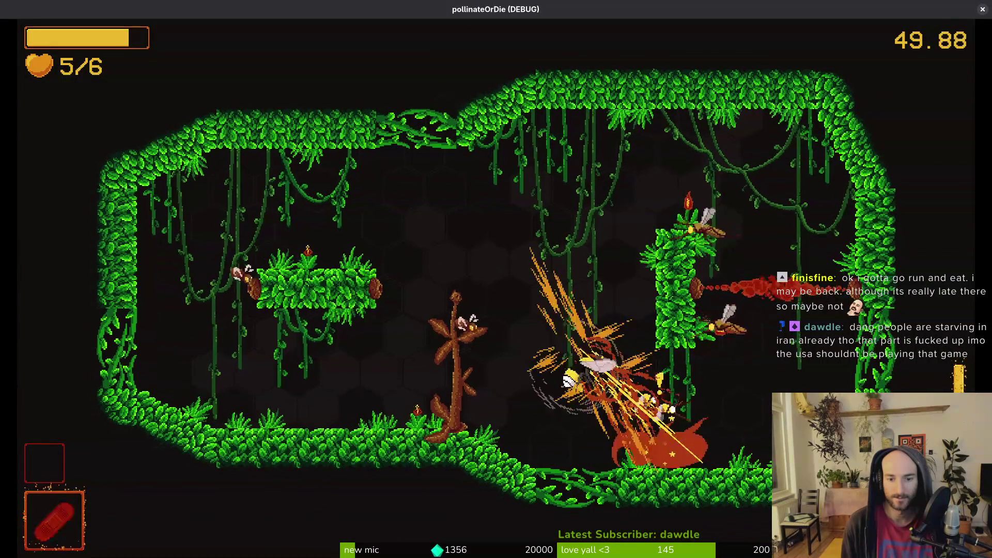
key("d")
key("a")
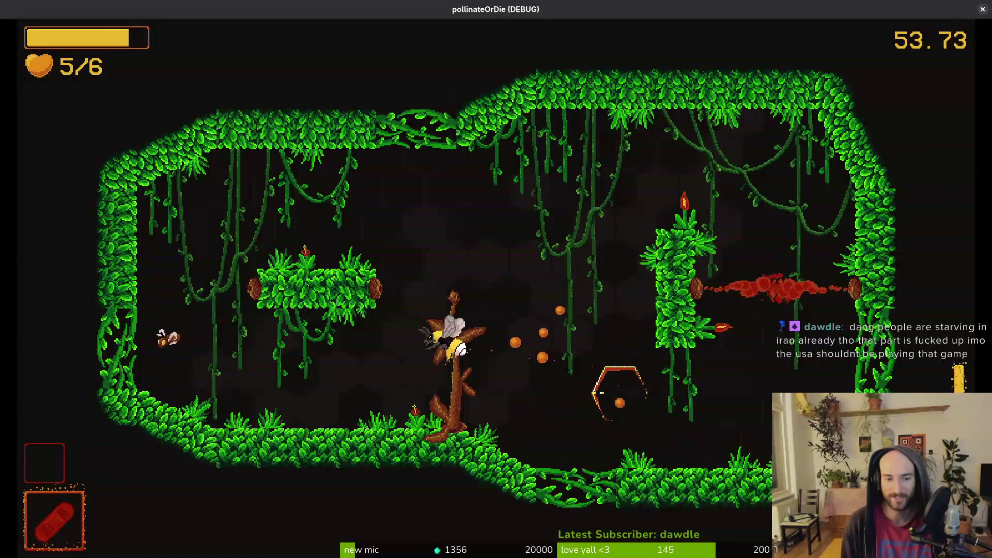
key("a")
key("w")
key("d")
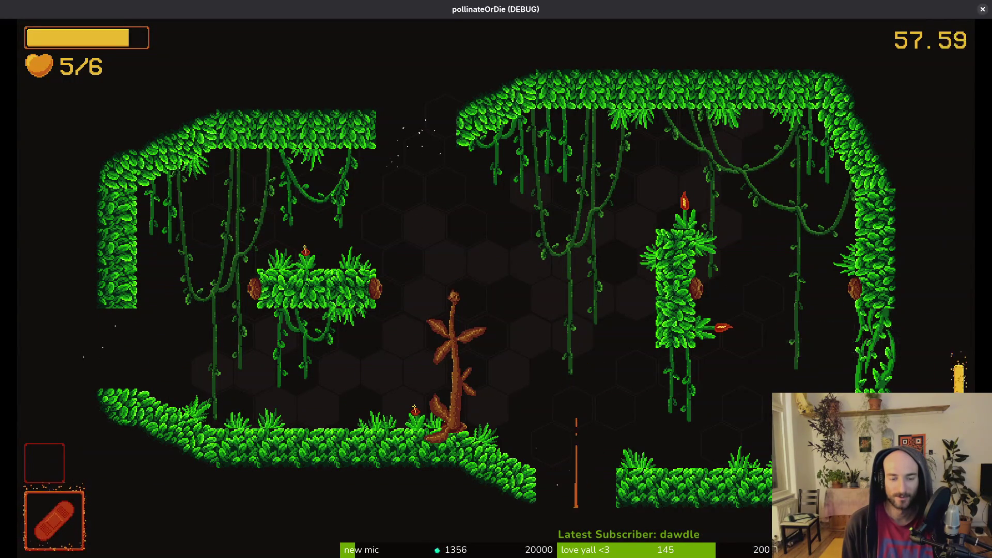
Check the items inventory, then fly into the vine-covered room toward the new enemies
key("s")
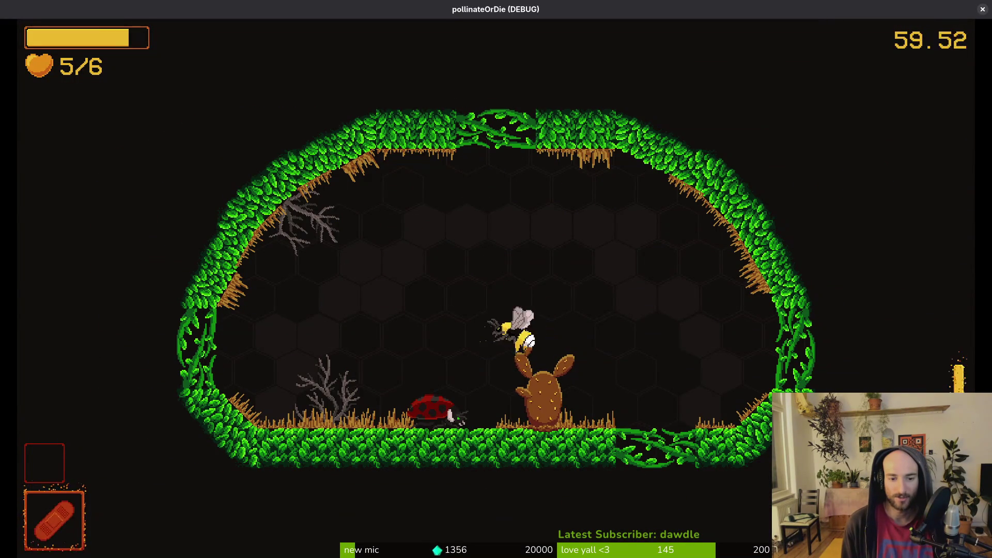
key("i")
key("Escape")
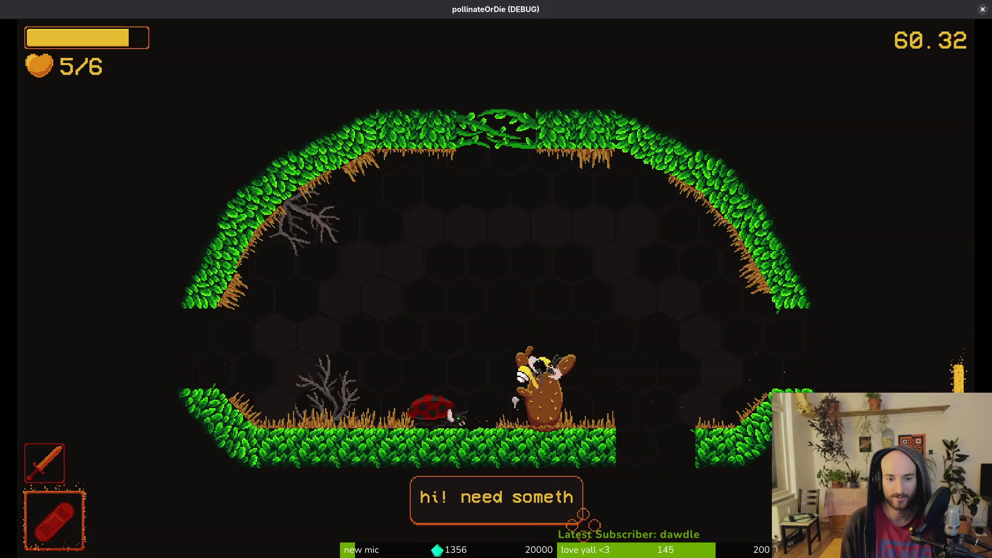
key("d")
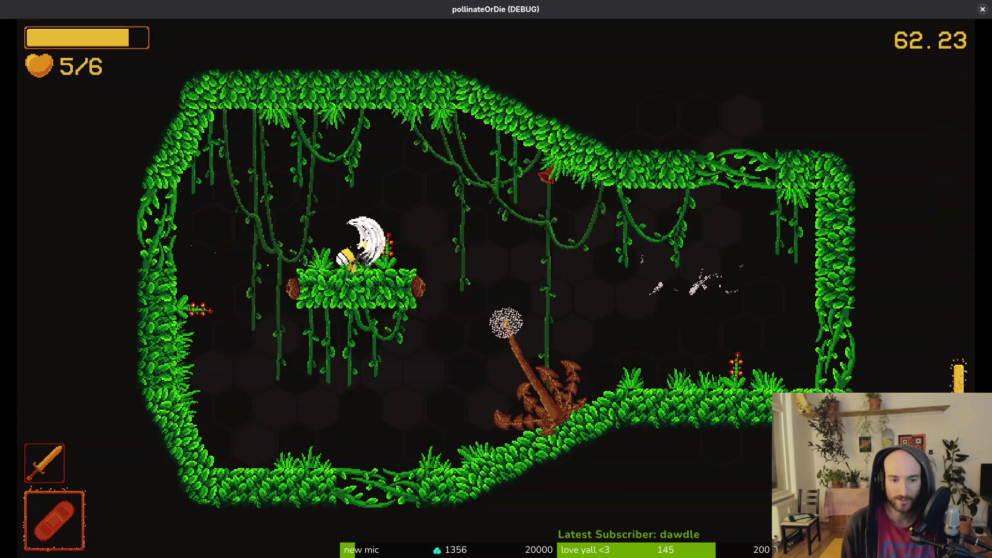
key("d")
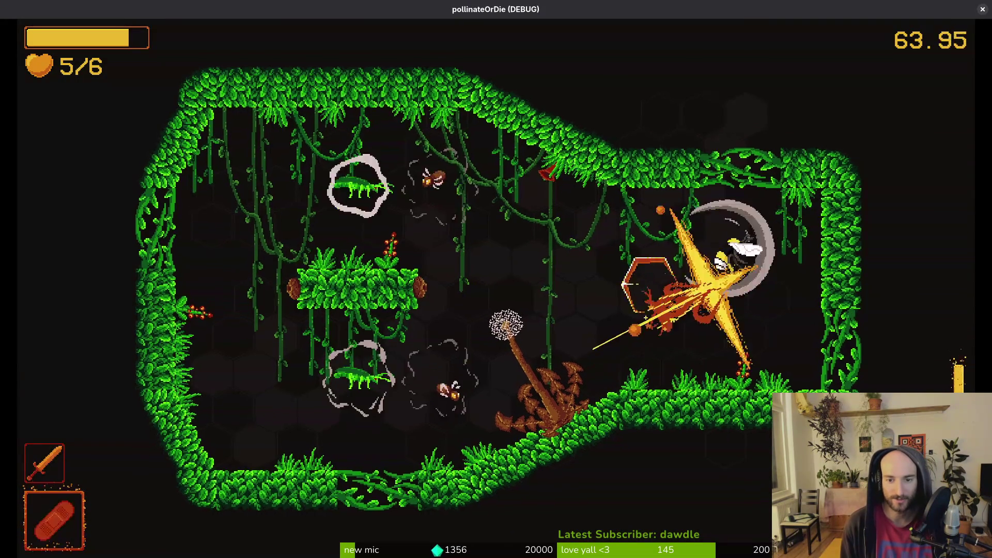
Slash the mantis and wasps around the cross-shaped central platform
key("d")
key("d")
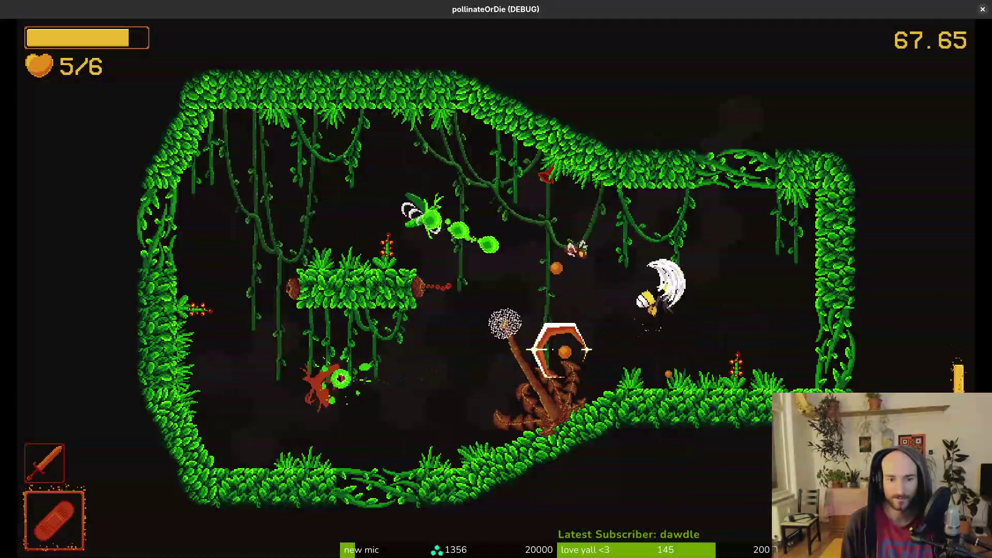
key("d")
key("d")
key("d")
key("d")
key("d")
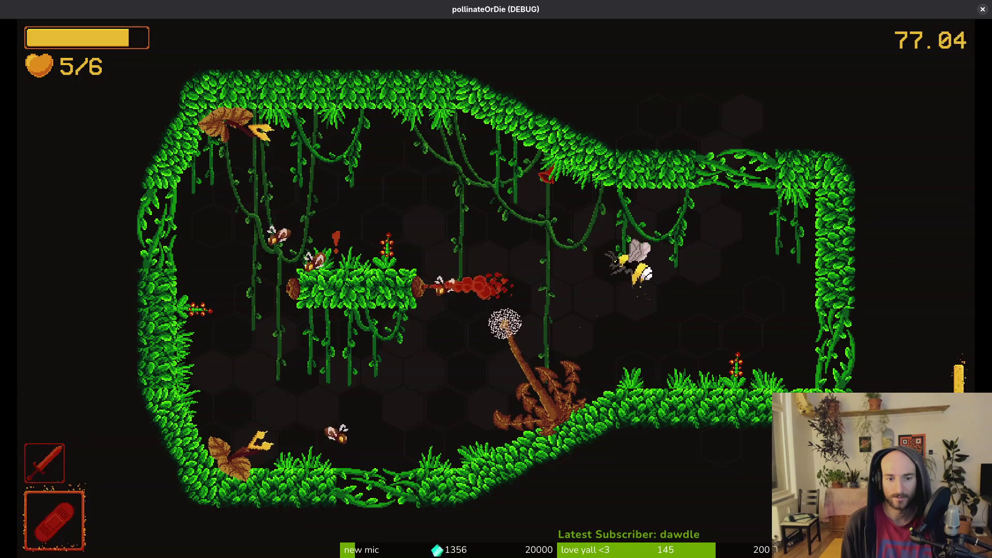
key("d")
key("d")
key("a")
key("a")
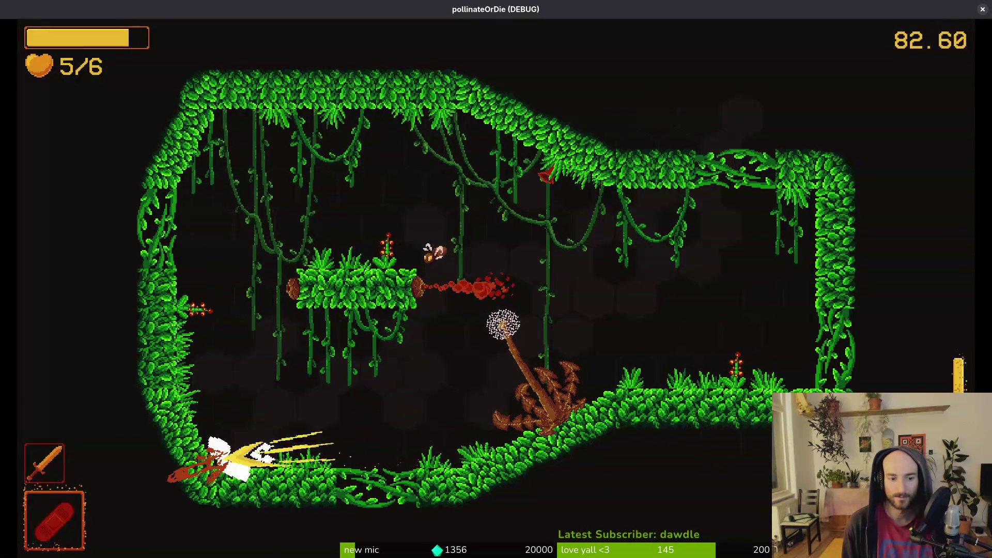
key("w")
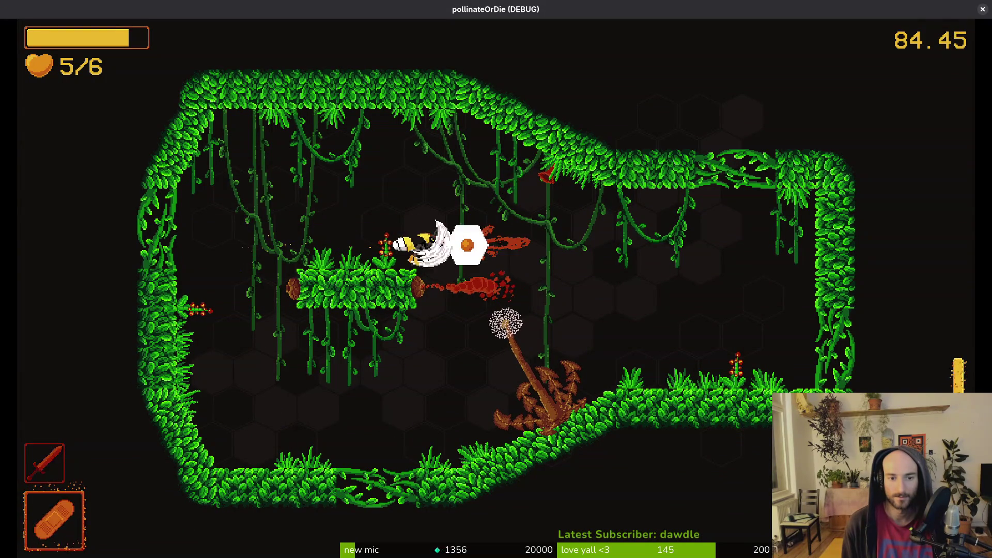
key("d")
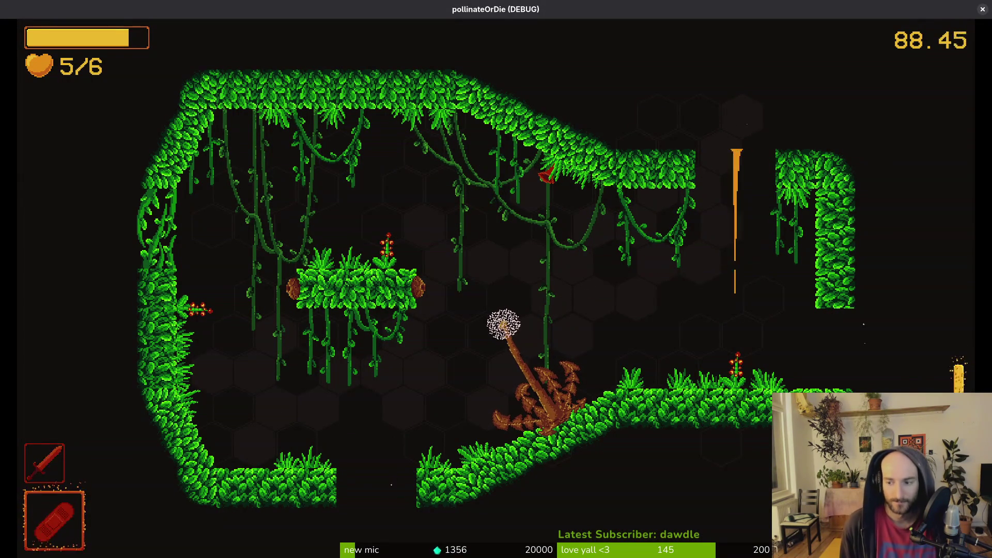
key("a")
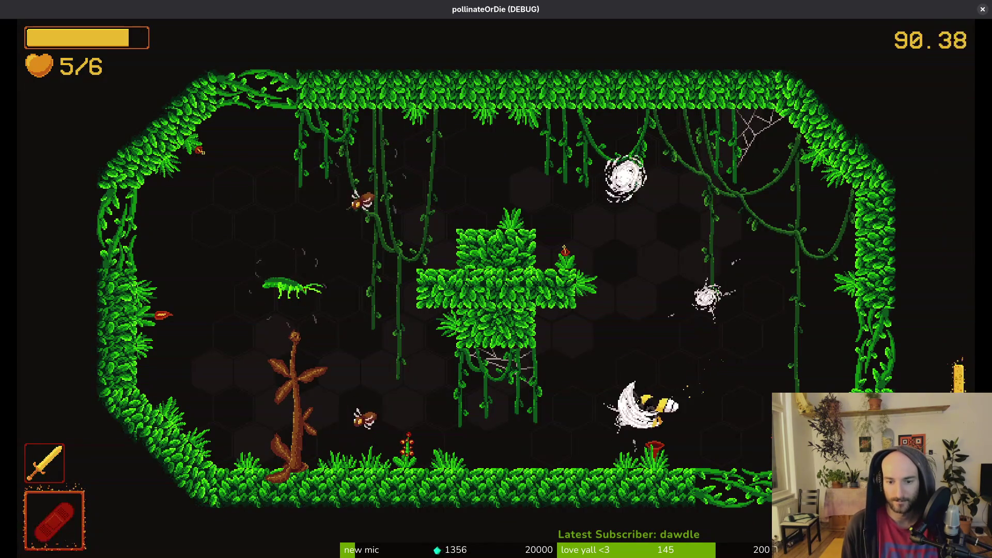
key("w")
key("s")
key("a")
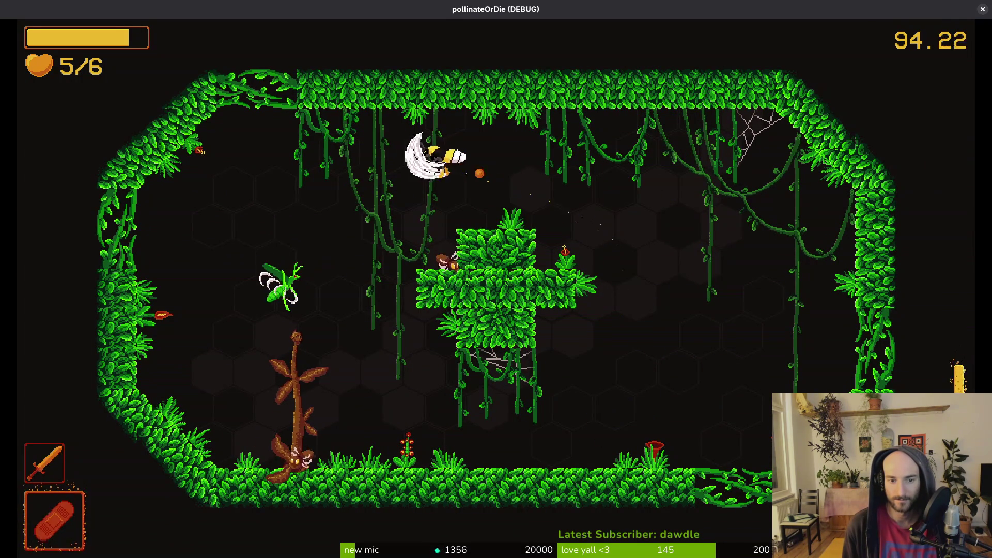
Strike the mosquito and keep slashing the beetle until it bursts
key("s")
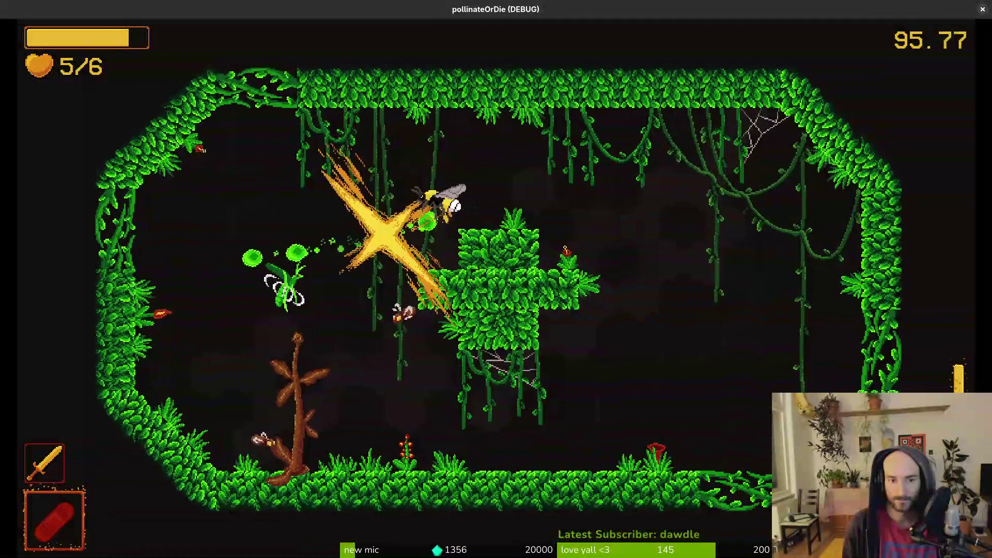
key("s")
key("a")
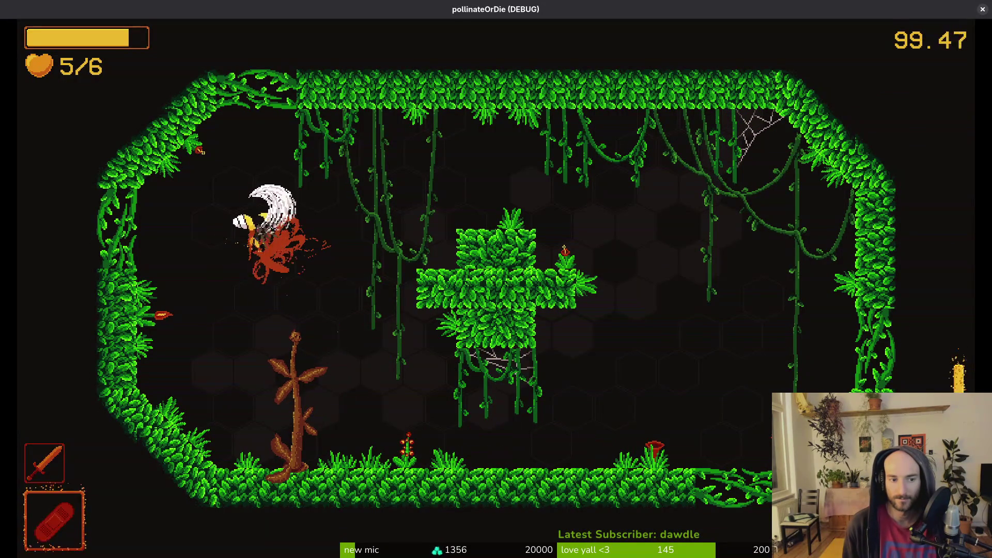
key("d")
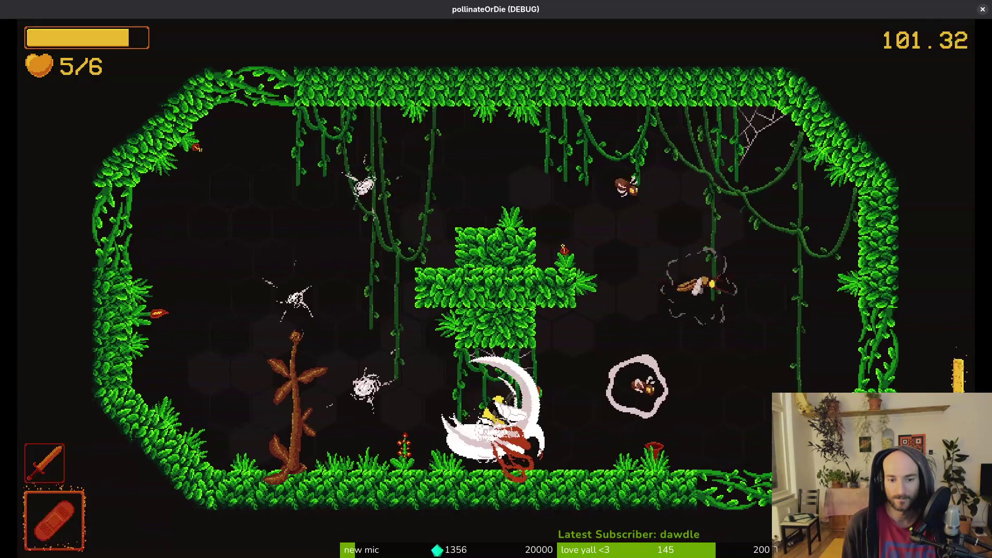
key("w")
key("a")
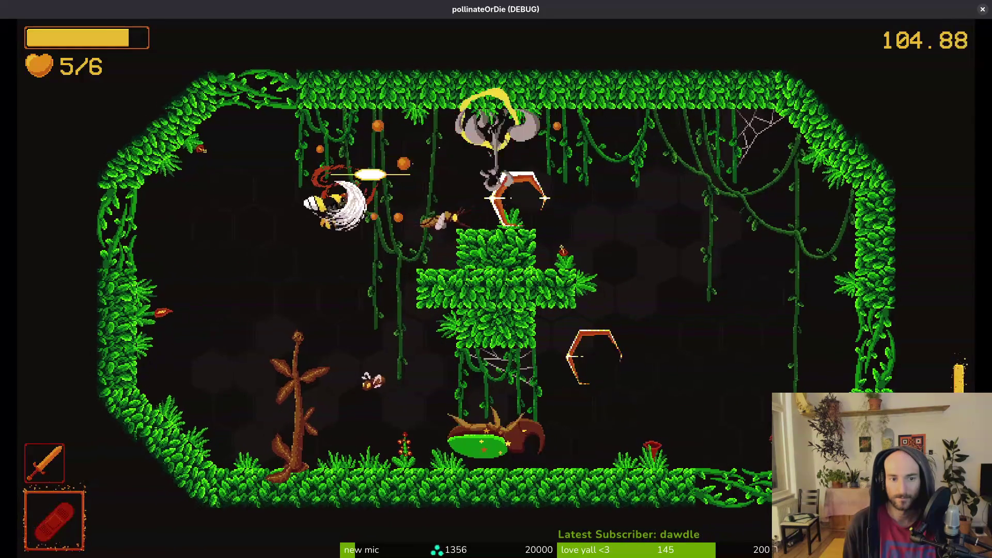
key("s")
key("w")
key("s")
key("w")
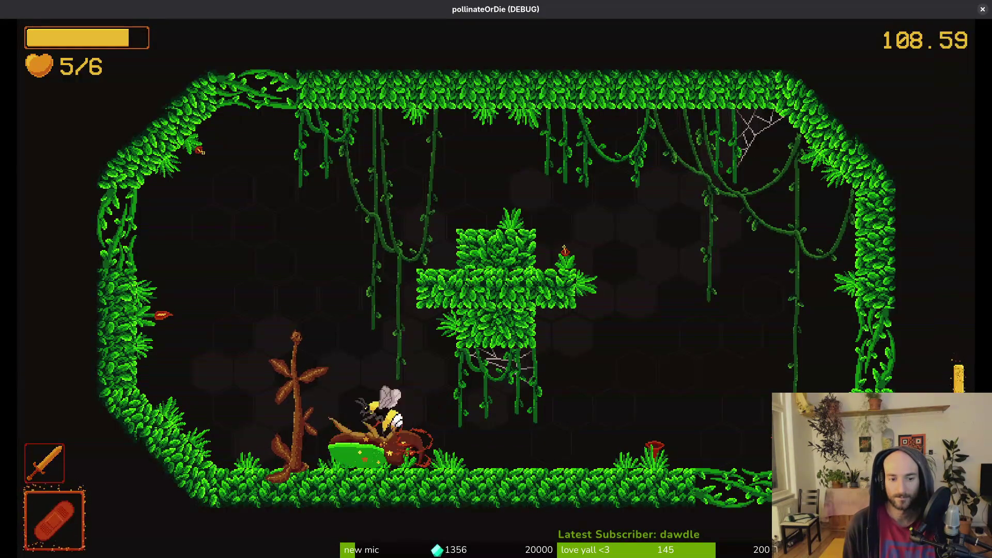
key("w")
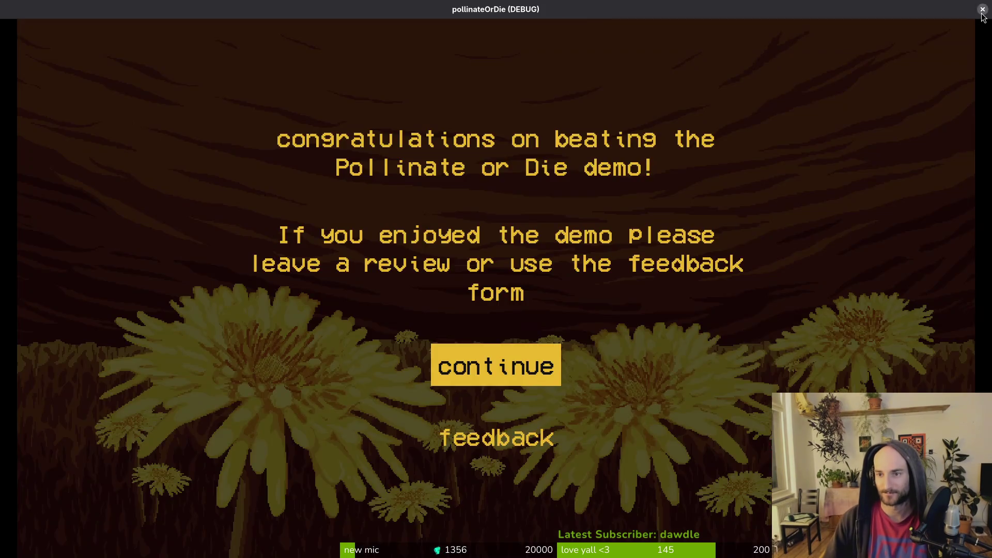
Close the running game to return to the editor
left_click(983, 10)
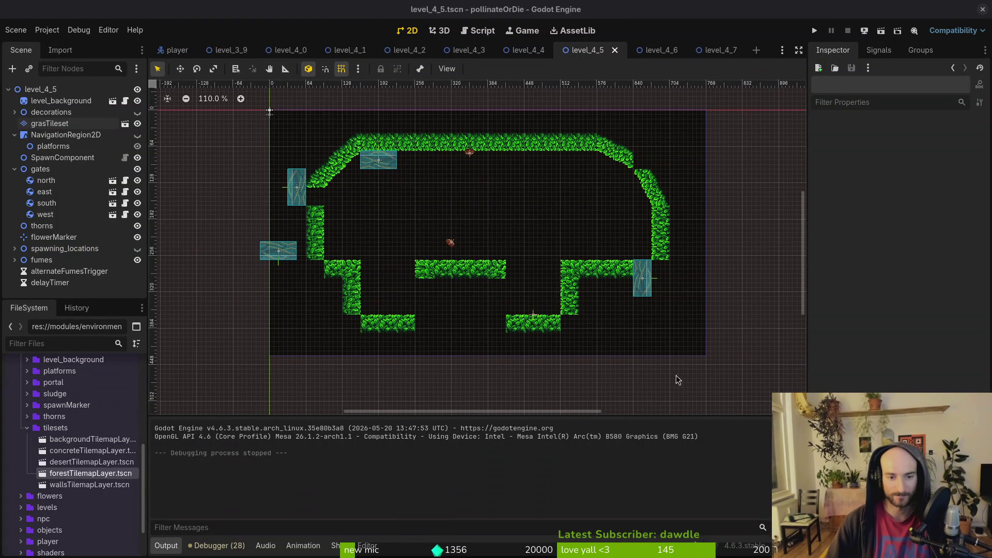
Select the grass tile layer and erase the leftmost tile of the middle ledge
scroll(512, 294, "up", 3)
scroll(525, 288, "down", 2)
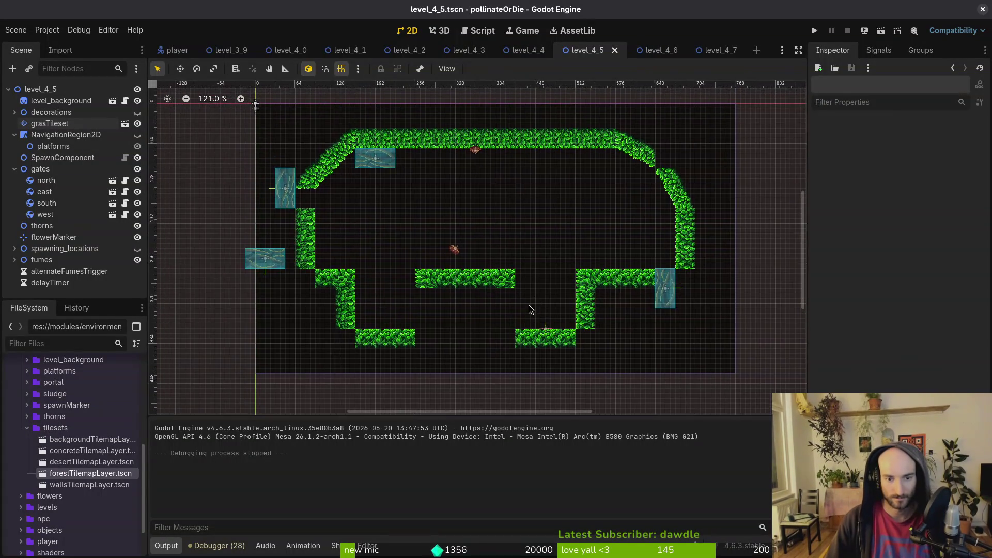
scroll(525, 304, "up", 4)
scroll(474, 300, "down", 3)
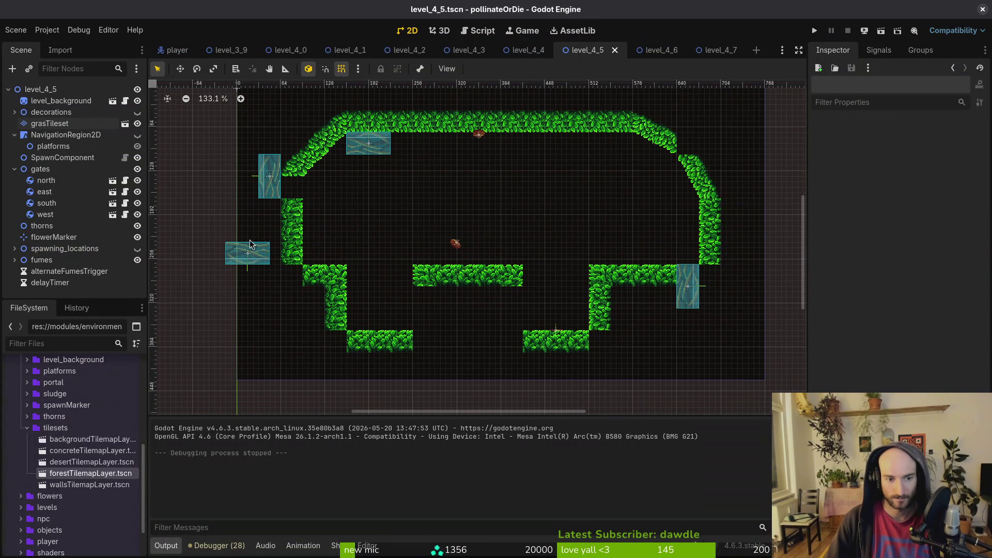
left_click(71, 128)
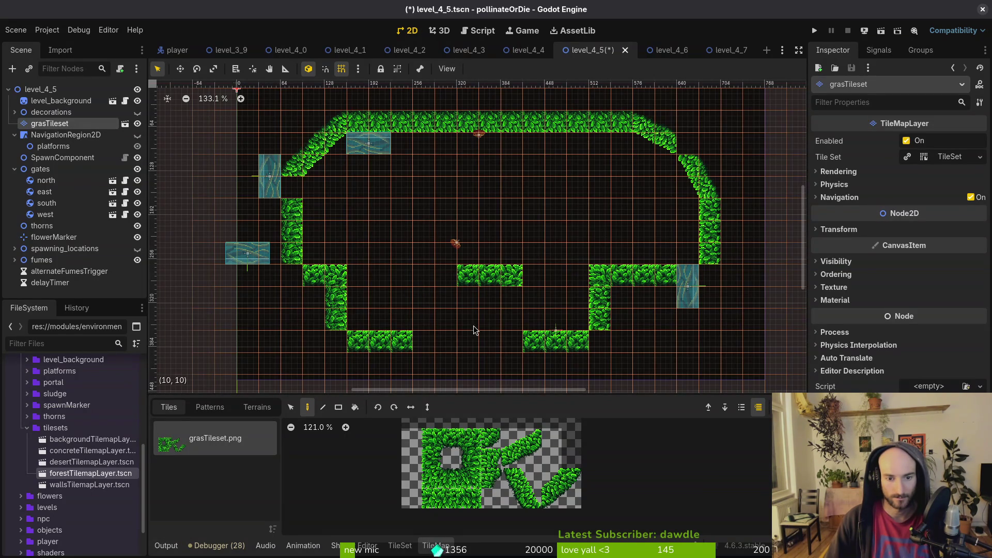
scroll(480, 317, "right", 2)
right_click(447, 285)
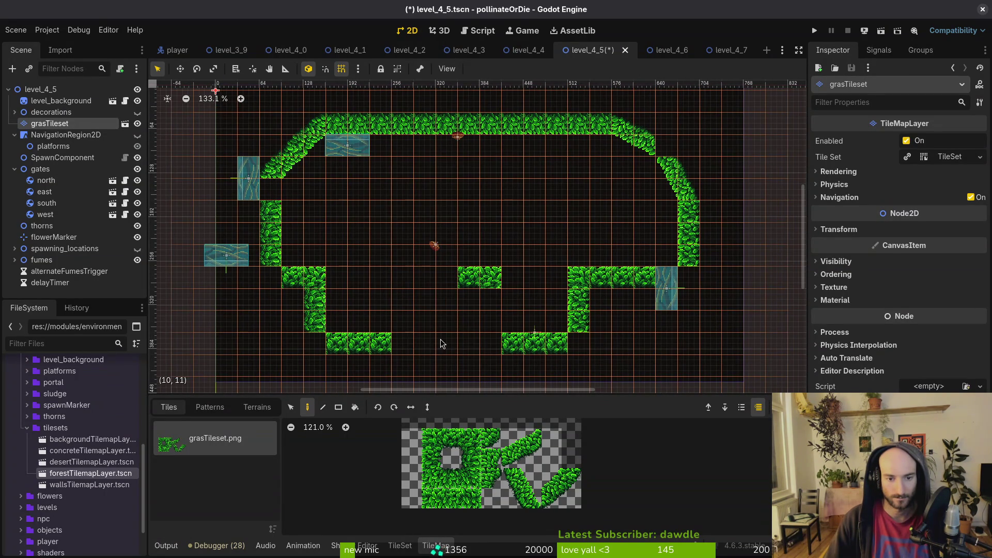
Pick a single grass tile for the new ledge, then leave tile editing
scroll(512, 296, "down", 4)
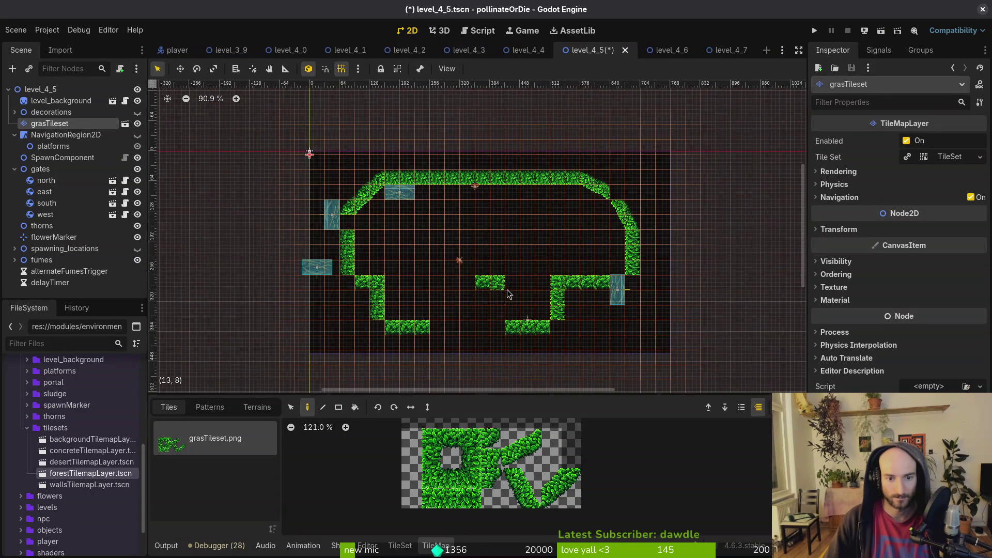
scroll(480, 289, "up", 4)
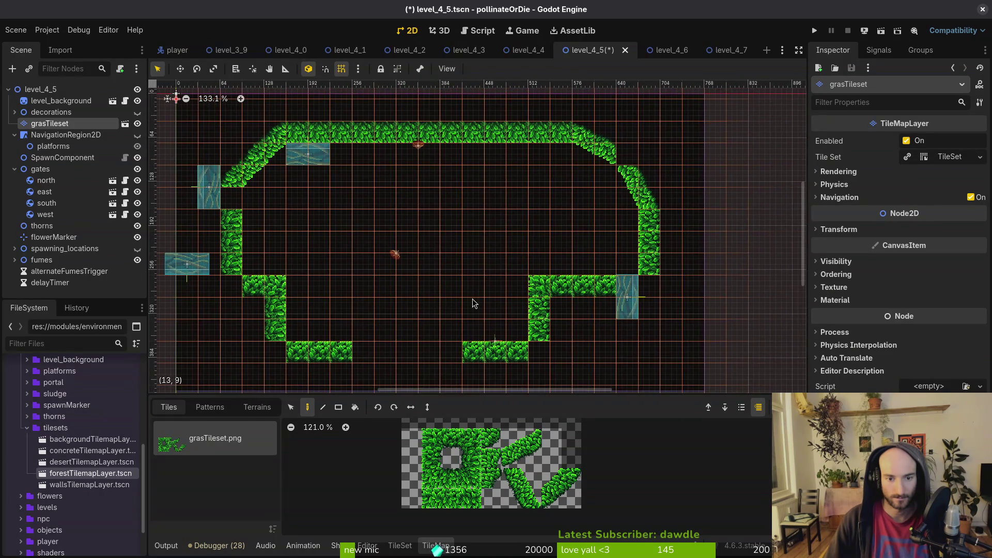
scroll(476, 283, "up", 3)
scroll(476, 282, "left", 2)
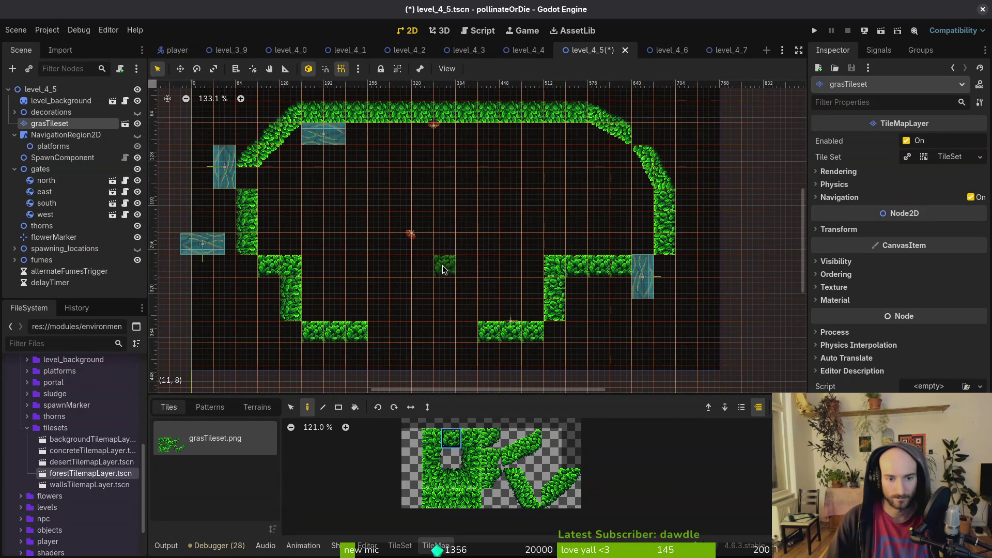
scroll(443, 270, "down", 5)
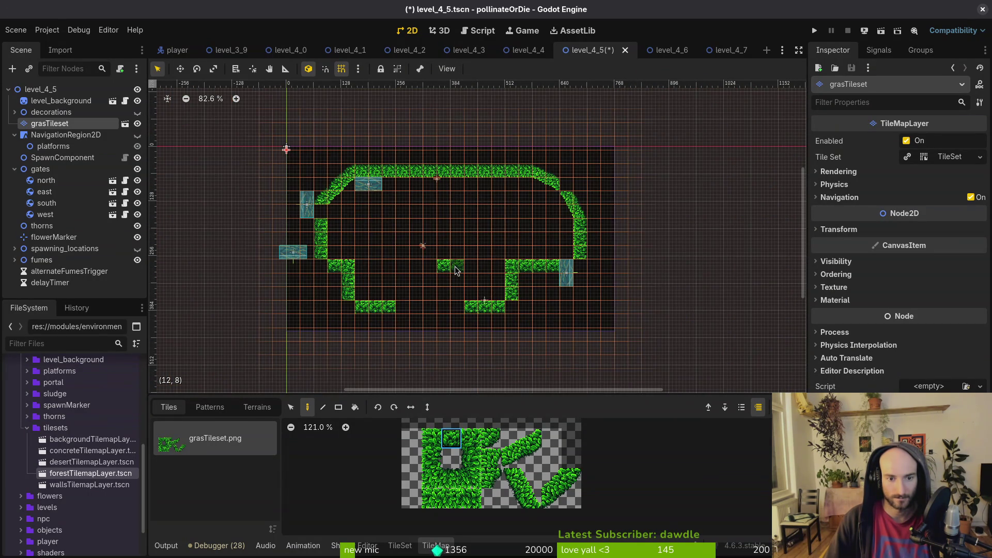
left_click(474, 440)
scroll(461, 273, "up", 3)
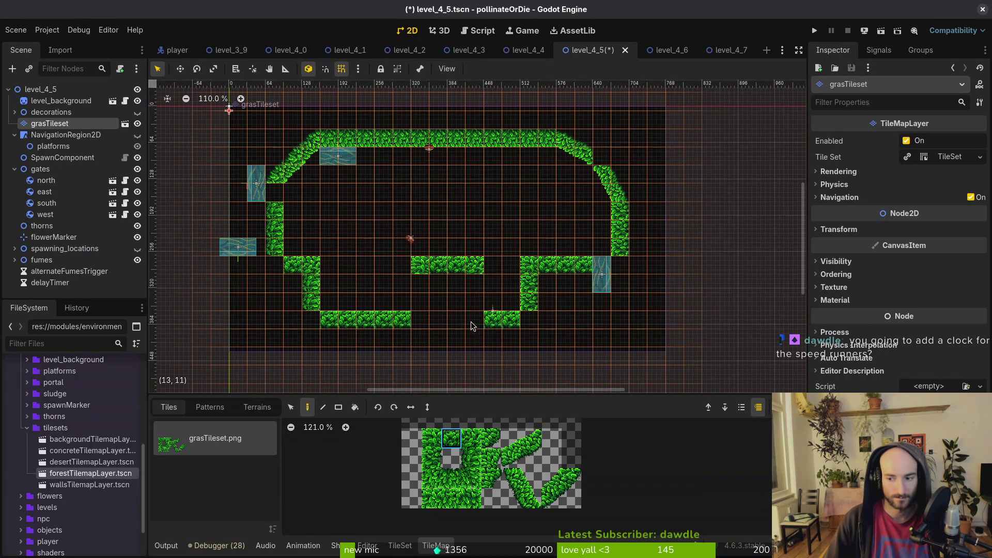
key("Escape")
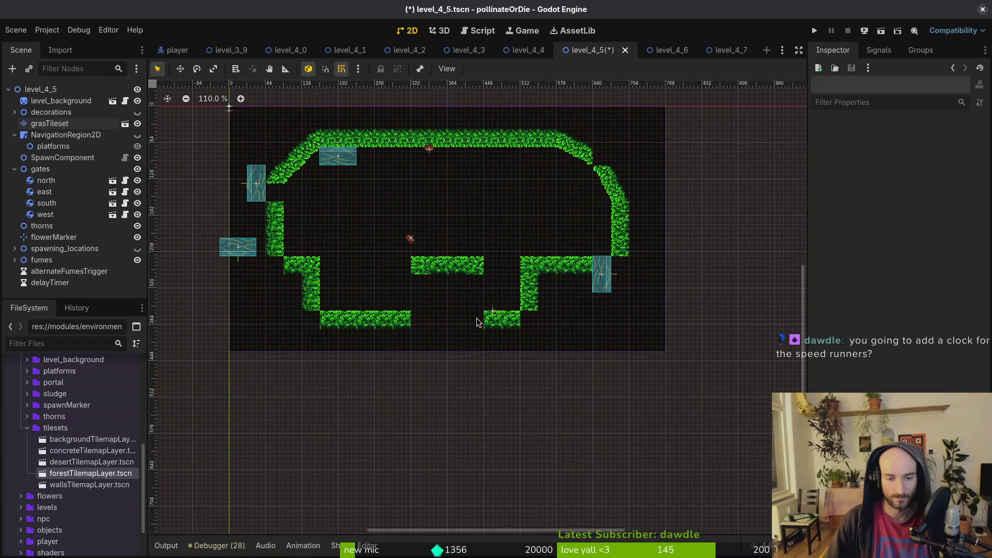
Run the project, continue the saved game and fly out of the hive toward the wasp
left_click(815, 30)
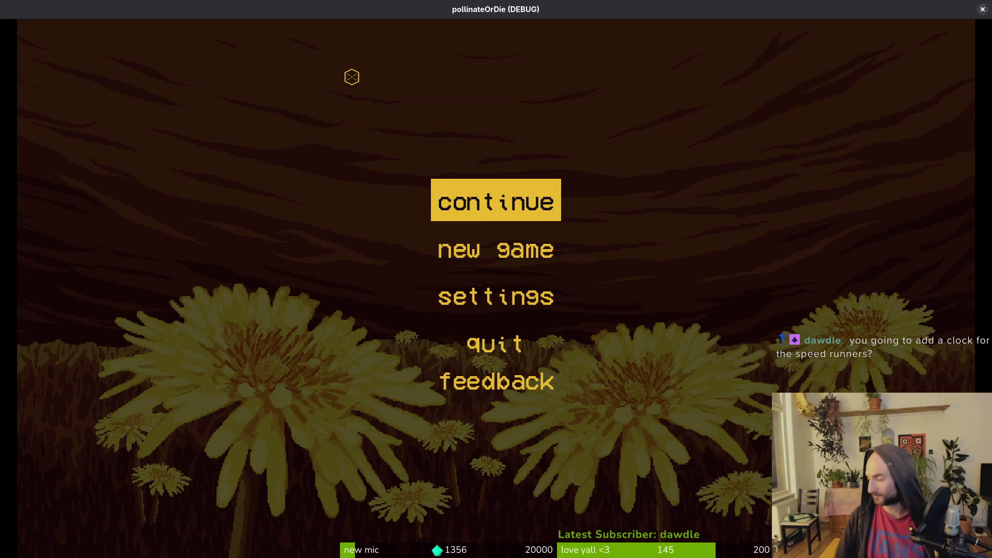
key("Return")
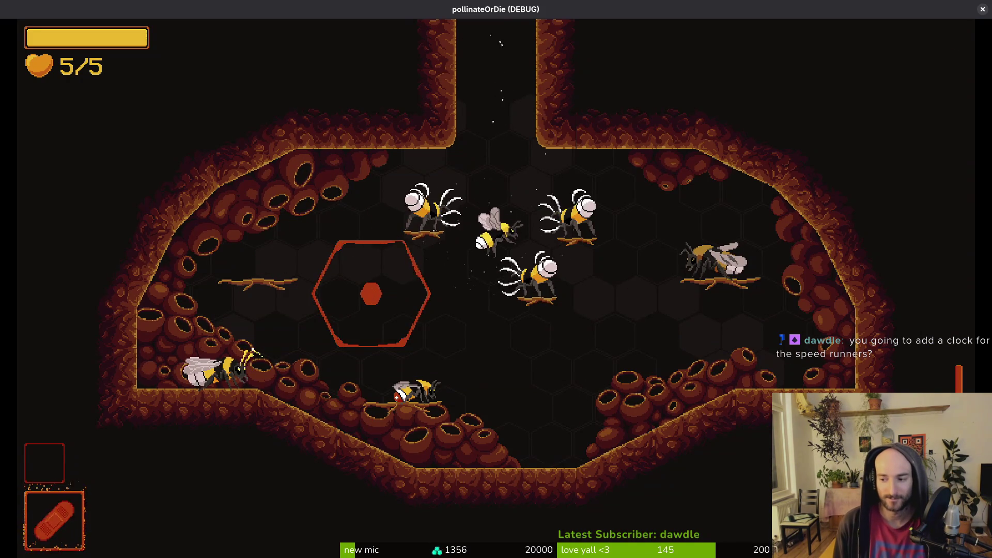
key("Up")
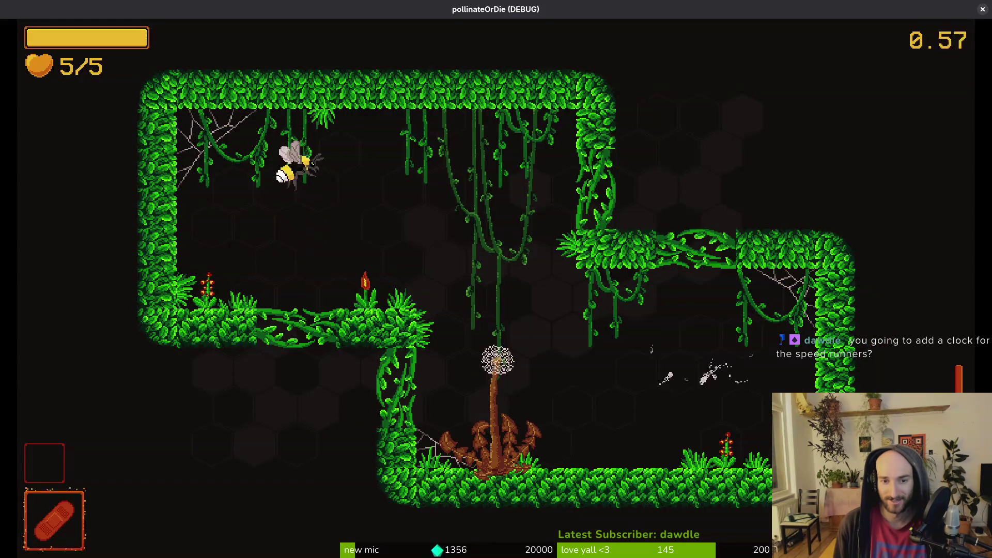
key("Left")
key("Up")
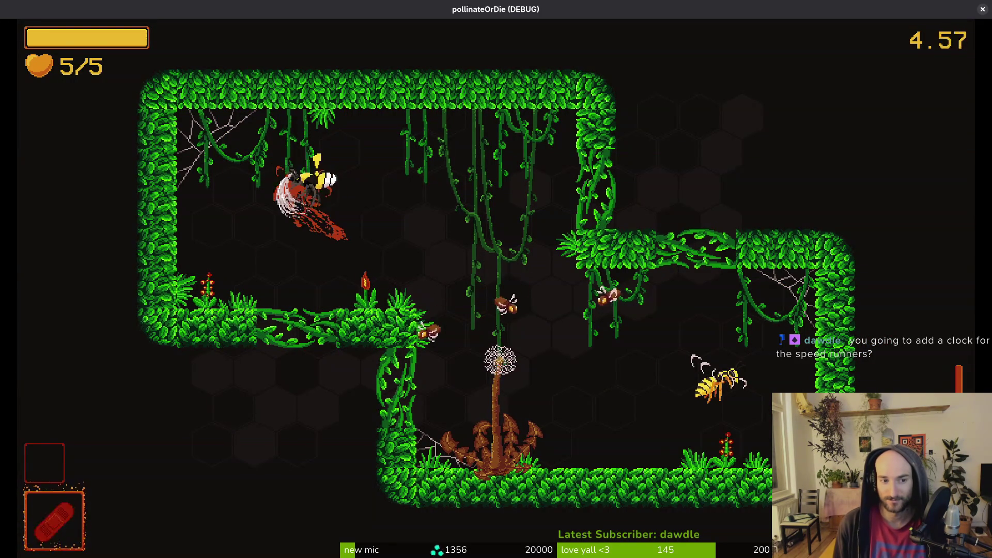
key("Right")
Dodge along the left ledge past the red flower, then pause at 29.34 seconds
key("Up")
key("Left")
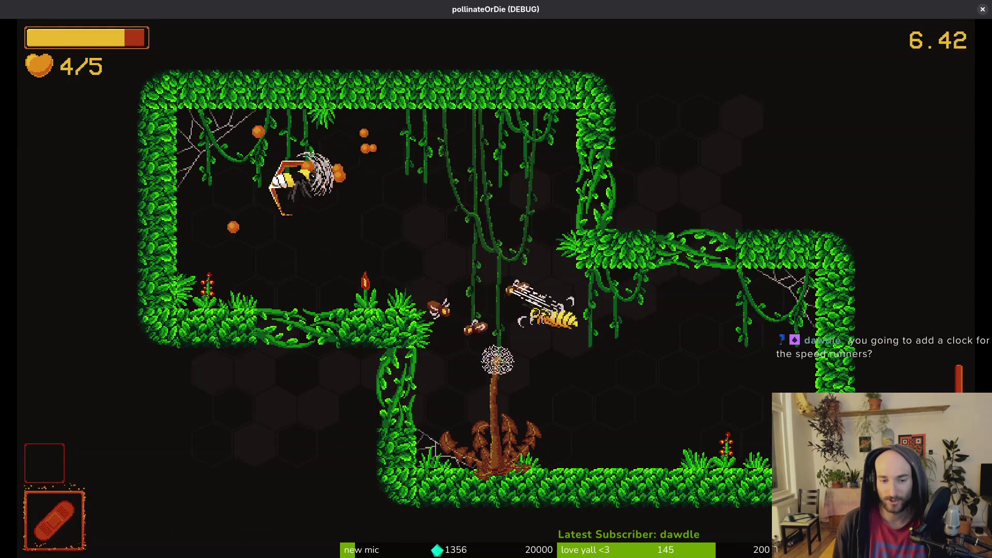
key("Left")
key("Right")
key("Up")
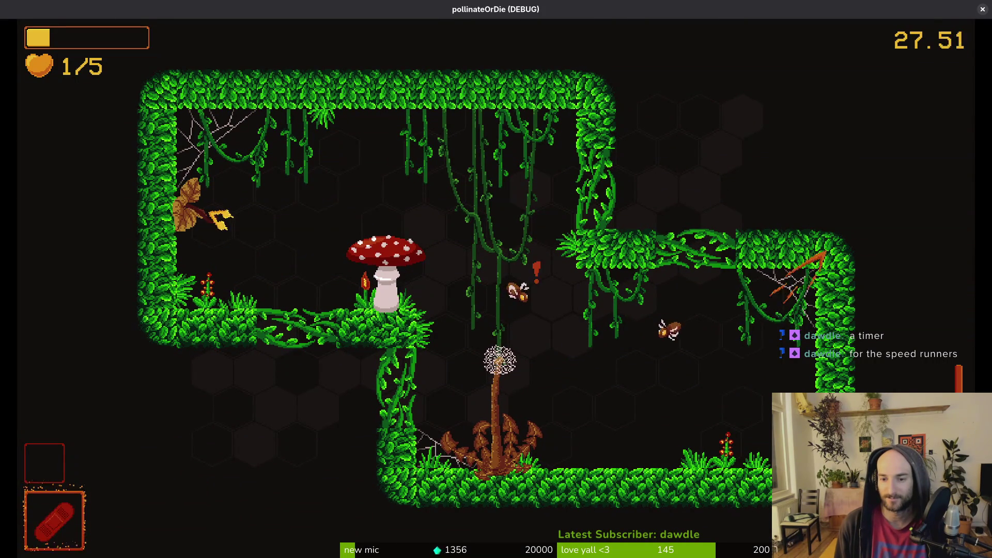
key("Escape")
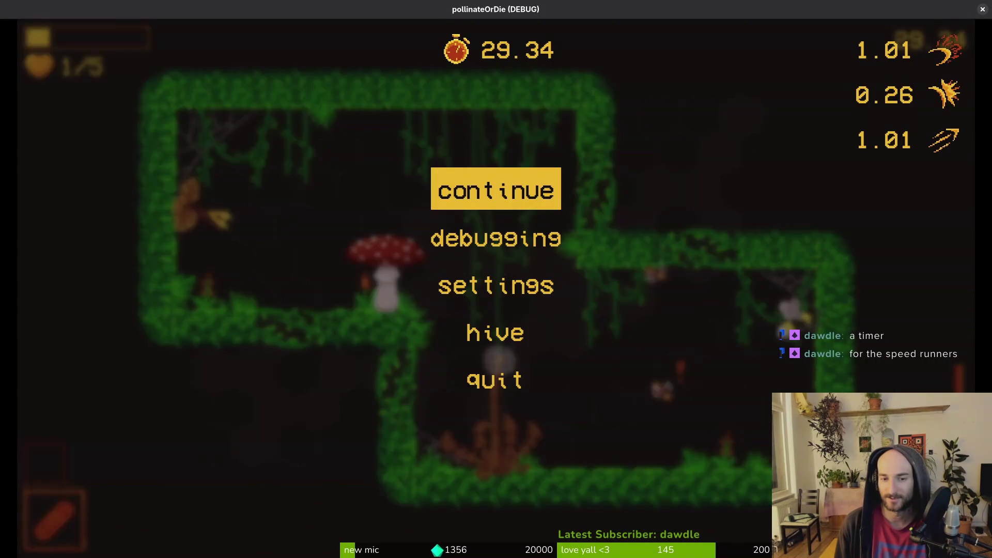
Resume with a swipe attack, then shrink the game into a floating window over the editor
key("Escape")
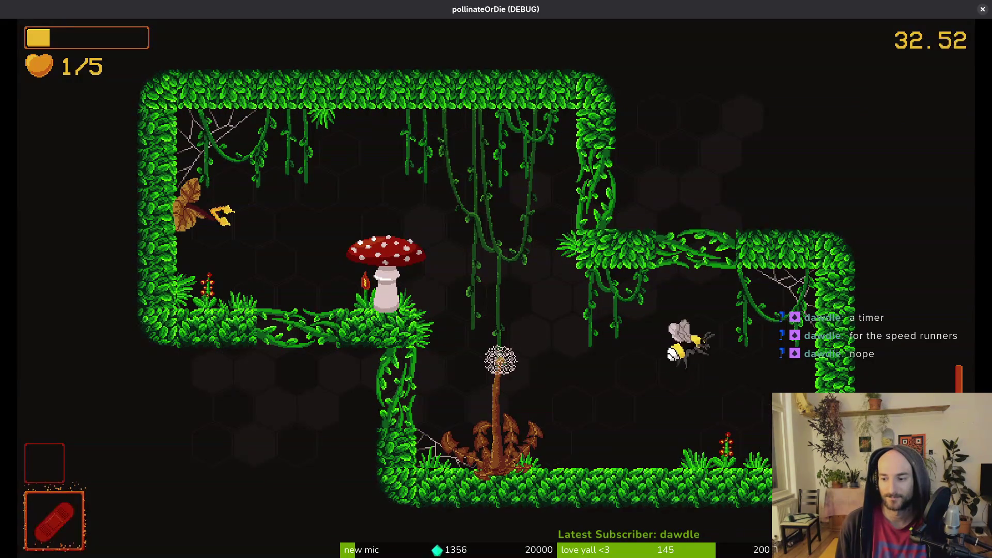
key("space")
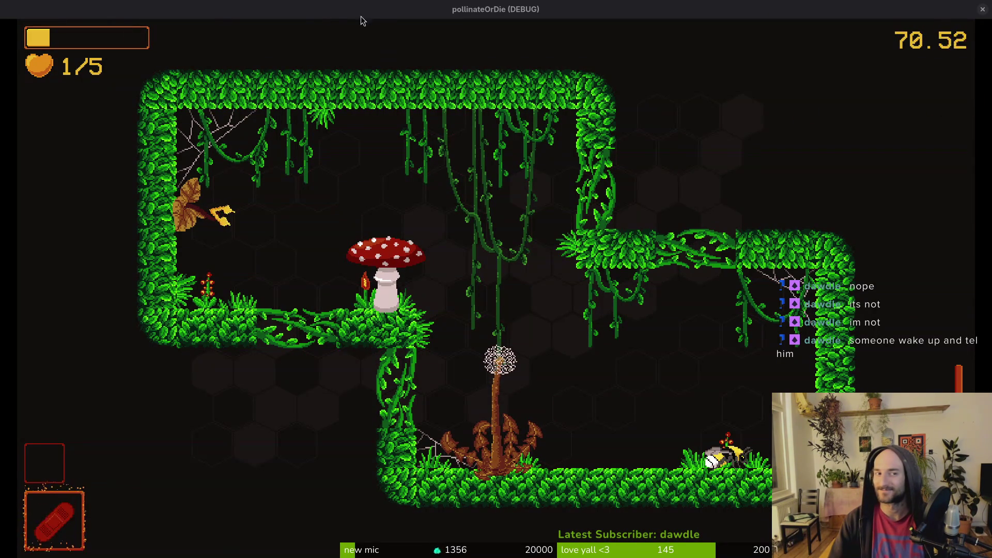
mouse_move(395, 14)
left_mouse_down()
mouse_move(407, 79)
mouse_move(395, 89)
left_mouse_up()
double_click(394, 89)
double_click(688, 19)
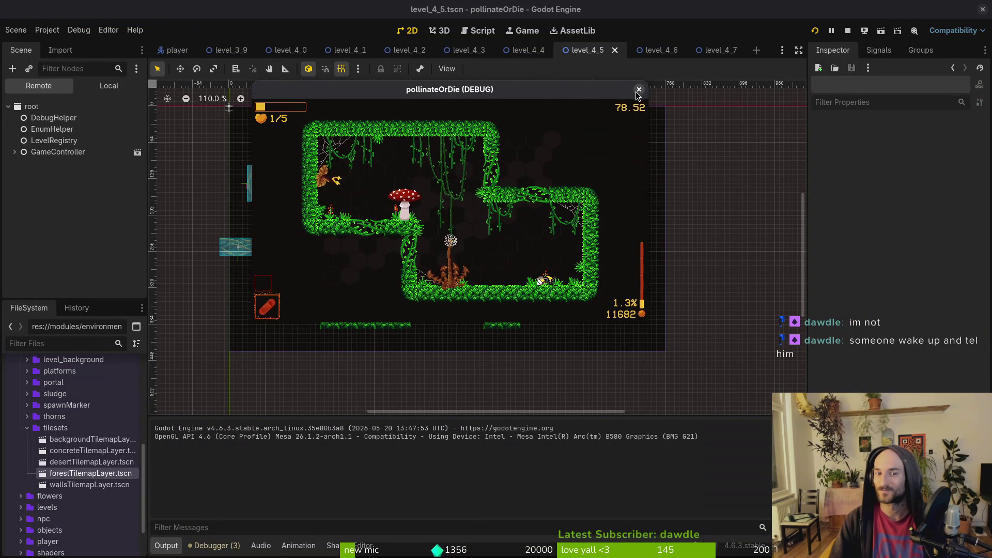
Restart the debug run fullscreen, continue the saved game and fly the bee along the ledge
left_click(848, 31)
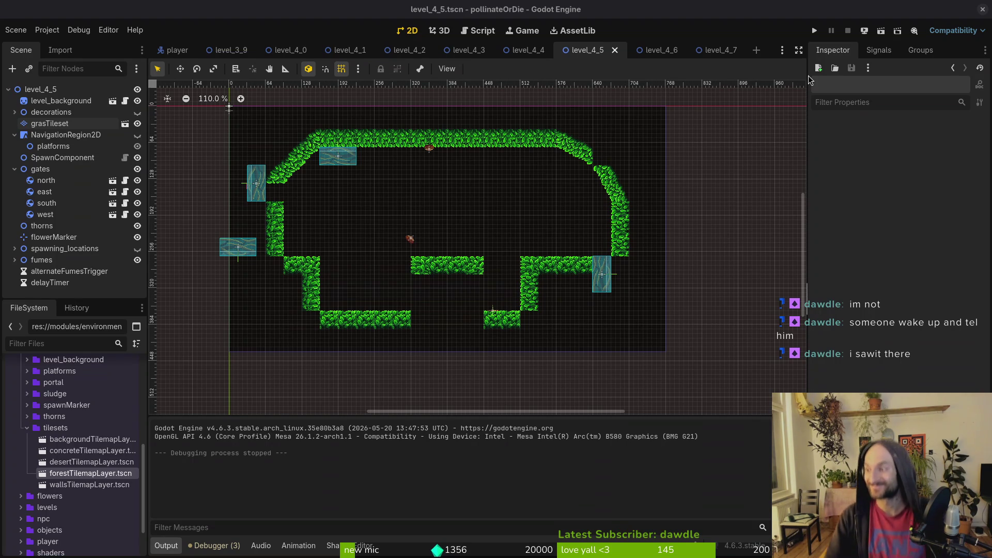
left_click(814, 31)
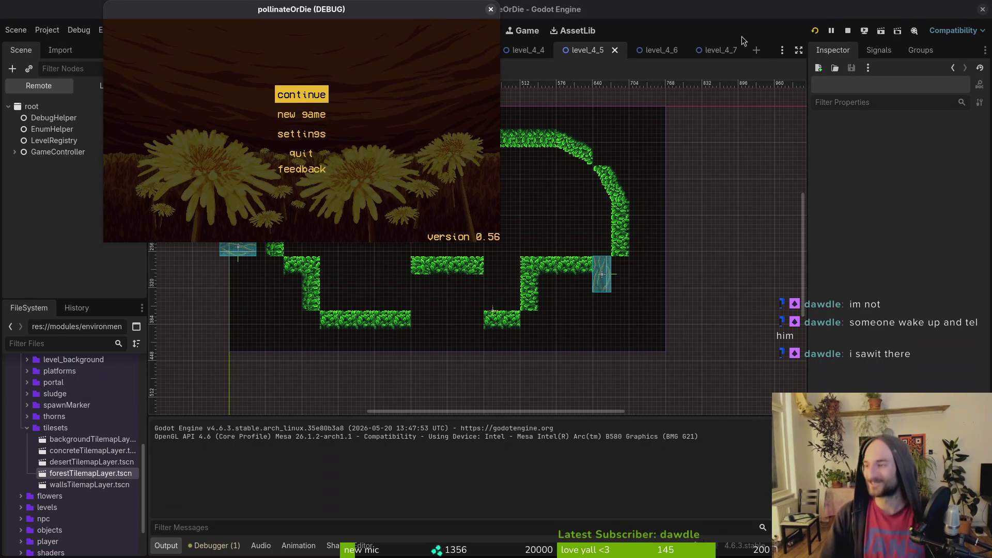
double_click(406, 14)
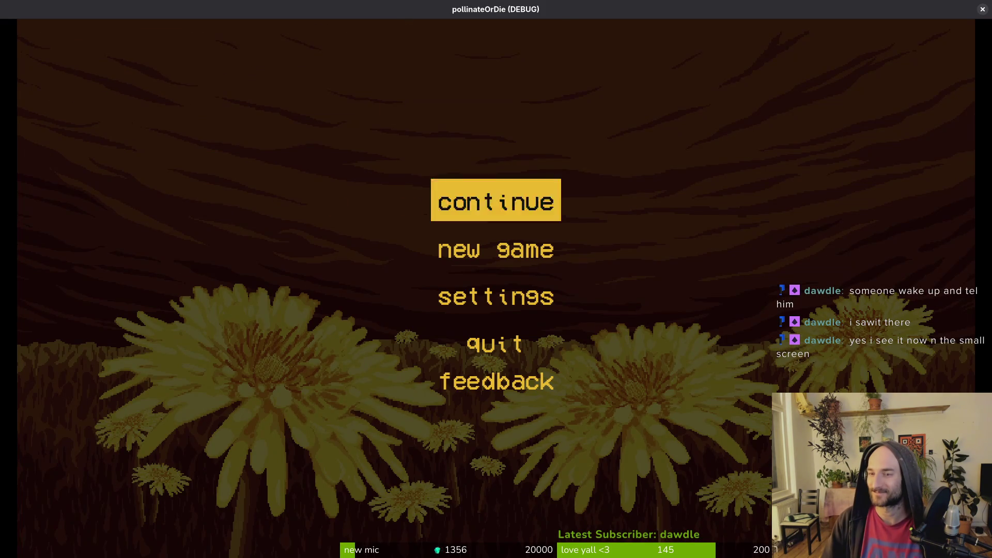
key("Return")
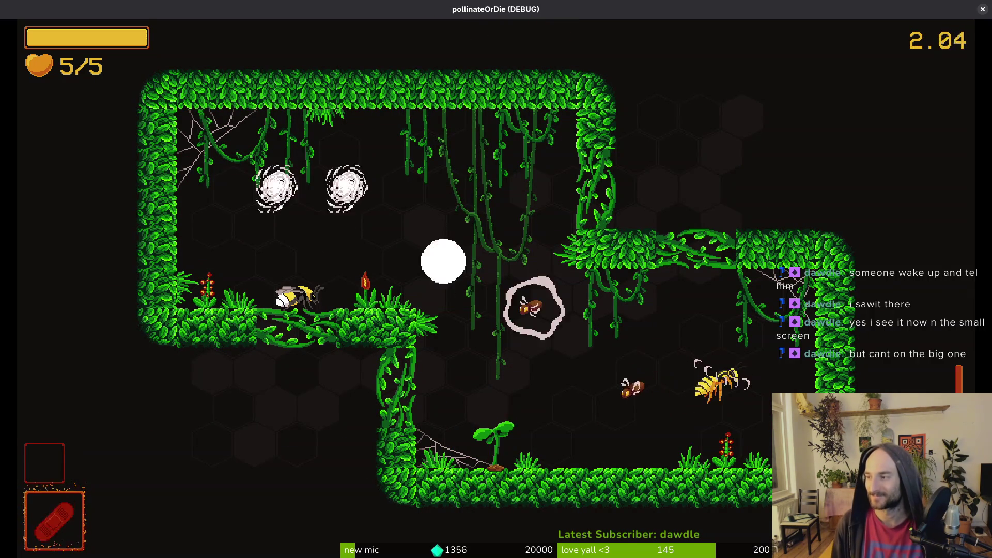
key("Left")
key("Right")
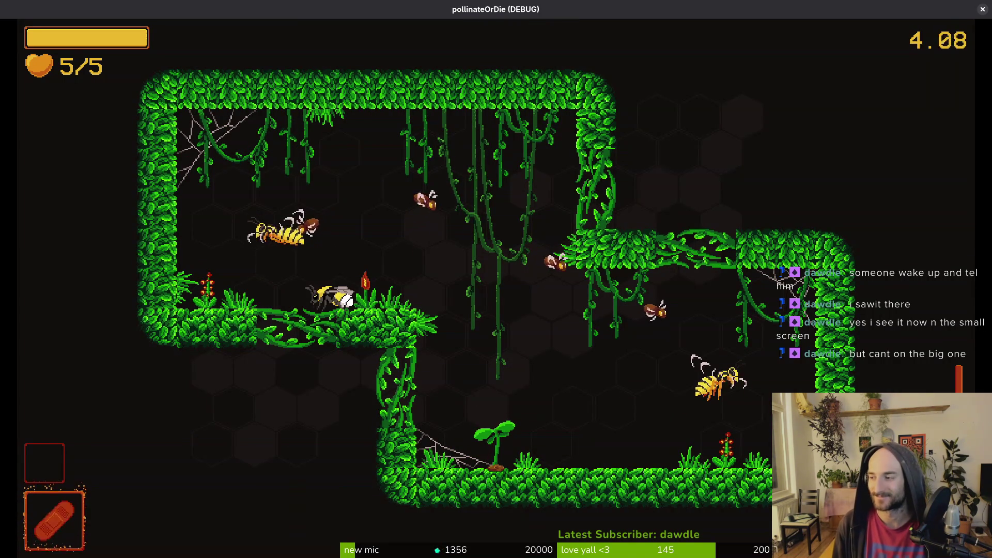
key("Left")
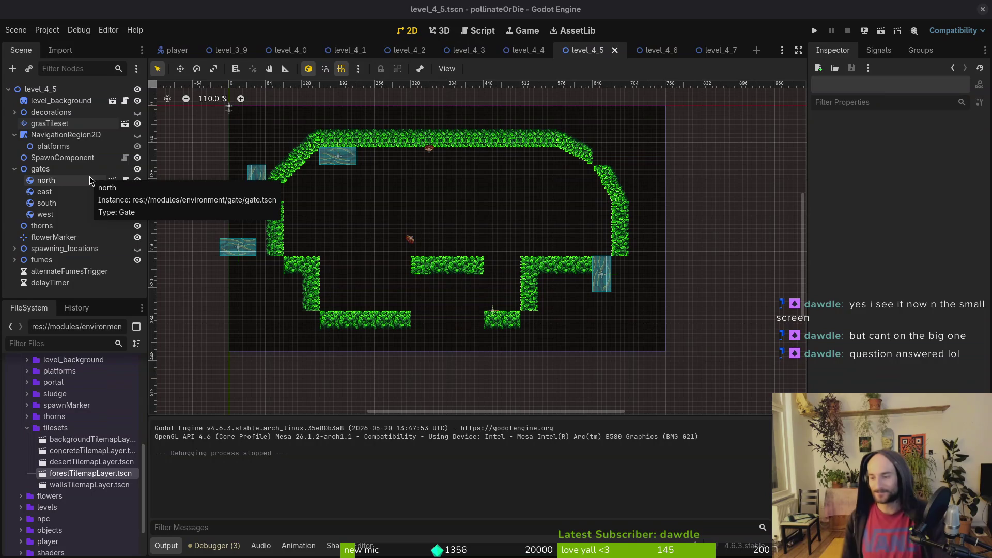
Open grasTileset for painting with a single grass tile in single-tile paint mode
left_click(78, 157)
left_click(562, 261)
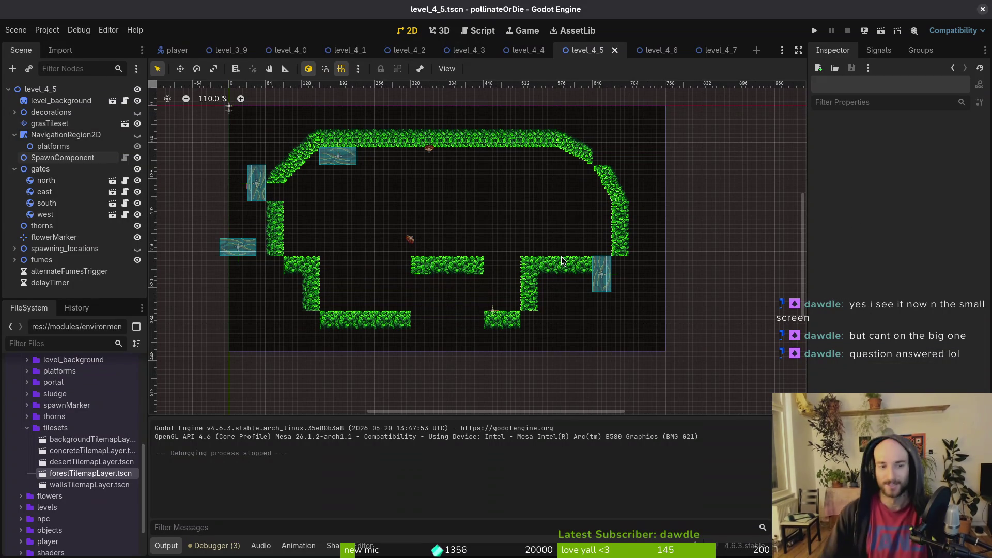
left_click(49, 123)
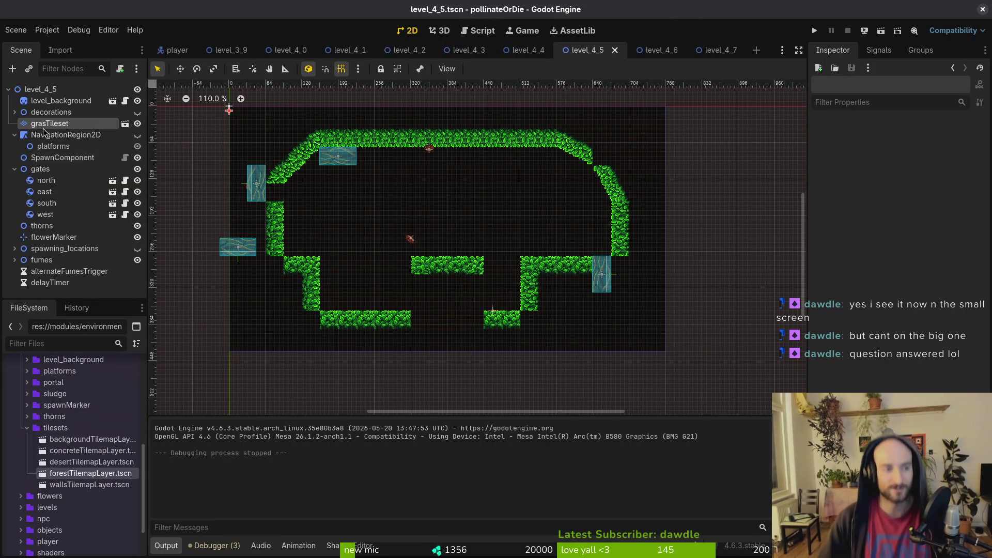
left_click(494, 442)
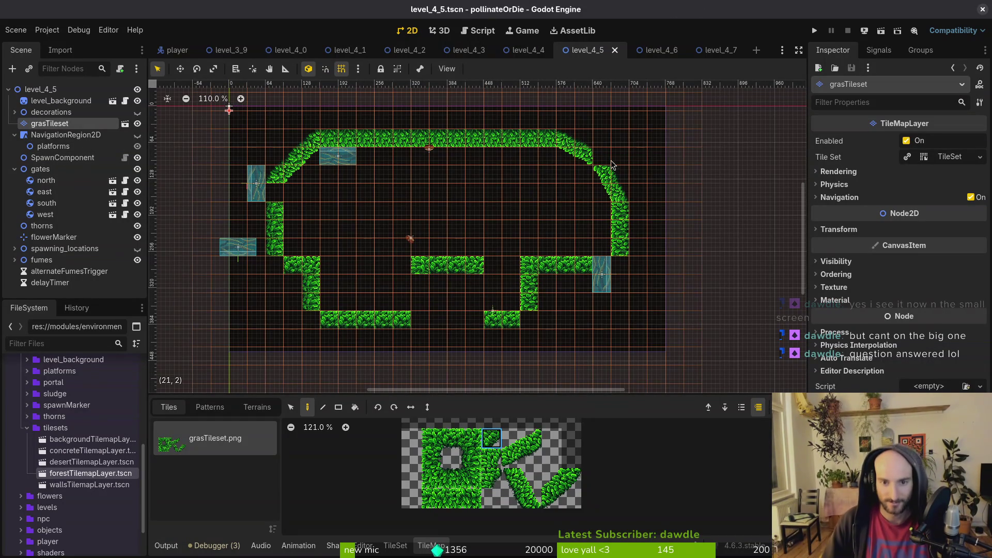
key("r")
key("d")
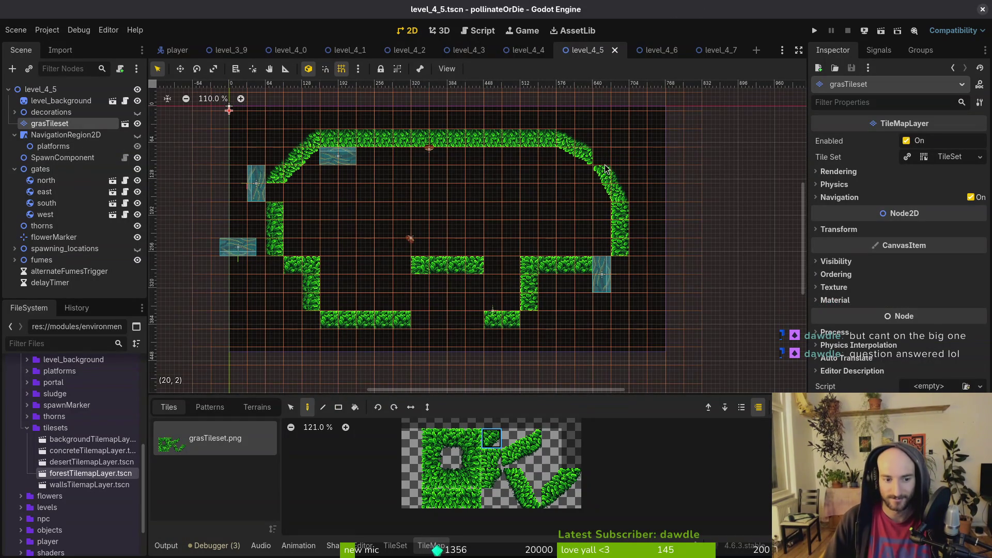
key("r")
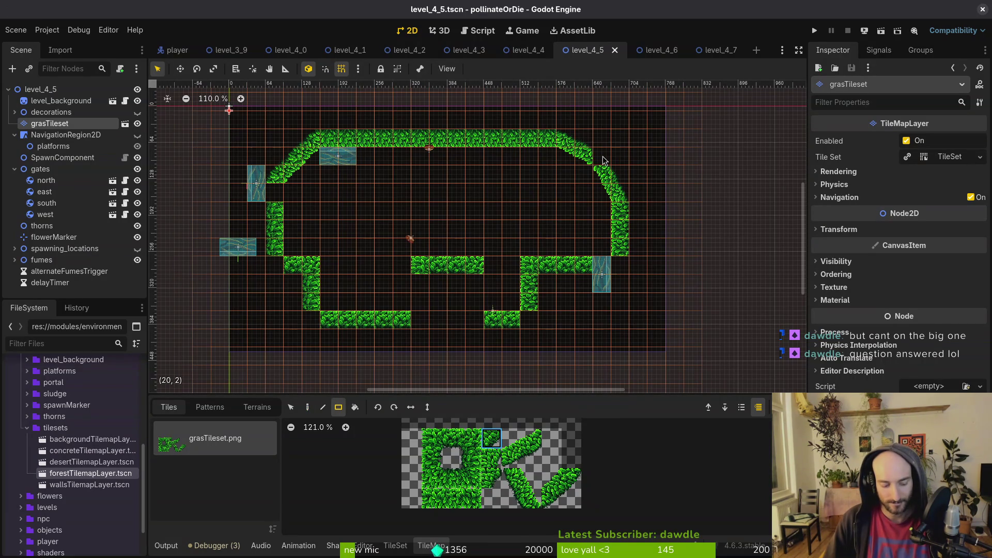
key("d")
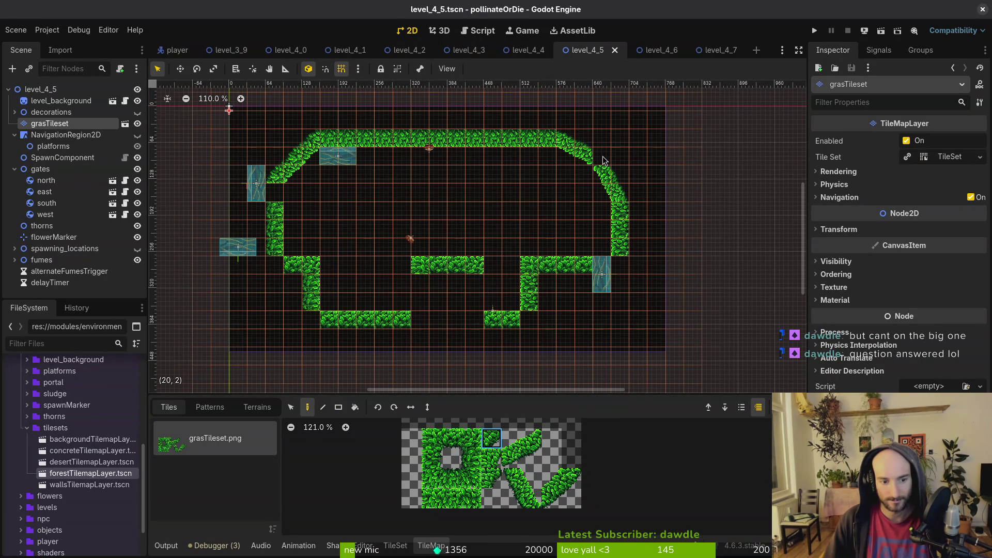
Fill the upper-right slanted wall gap with grass and tidy the gates and NavigationRegion2D groups
left_click(606, 164)
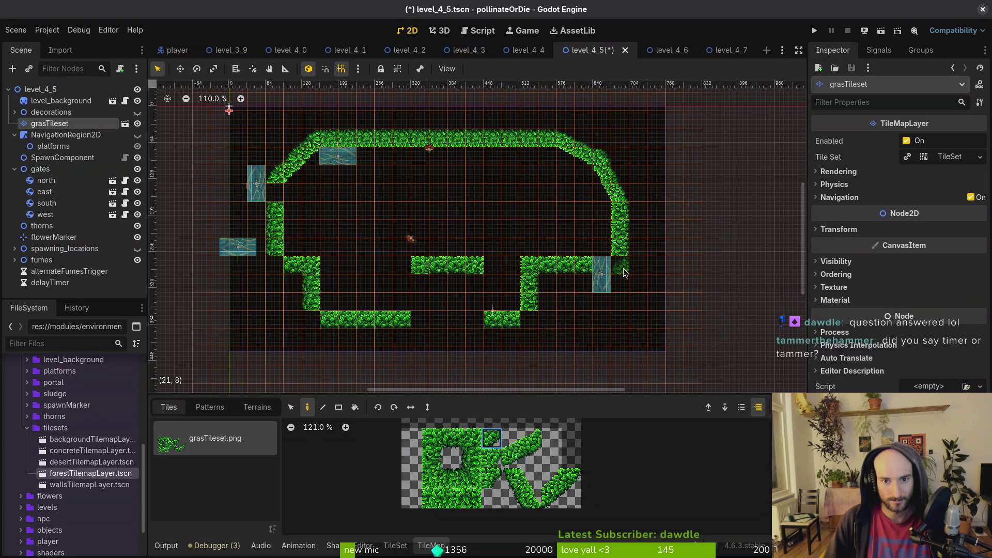
scroll(620, 196, "up", 5)
scroll(640, 240, "down", 2)
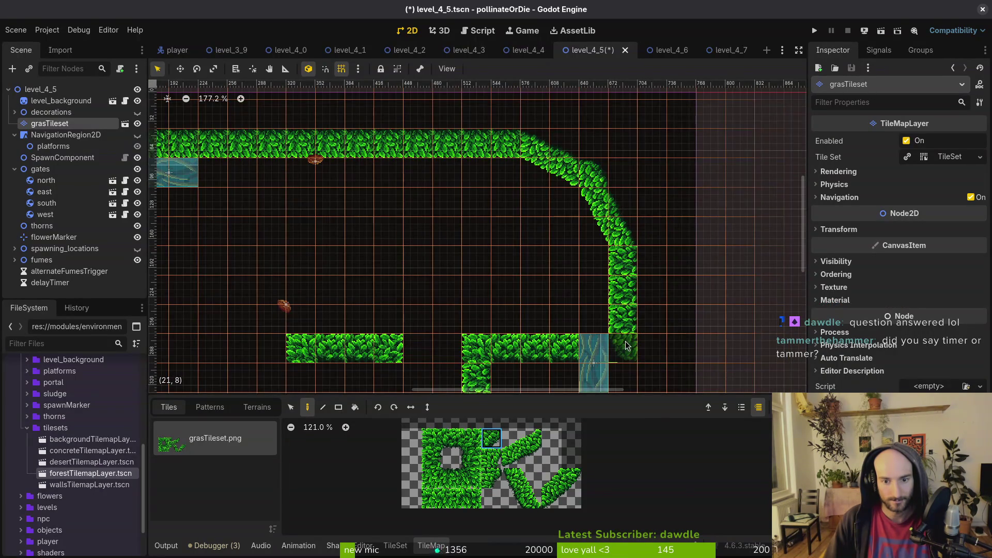
scroll(597, 239, "down", 3)
scroll(597, 238, "up", 1)
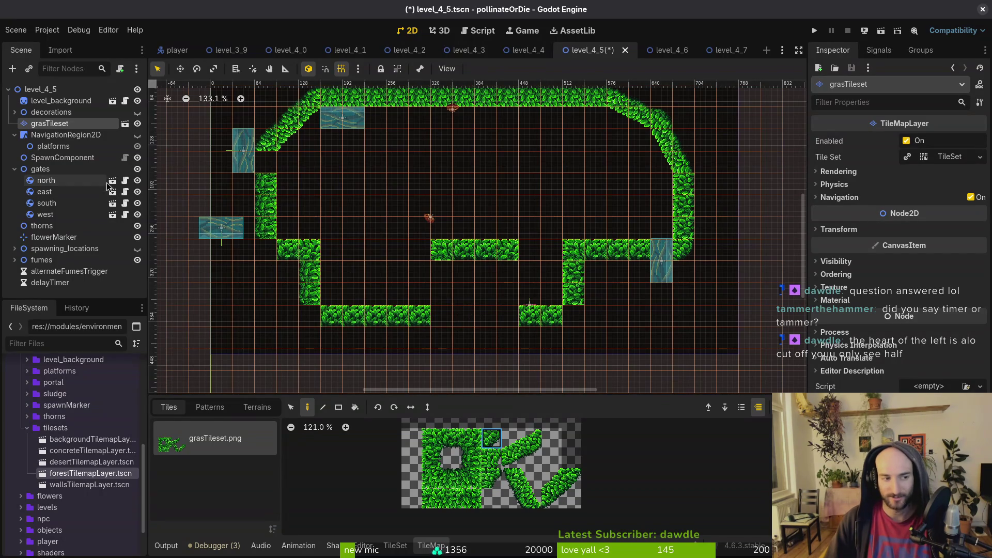
left_click(14, 169)
left_click(14, 135)
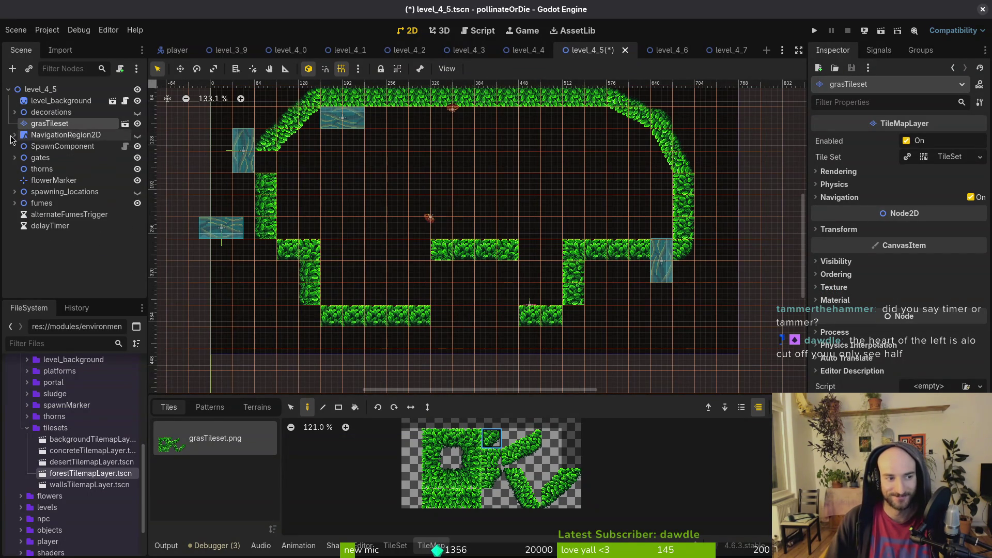
left_click(14, 157)
scroll(506, 312, "down", 3)
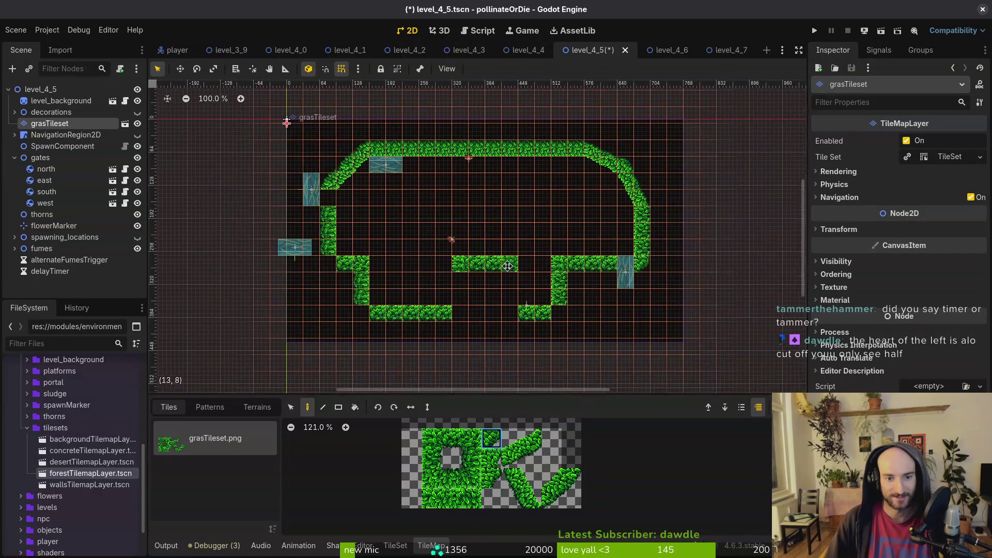
scroll(537, 289, "right", 1)
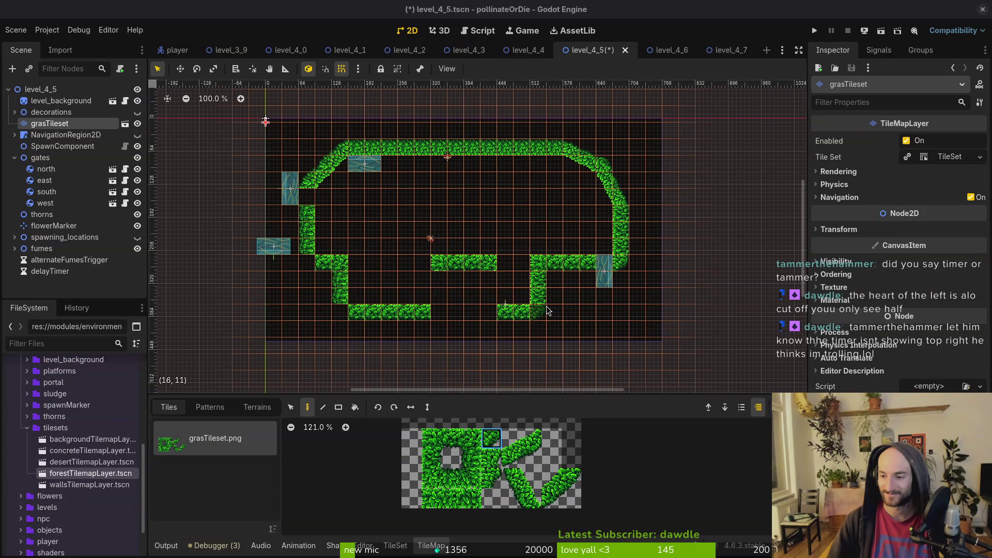
scroll(543, 271, "up", 2)
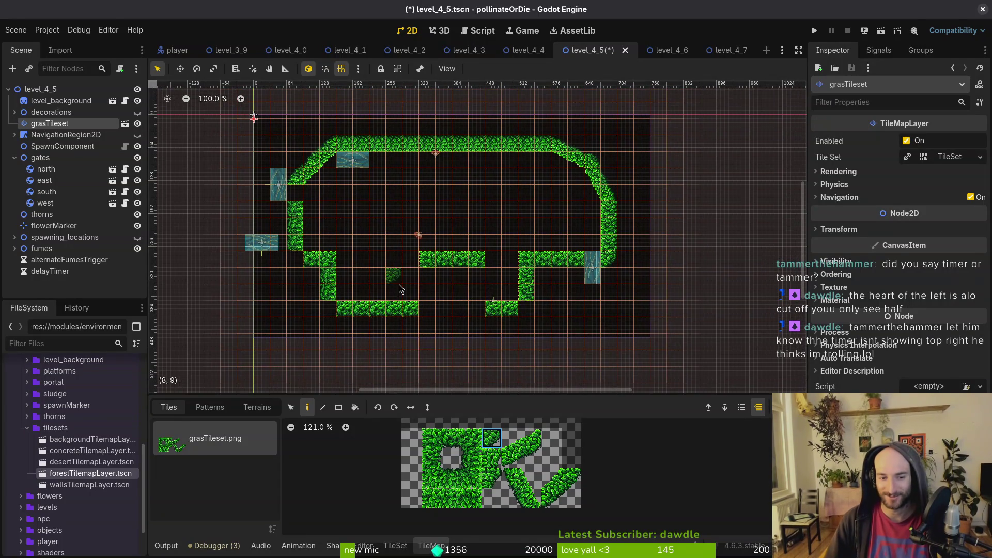
Paint grass into the lower-left wall and erase the old step tiles
scroll(541, 268, "left", 2)
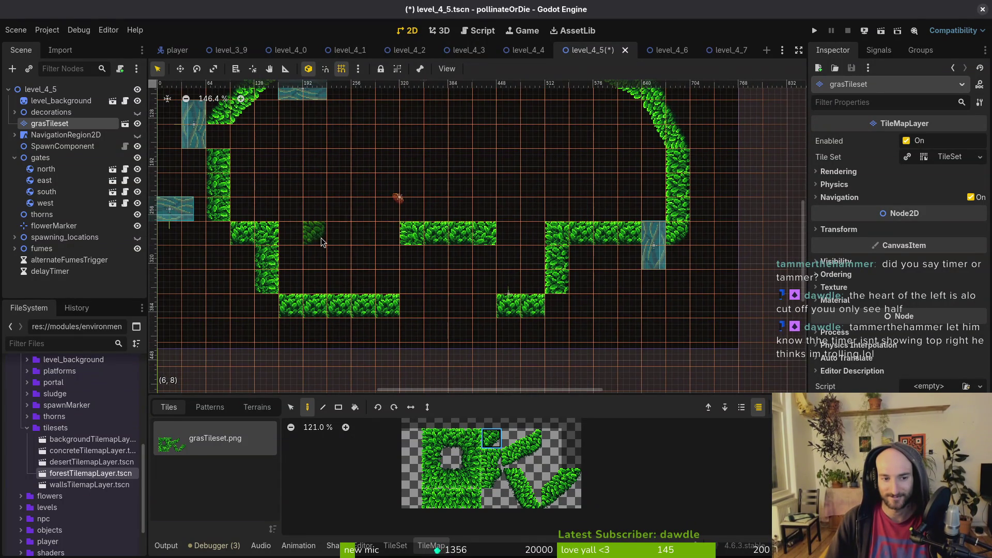
left_click(471, 438)
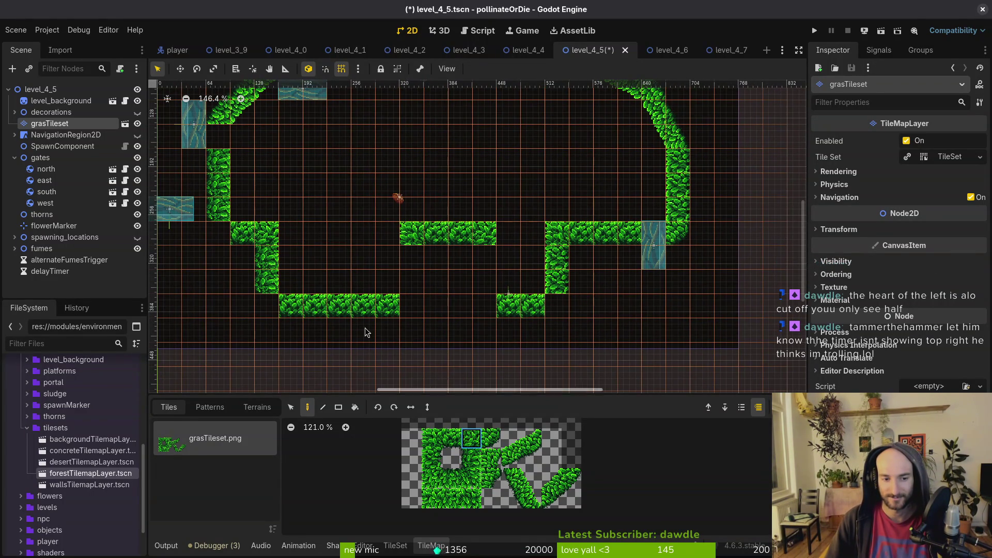
left_click(338, 233)
left_click(471, 458)
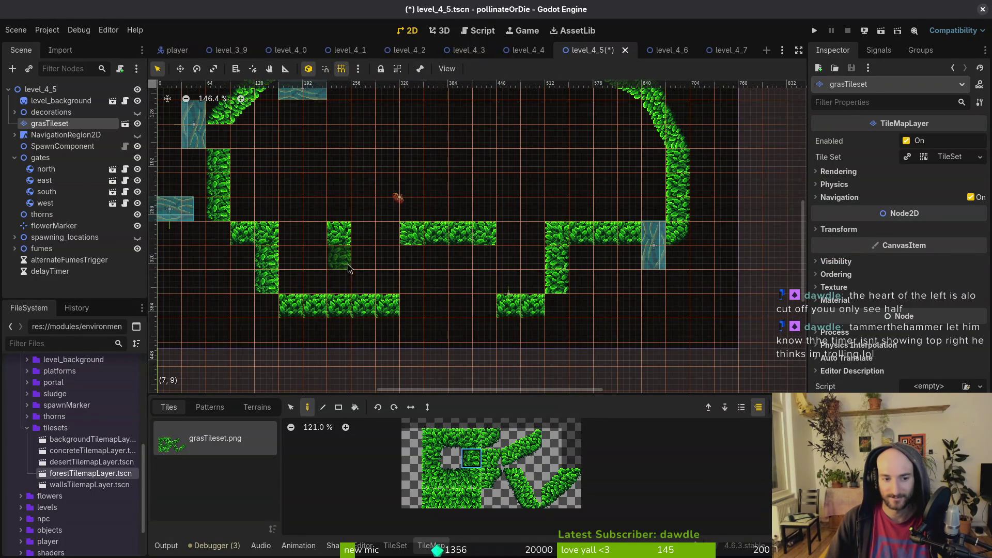
right_click(315, 306)
right_click(291, 305)
right_click(269, 279)
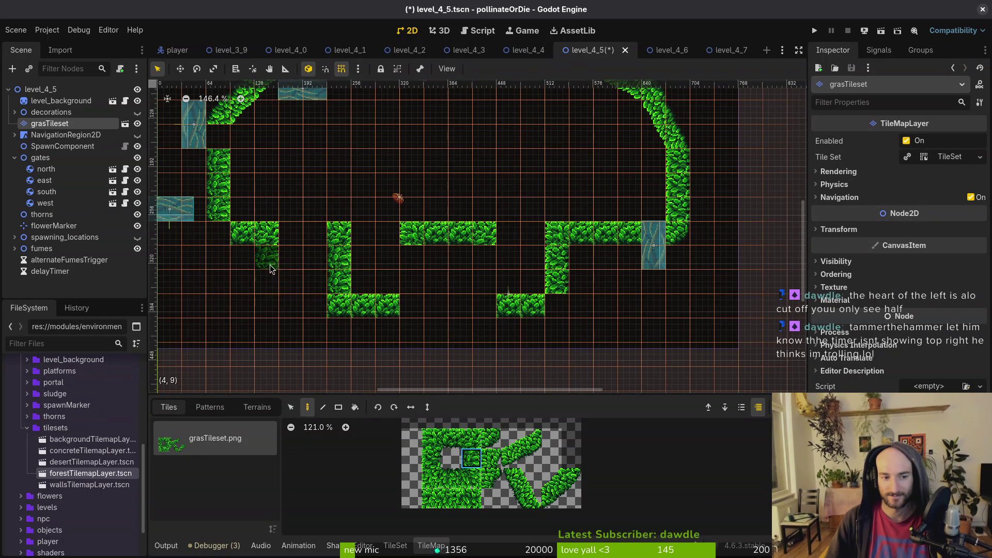
Extend the lower-left ledge rightward with plain grass tiles and recentre on the arena
left_click(450, 438)
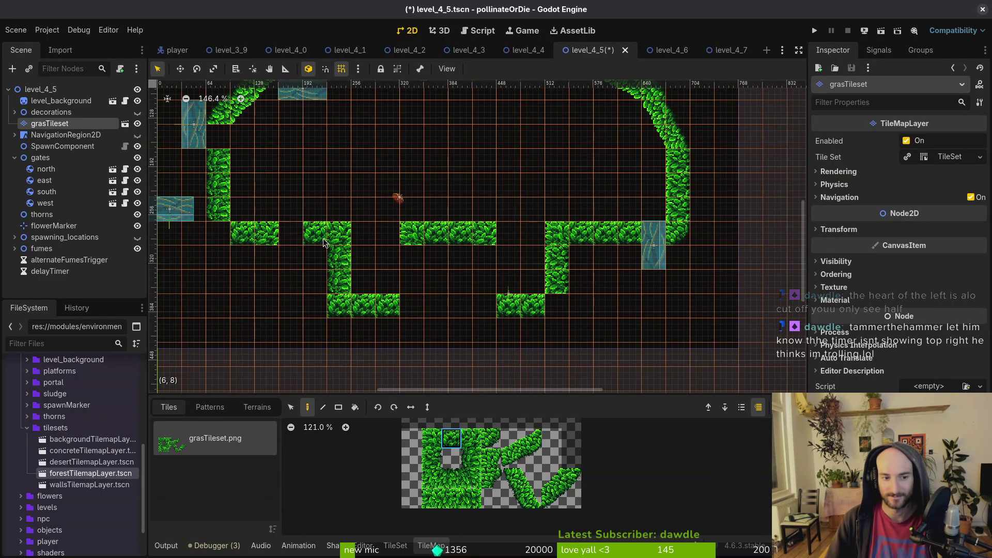
left_click_drag(323, 238, 282, 235)
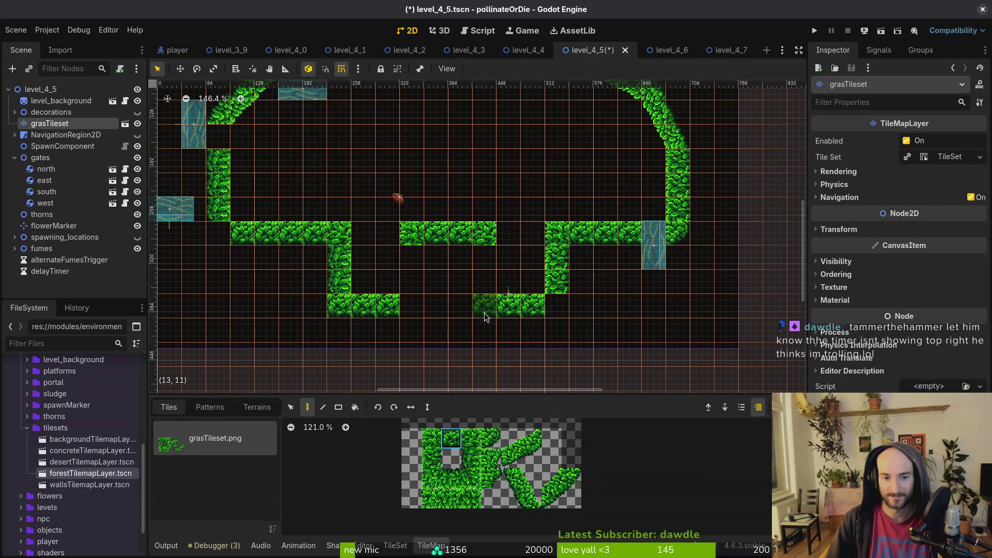
left_click(490, 442)
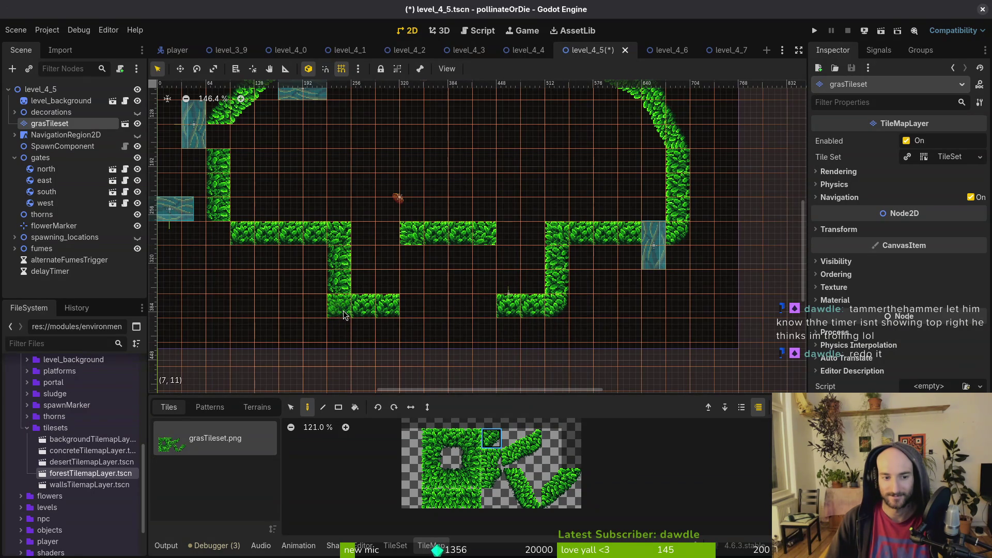
scroll(343, 311, "down", 2)
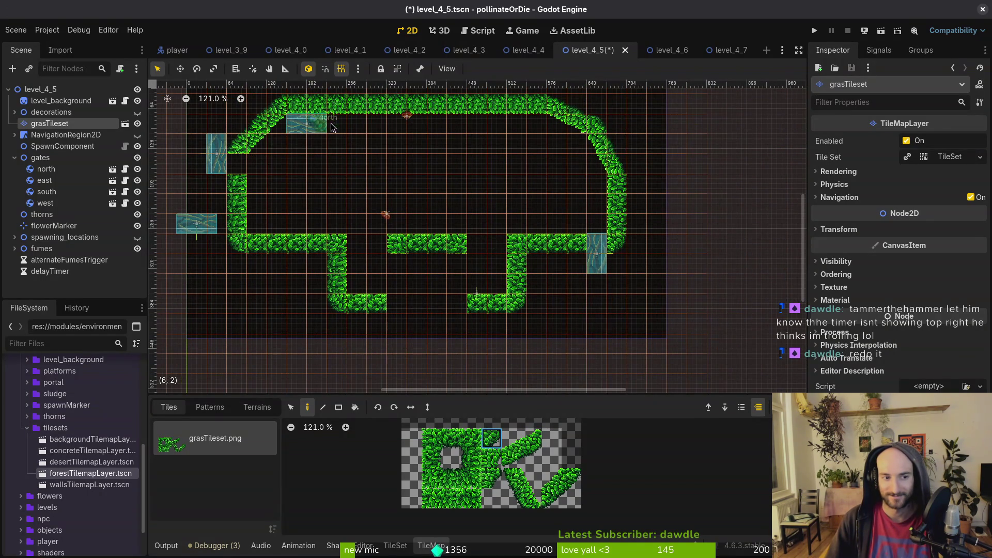
left_click_drag(399, 171, 422, 220)
left_click_drag(502, 276, 516, 241)
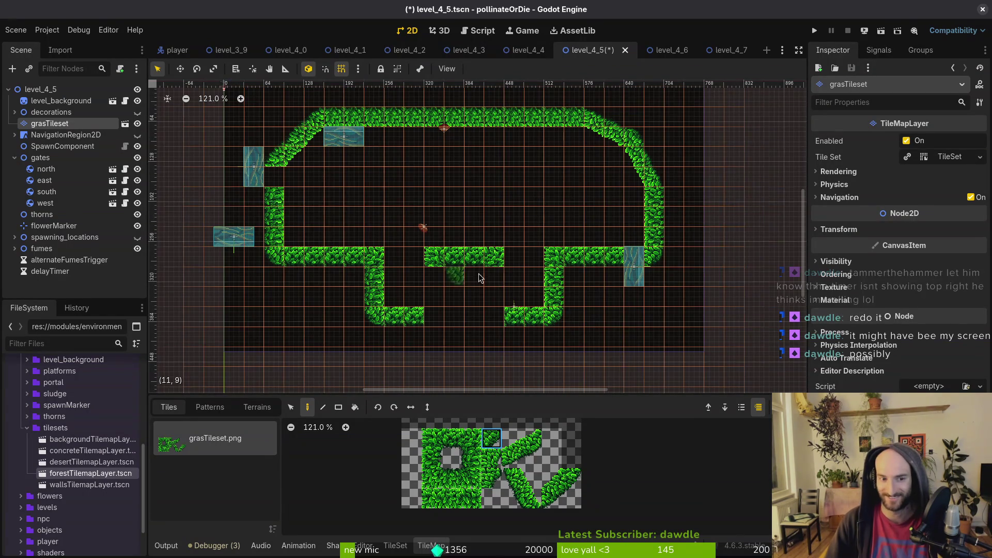
scroll(472, 286, "down", 3)
scroll(339, 218, "up", 2)
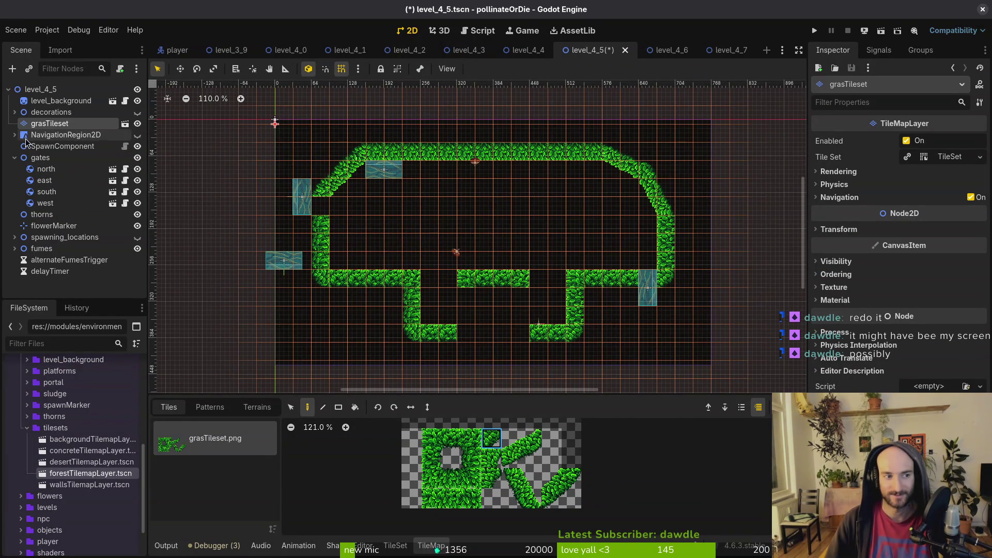
left_click(15, 158)
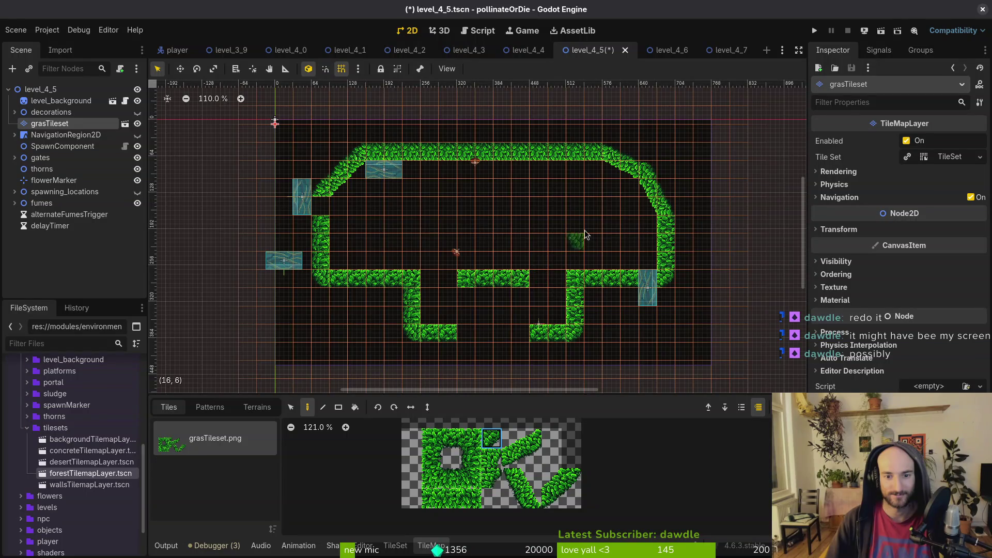
Paint a trial round grass blob in the arena centre and preview it
scroll(643, 188, "down", 2)
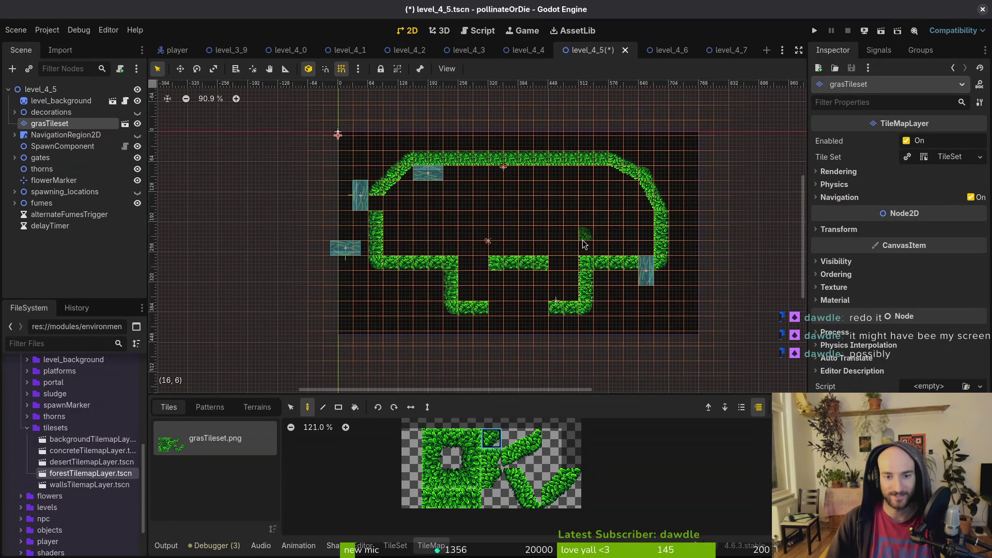
left_click(523, 206)
left_click(514, 217)
scroll(527, 214, "up", 4)
key("Escape")
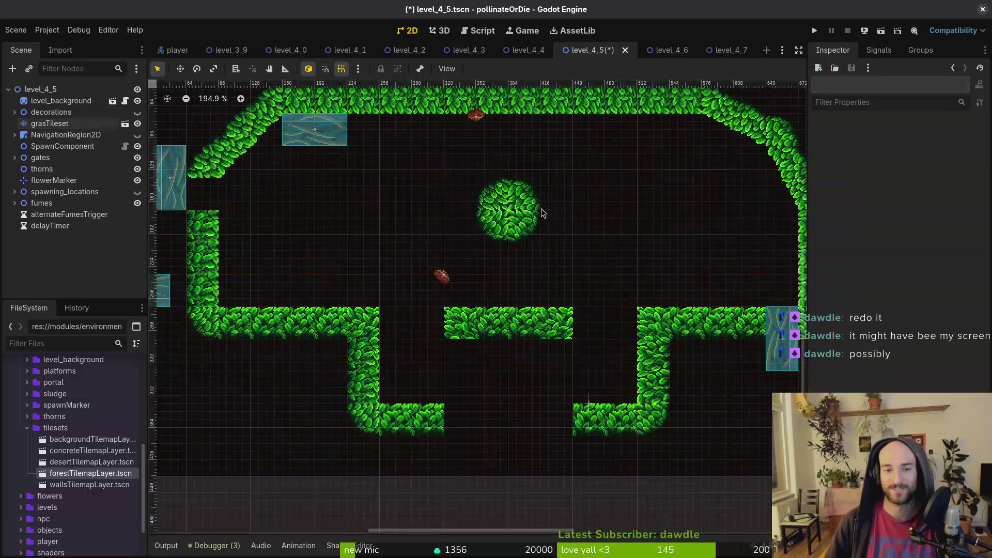
Erase the central grass blob on grasTileset and save level_4_5
scroll(532, 209, "up", 3)
scroll(517, 209, "down", 8)
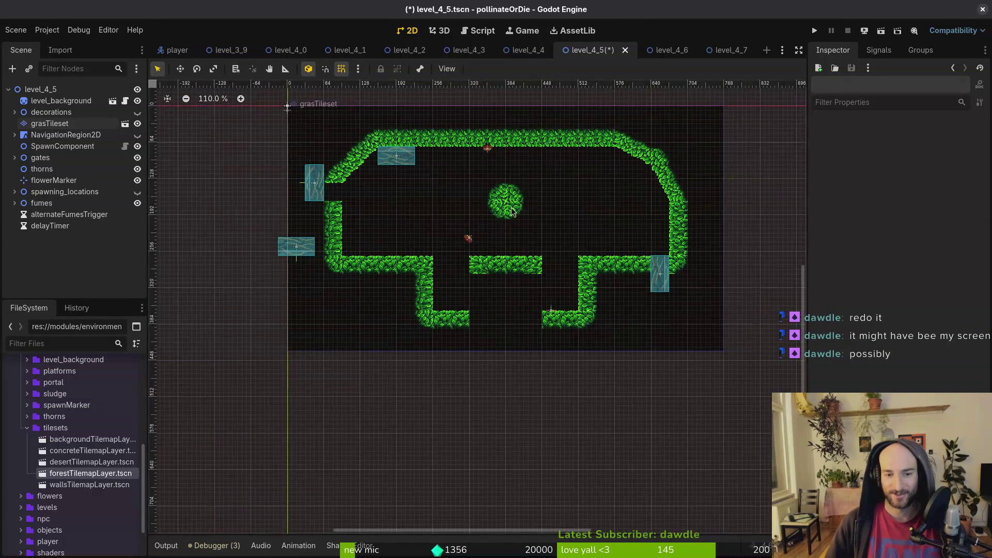
left_click(51, 124)
right_click(499, 206)
key("Escape")
key("ctrl+s")
scroll(556, 219, "down", 3)
scroll(253, 255, "up", 6)
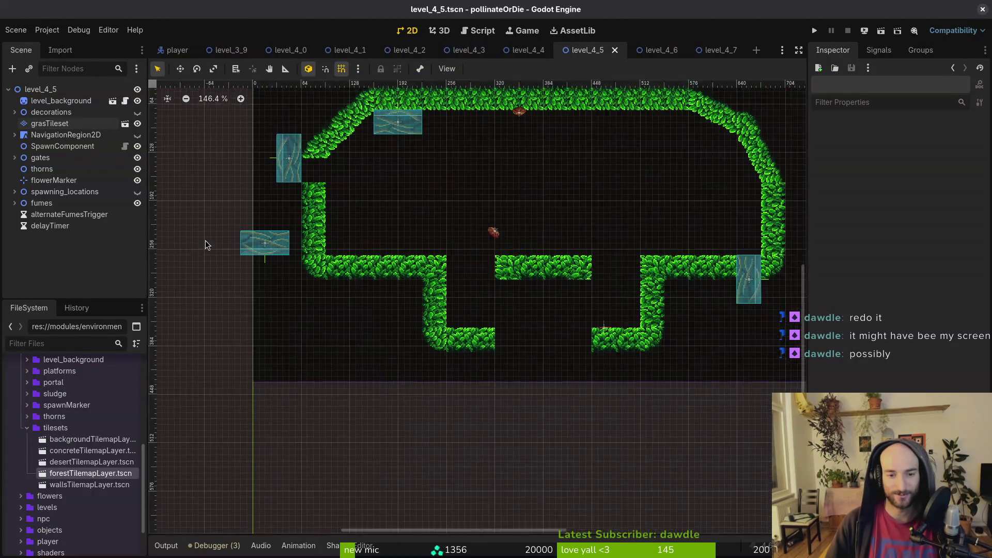
scroll(253, 255, "up", 1)
left_click(14, 157)
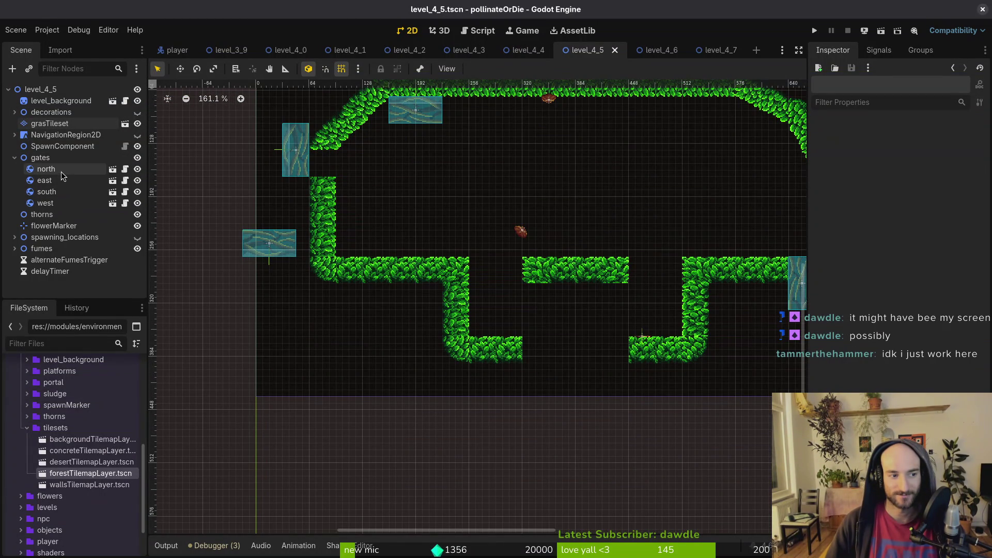
Drag the west, east and south gates into the bottom wall openings and the north gate into the top hedge
scroll(392, 187, "right", 1)
left_click_drag(252, 154, 576, 320)
left_click_drag(755, 291, 494, 324)
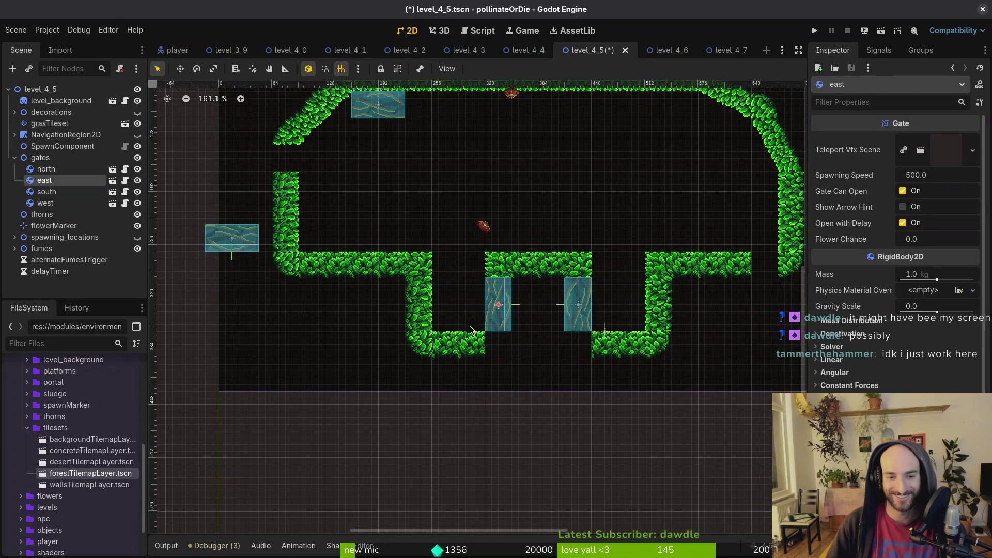
scroll(423, 187, "up", 2)
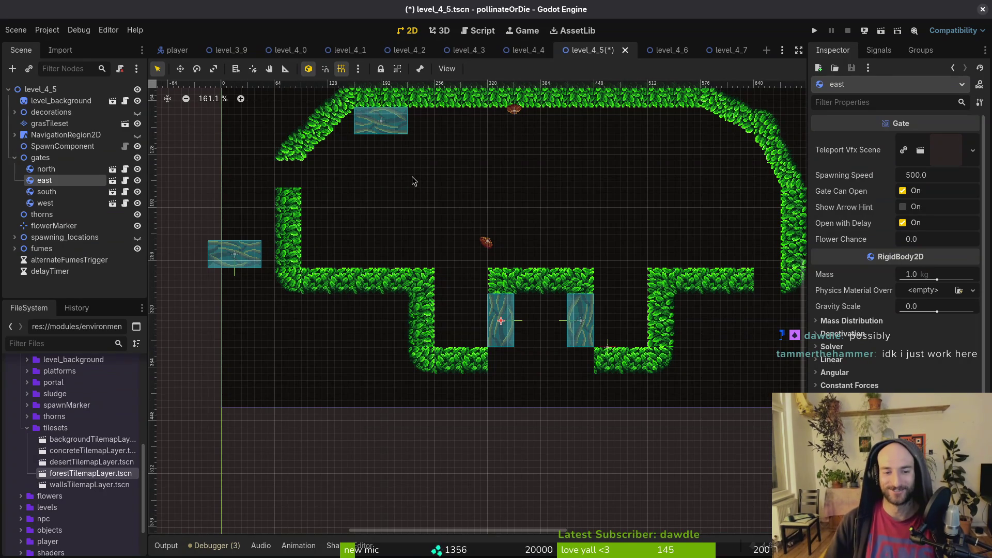
mouse_move(230, 269)
left_mouse_down()
mouse_move(383, 285)
mouse_move(357, 285)
left_mouse_up()
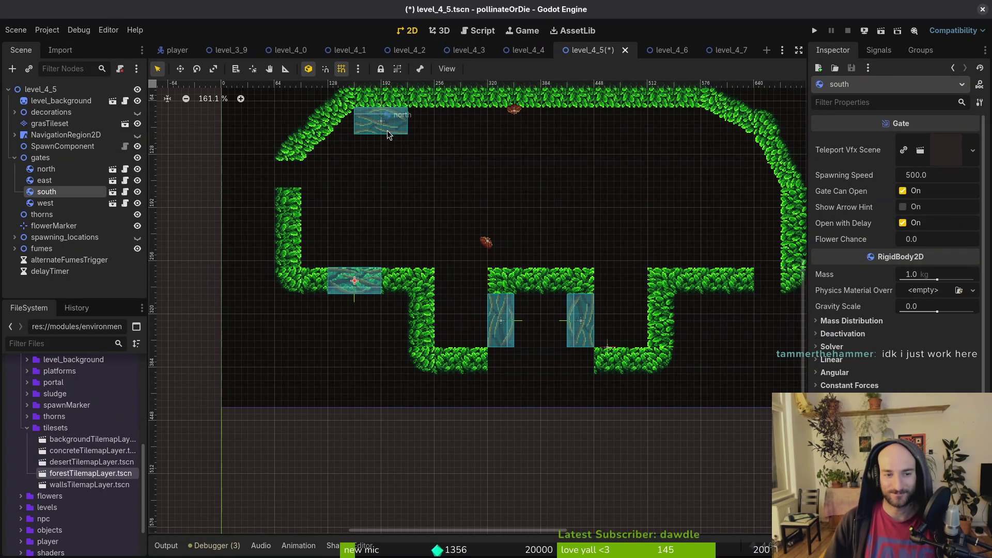
left_click_drag(387, 137, 652, 168)
scroll(635, 233, "up", 10)
left_click_drag(619, 289, 612, 216)
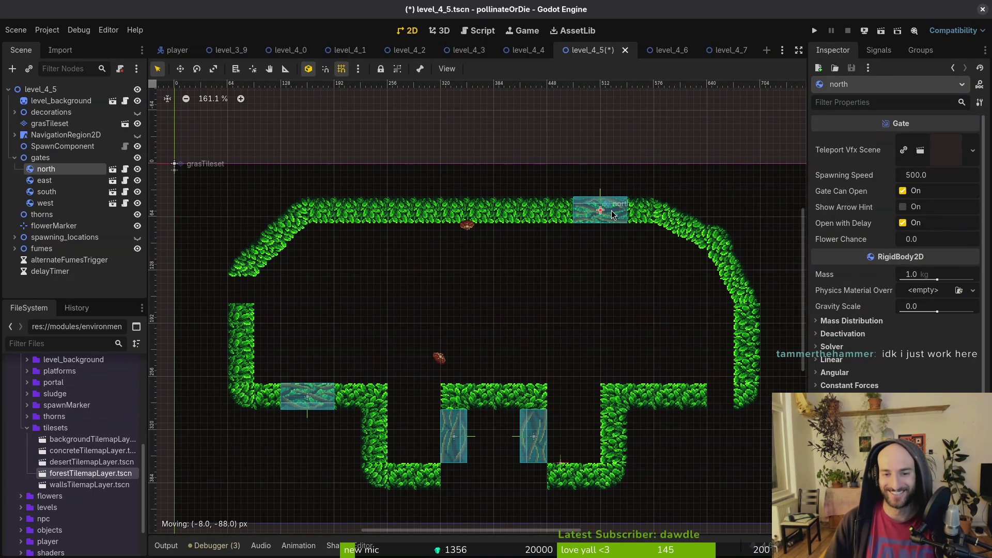
left_click(50, 123)
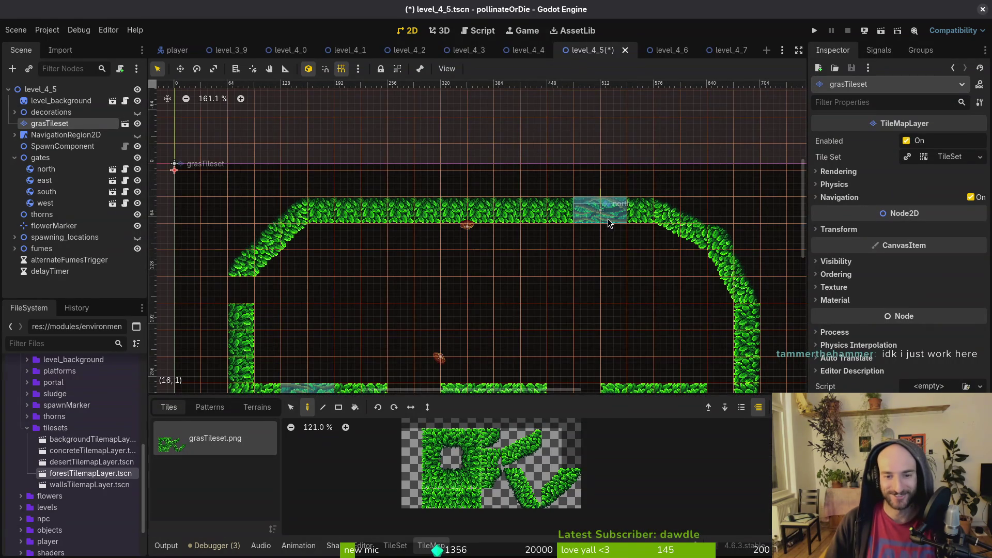
Fill the gap in the left grass wall with two hedge tiles
scroll(568, 238, "down", 3)
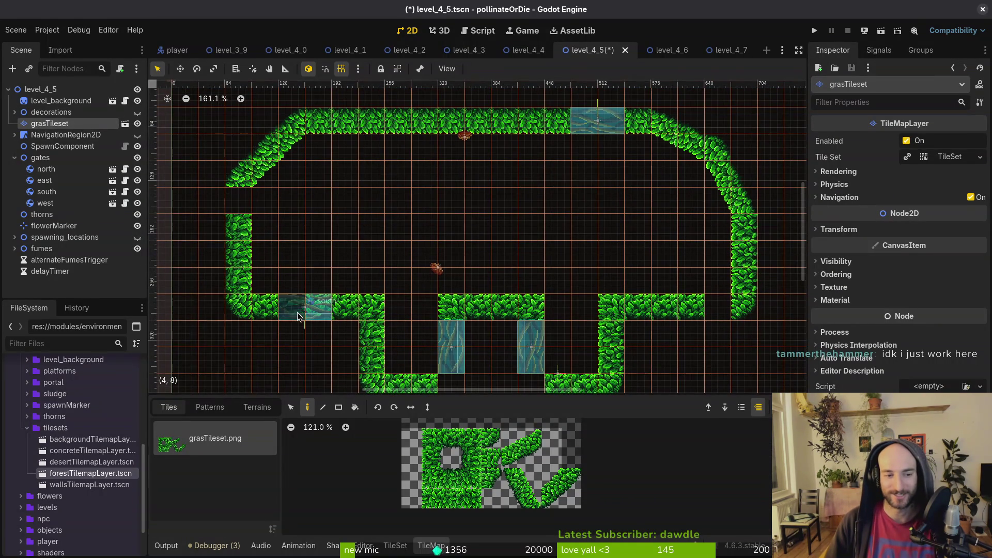
left_click(478, 463)
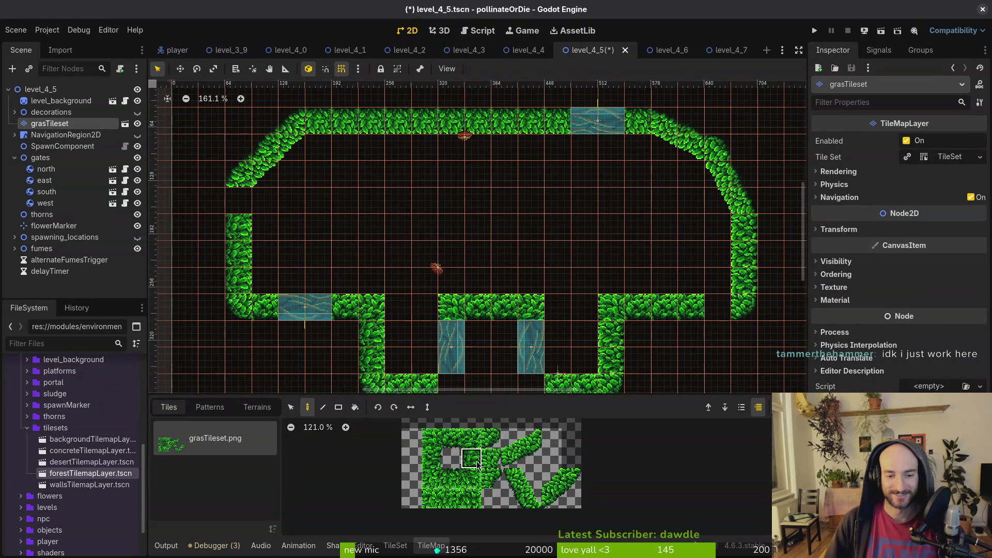
left_click(238, 201)
left_click(451, 438)
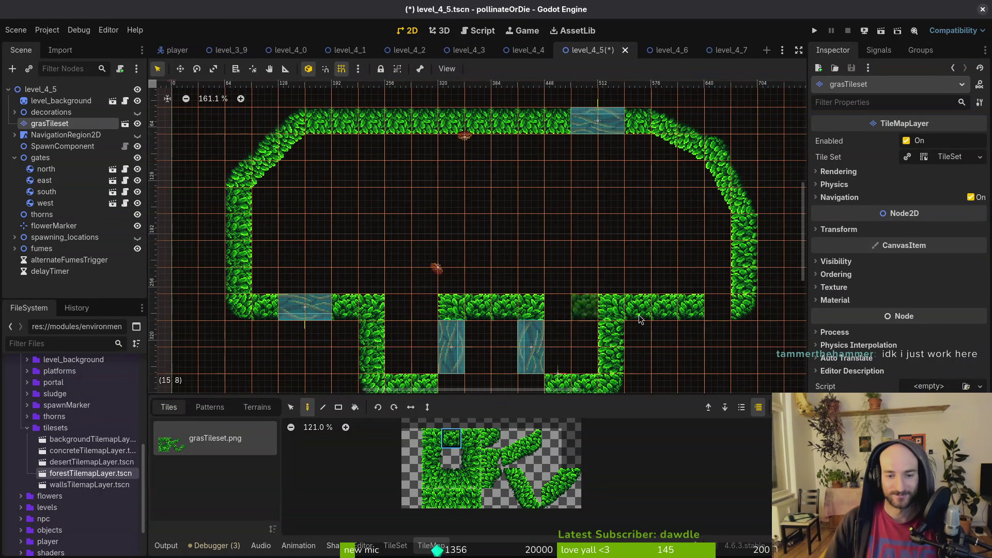
key("Escape")
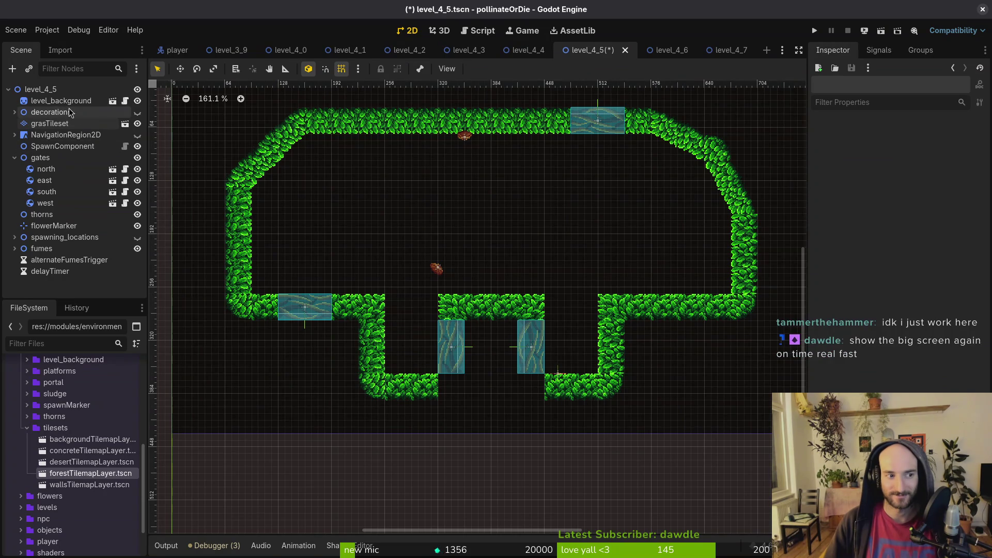
Pick a different hedge tile on grasTileset, then save and run the game with F5
left_click(73, 123)
left_click(491, 439)
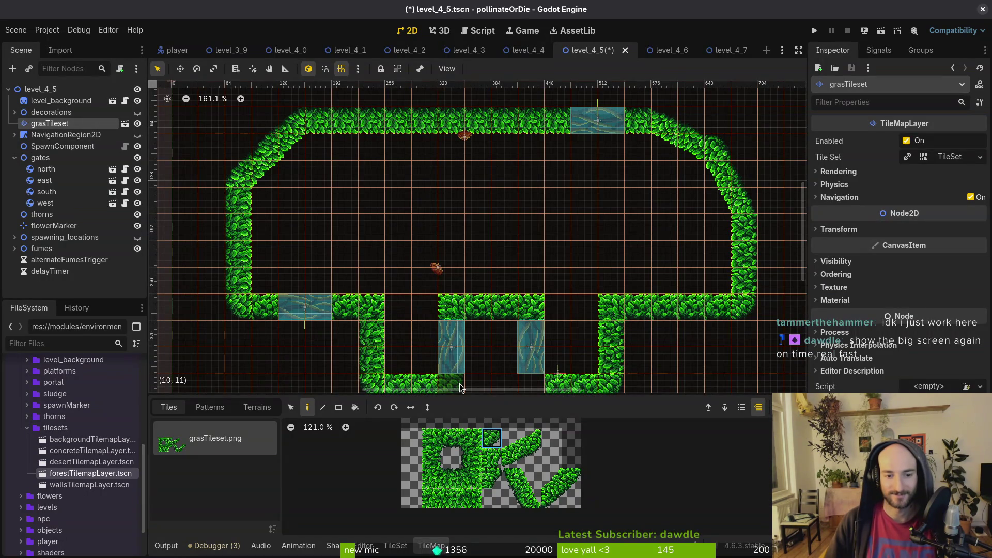
scroll(518, 354, "down", 3)
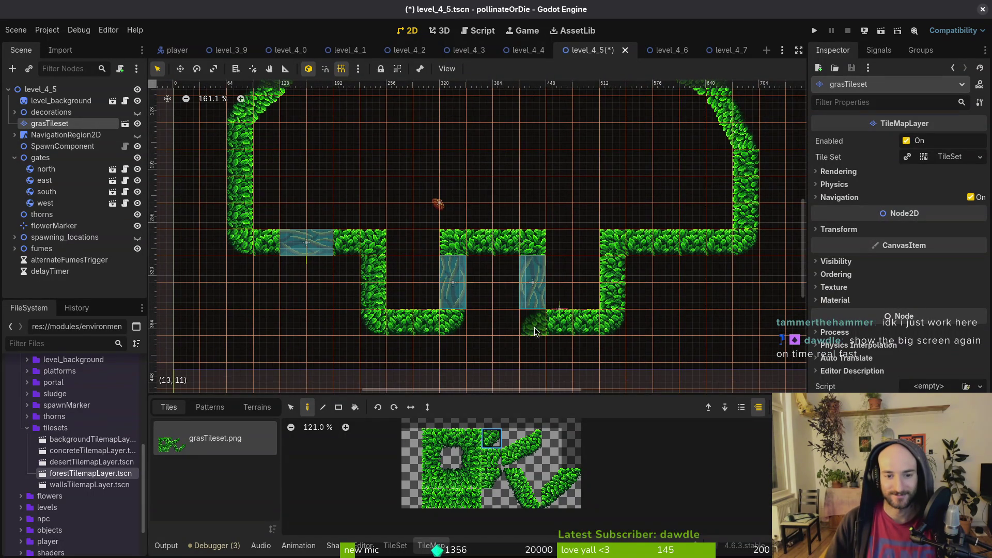
key("F5")
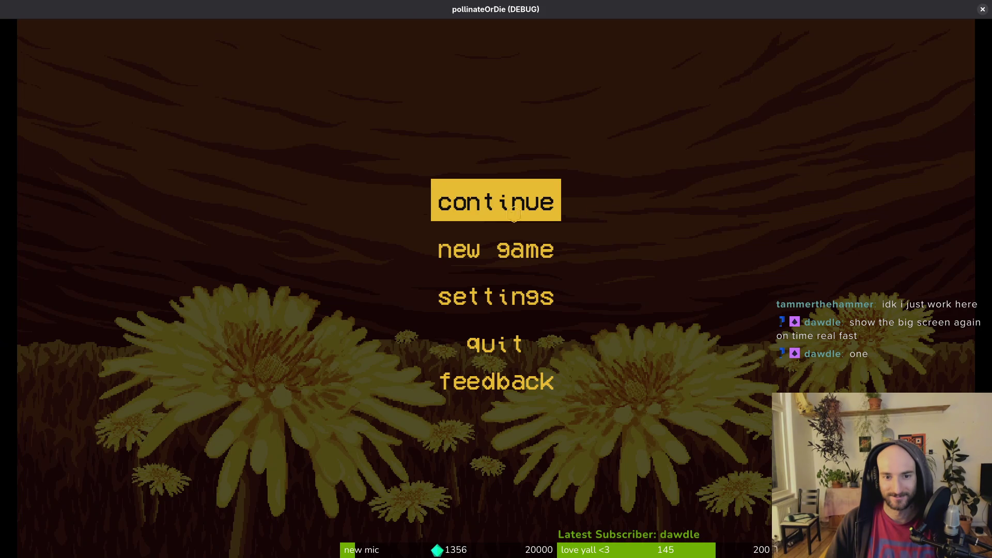
Continue into the level, play briefly, quit from the pause menu and close the game window
left_click(514, 213)
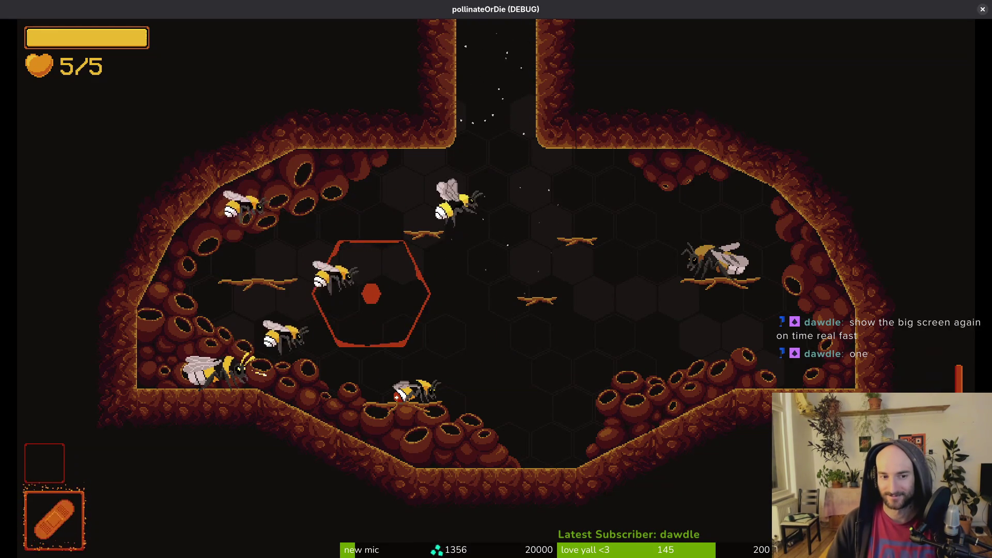
key("alt+Tab")
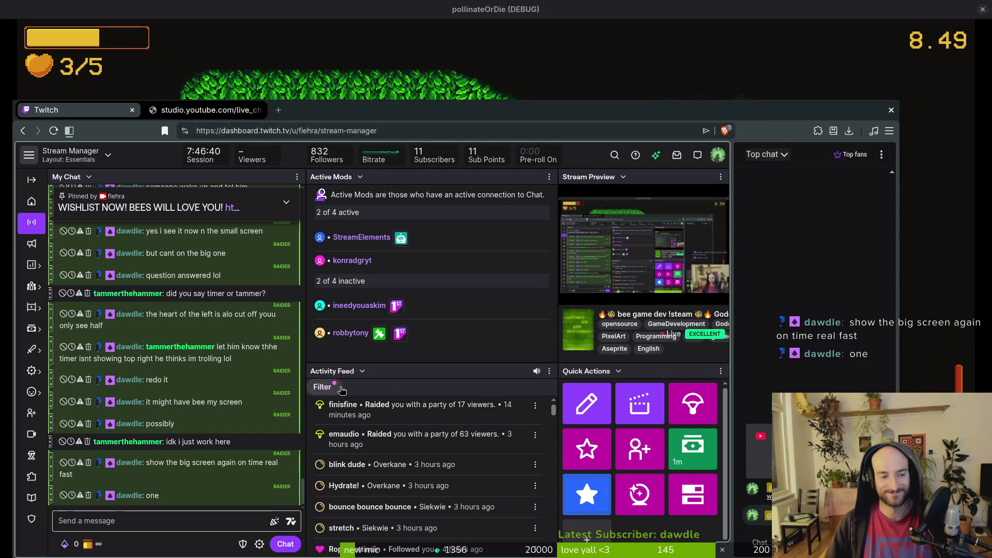
left_click_drag(340, 118, 991, 121)
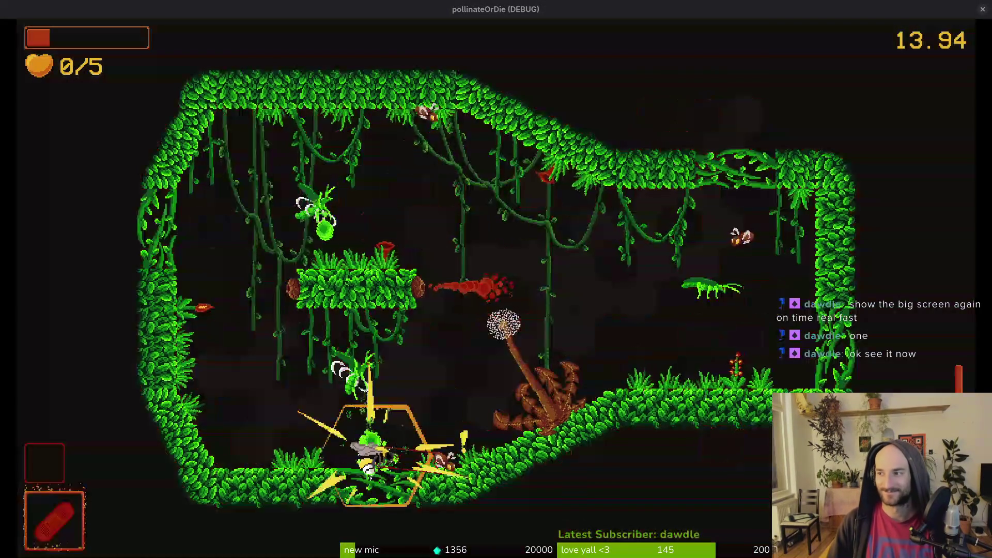
key("Escape")
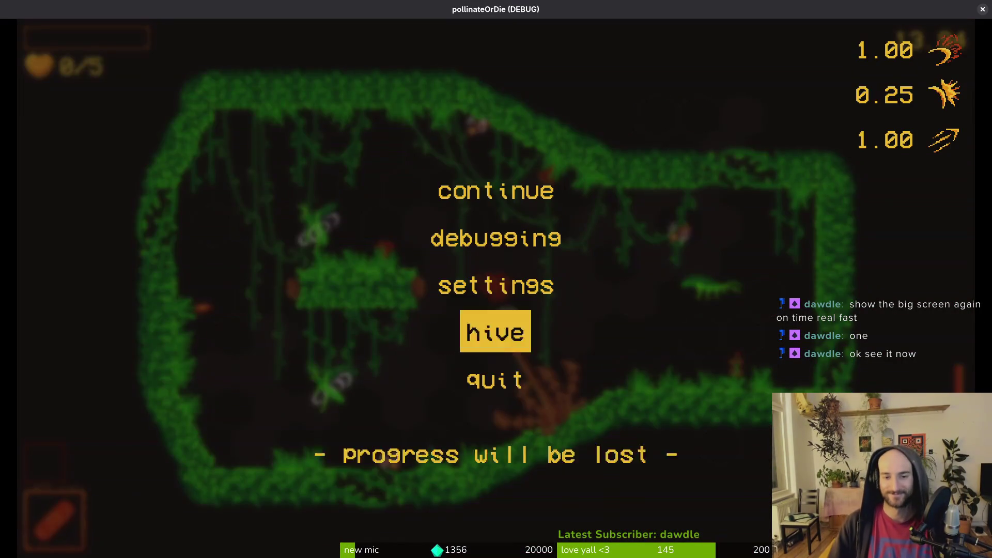
left_click(491, 379)
left_click(982, 9)
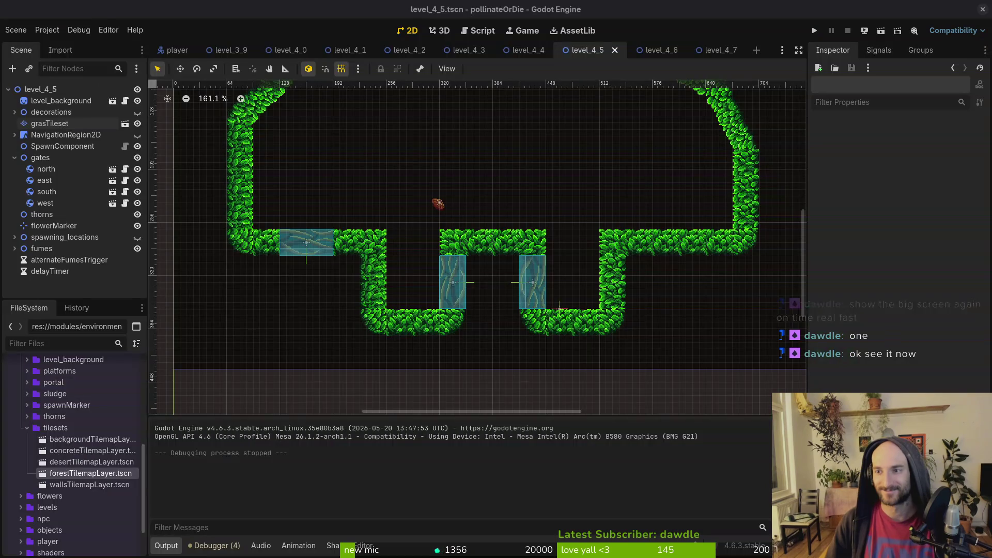
Erase the top-right corner grass tile and paint a diagonal grass run down that corner
scroll(543, 256, "down", 1)
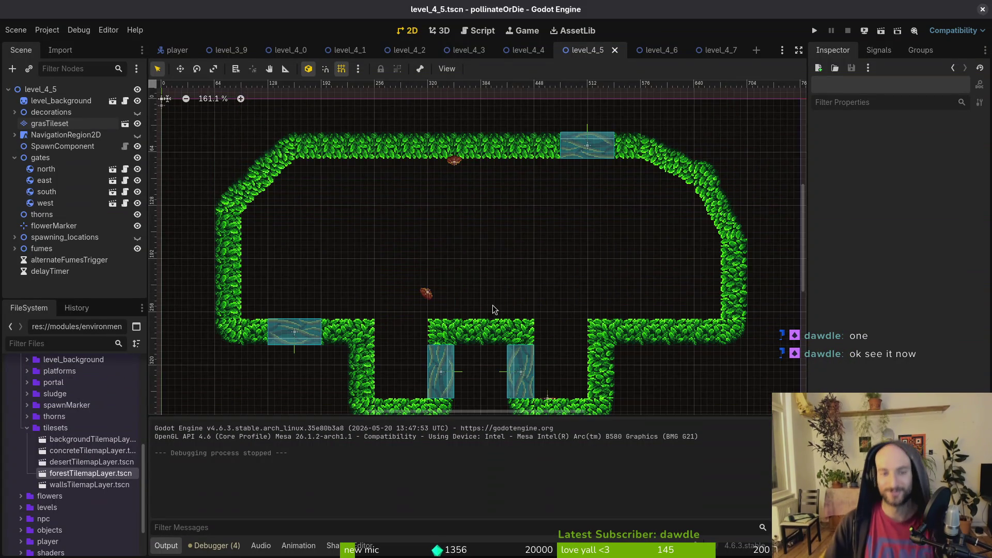
scroll(492, 305, "up", 1)
scroll(523, 312, "down", 1)
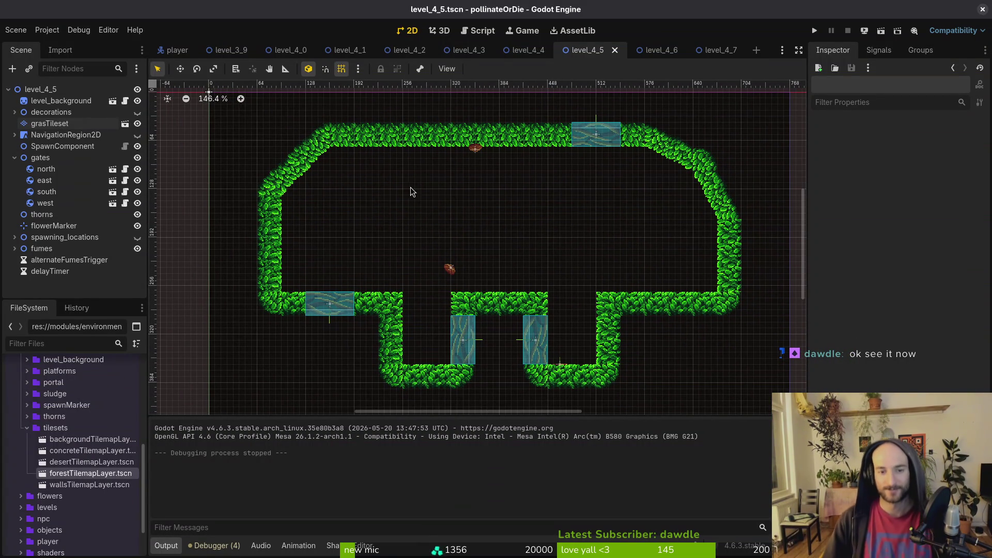
scroll(618, 215, "up", 2)
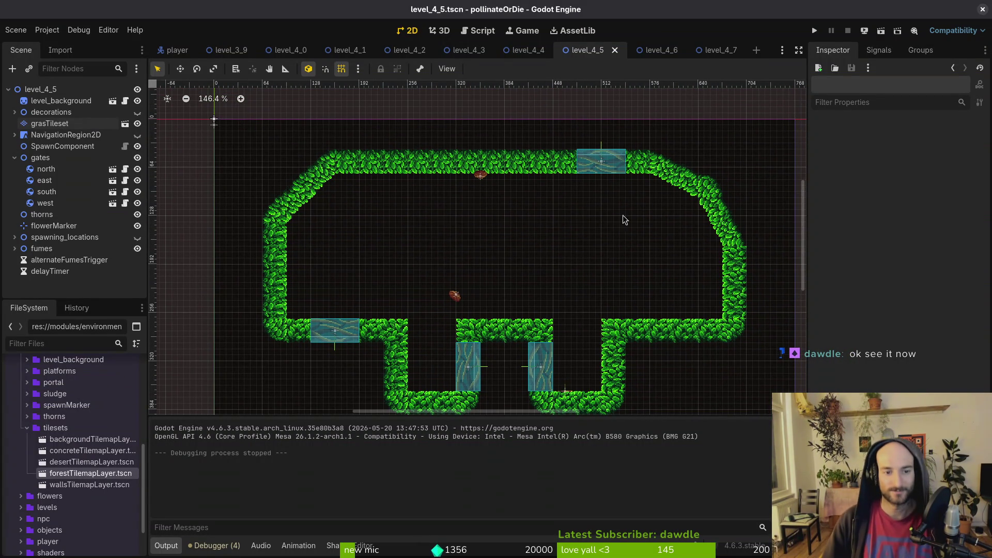
scroll(616, 214, "right", 1)
left_click(62, 124)
right_click(574, 180)
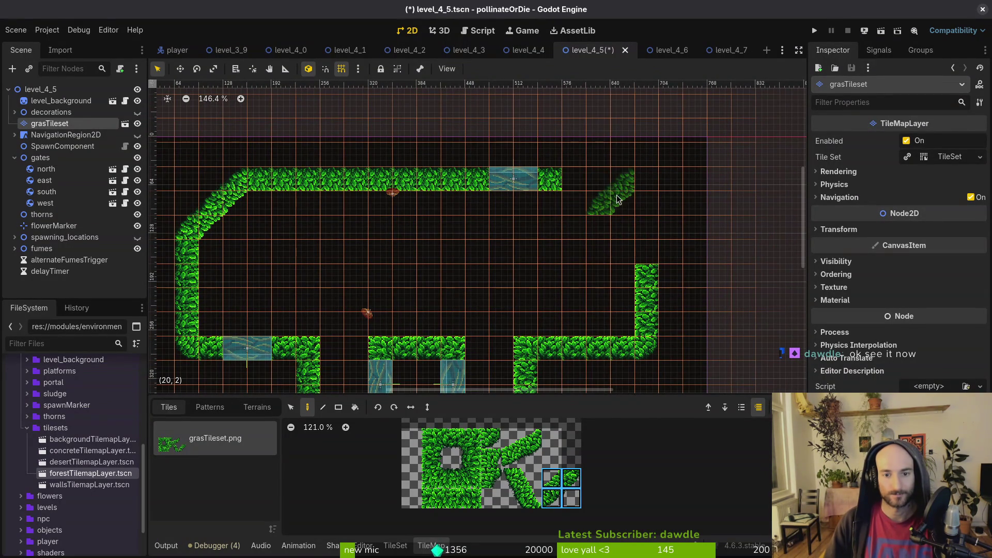
left_click_drag(615, 193, 636, 221)
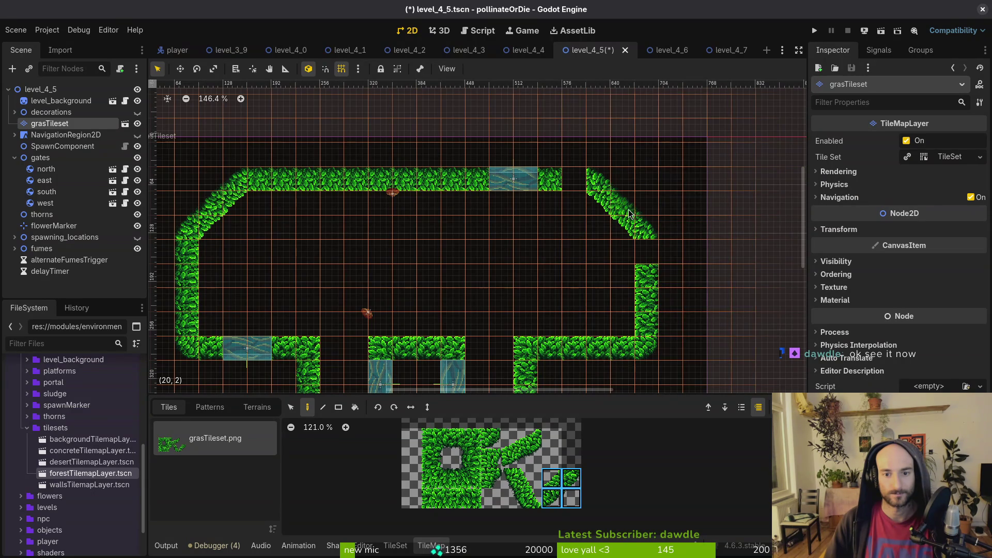
key("Escape")
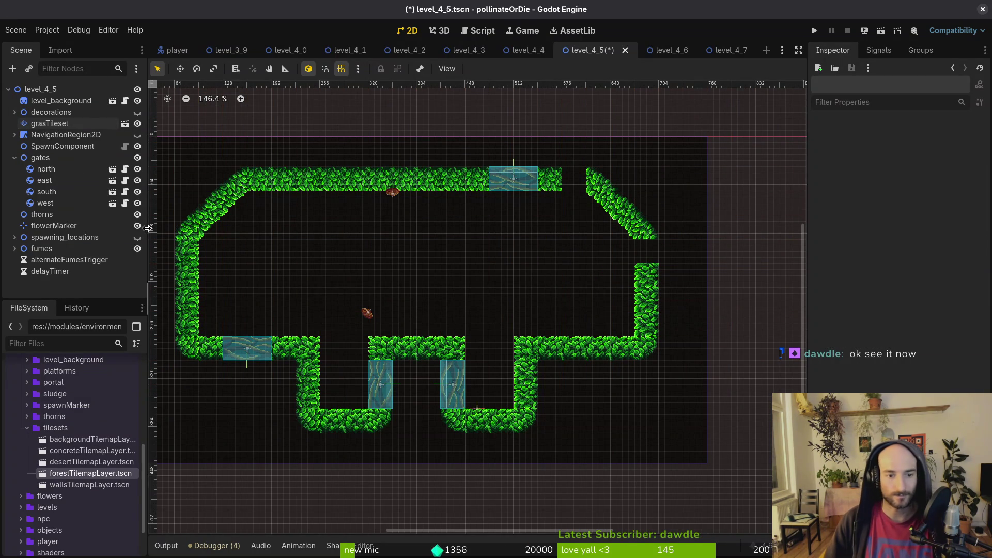
Paint the remaining corner tiles to join the slanted wall to the top row, then save
left_click(50, 123)
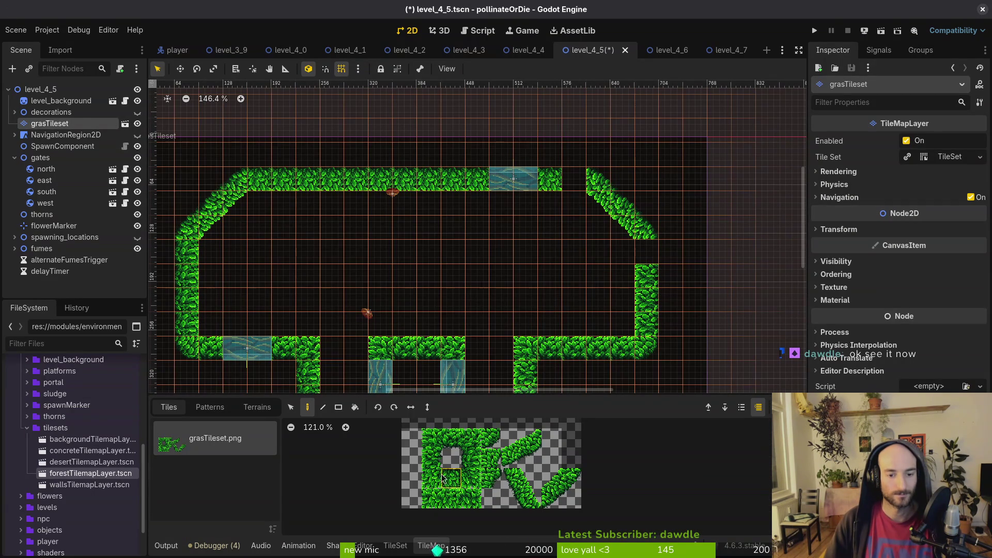
left_click(639, 247)
left_click(471, 480)
left_click(573, 179)
key("Escape")
key("ctrl+s")
Erase the tile beside the north gate, shift the gate 32 px right, save, and open the gate scene
scroll(549, 281, "down", 2)
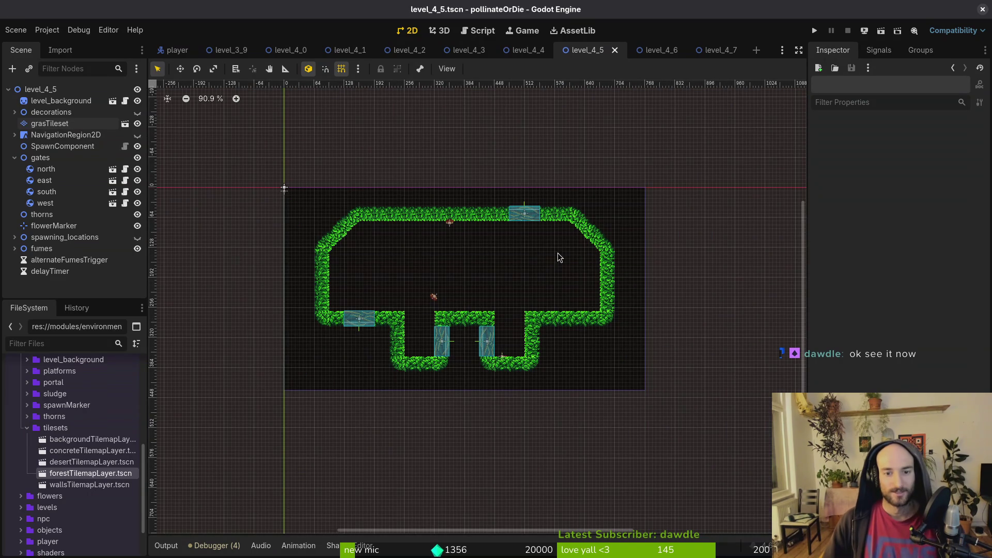
scroll(491, 274, "down", 1)
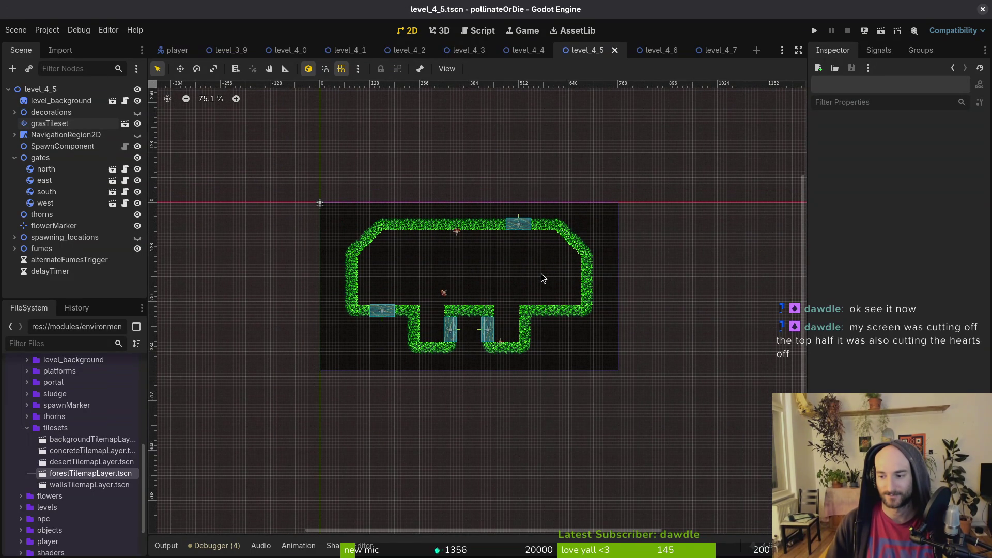
scroll(539, 243, "up", 3)
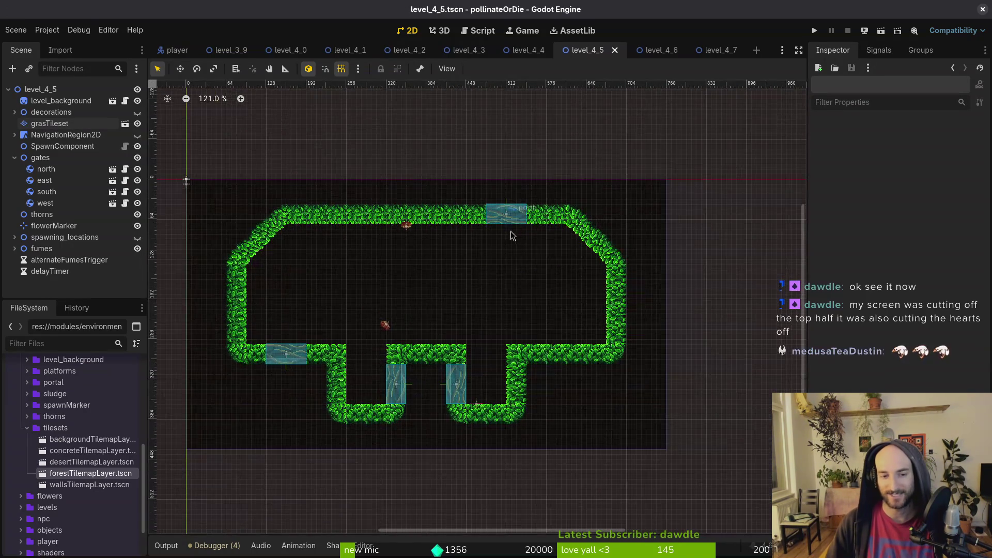
scroll(521, 228, "up", 2)
left_click(49, 122)
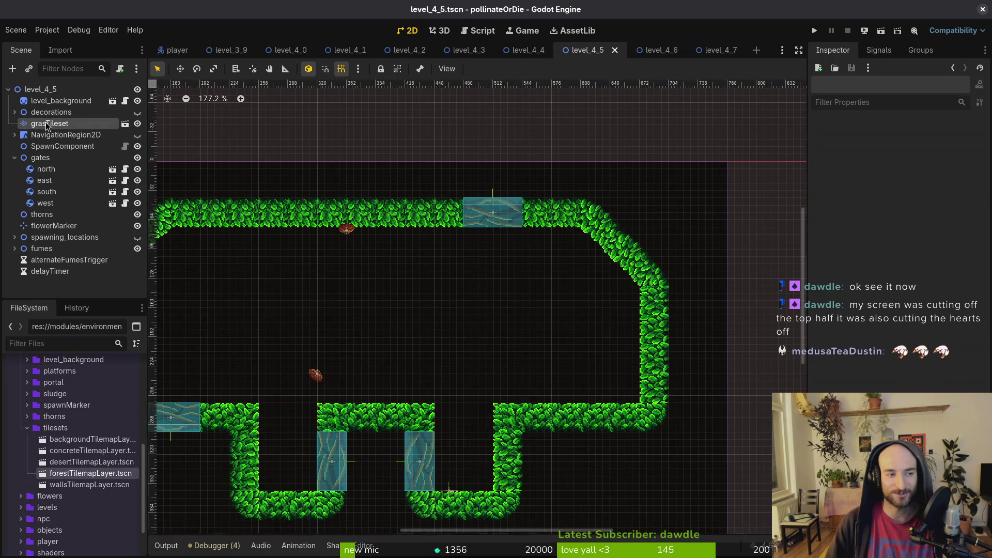
right_click(532, 224)
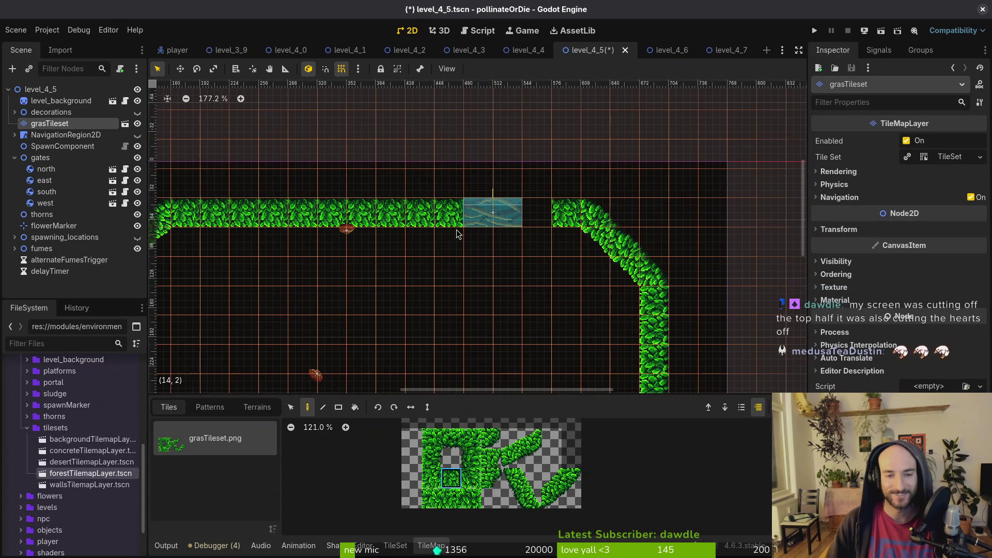
mouse_move(506, 221)
left_mouse_down()
mouse_move(536, 221)
mouse_move(549, 239)
left_mouse_up()
key("ctrl+s")
double_click(548, 239)
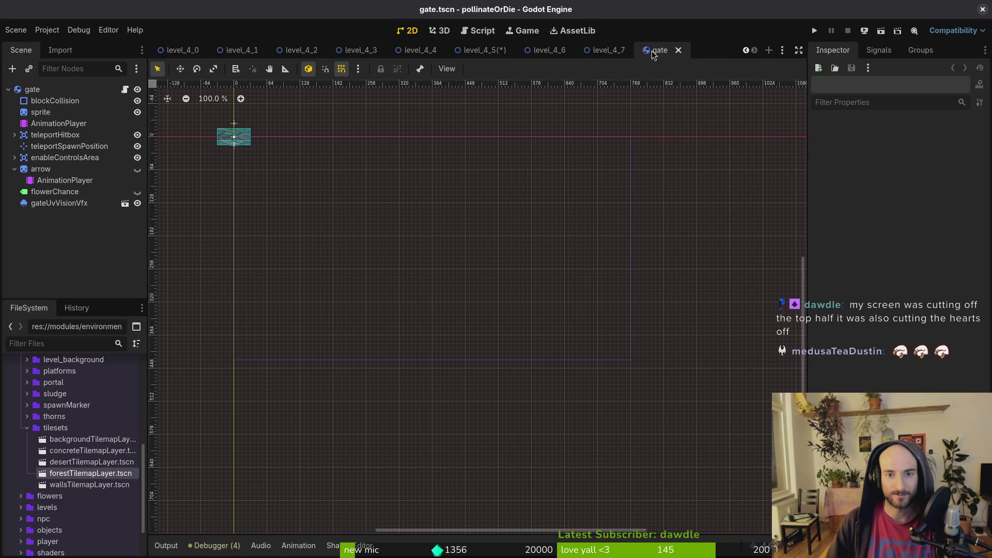
Close the gate scene and compare level_4_5 with level_4_6 and neighbouring level tabs
left_click(678, 50)
left_click(662, 52)
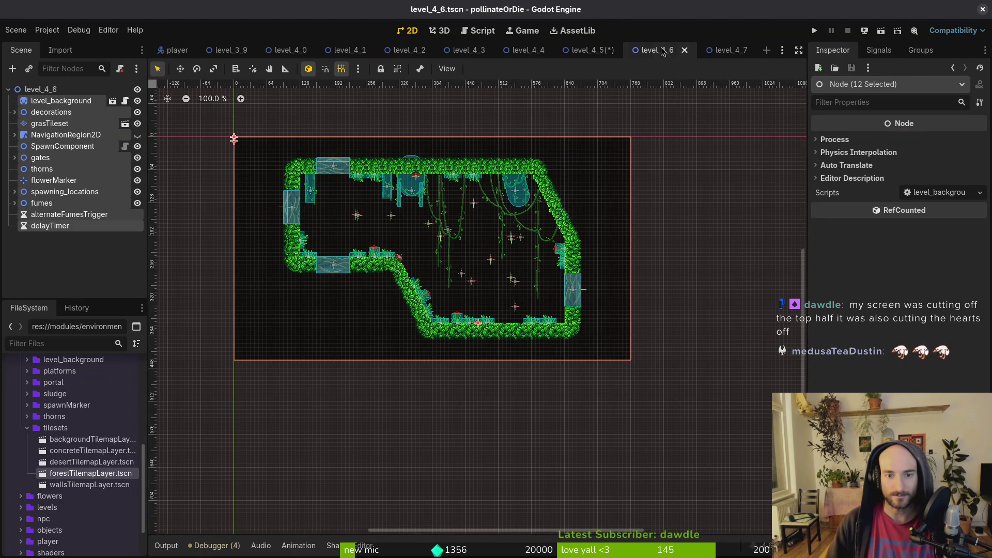
left_click(600, 51)
scroll(549, 219, "up", 4)
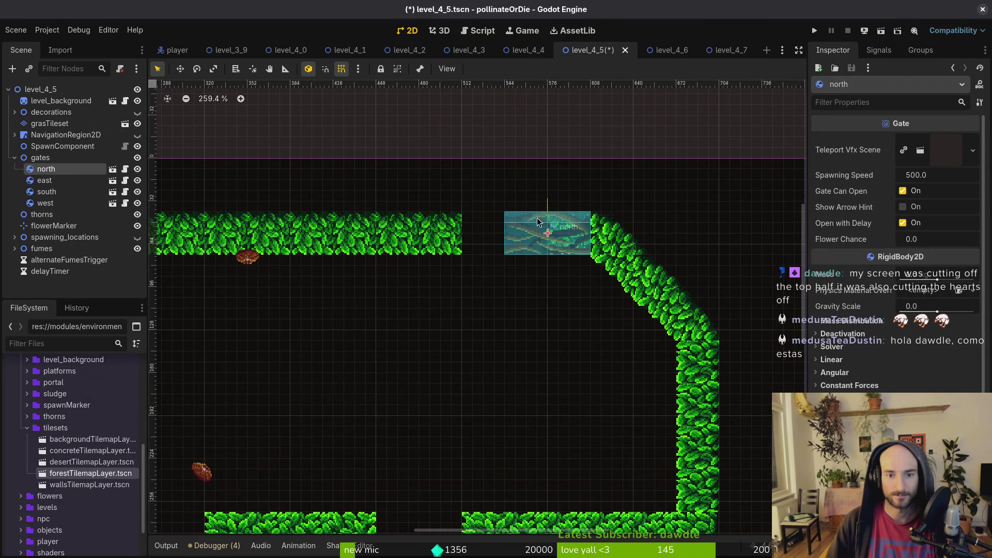
left_click(527, 50)
left_click(593, 50)
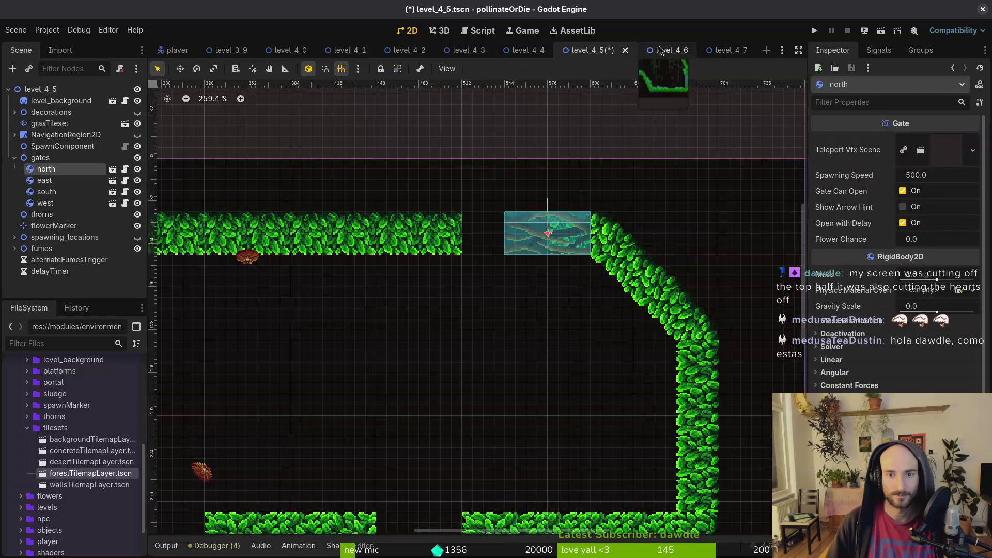
left_click(657, 50)
left_click(593, 51)
Back on level_4_5, clear the grasTileset selection and save the scene
scroll(542, 259, "down", 2)
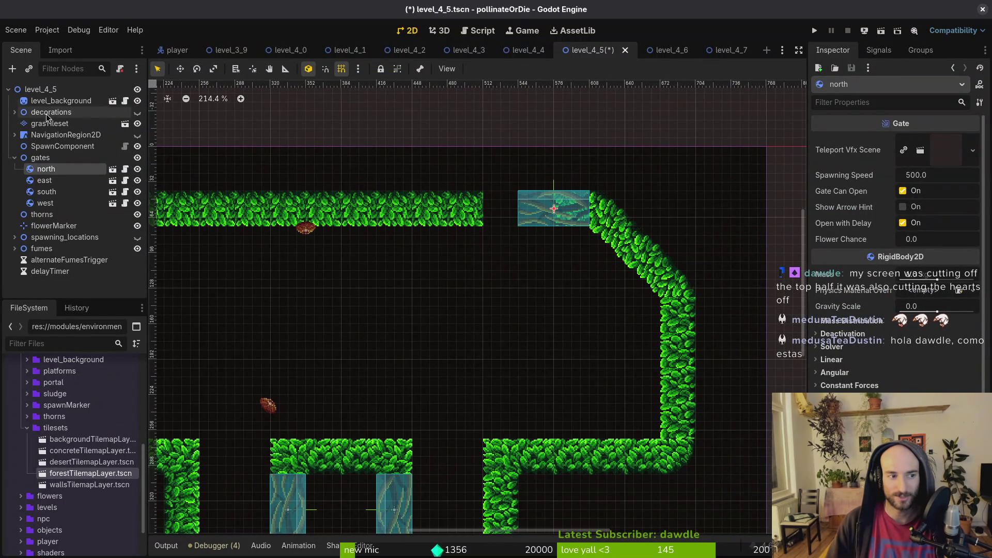
left_click(50, 123)
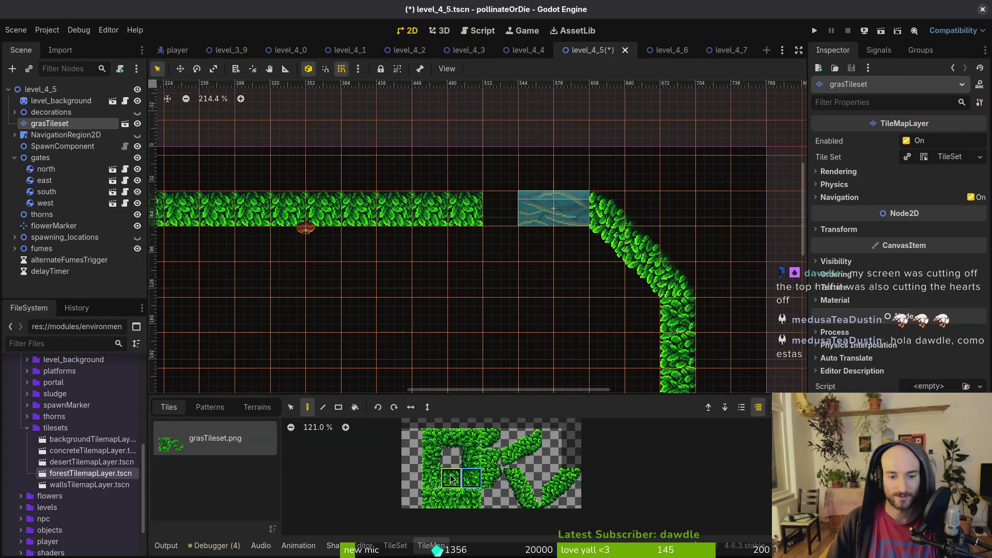
scroll(495, 217, "down", 3)
key("Escape")
key("ctrl+s")
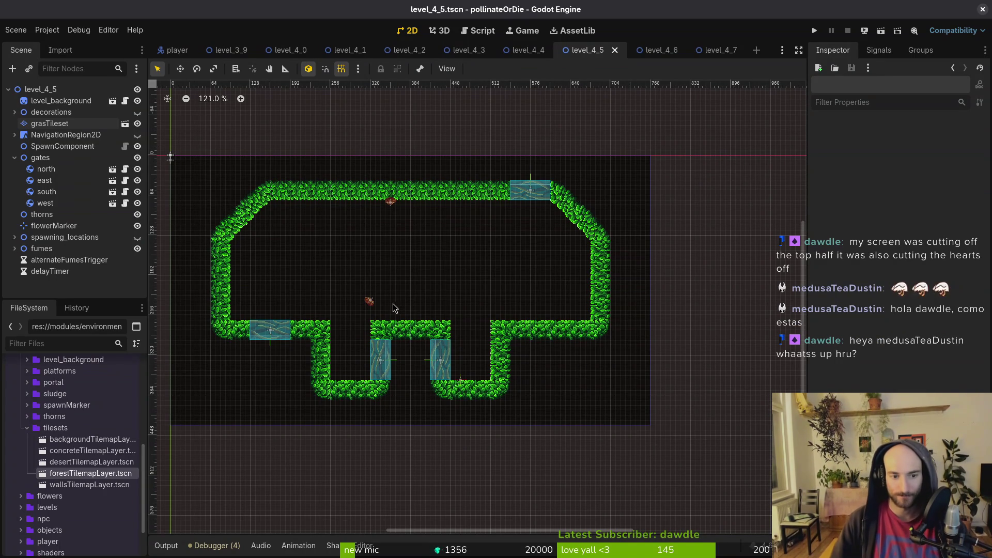
Move the fumes vent up to the top wall and slide fumes2 right along it
scroll(394, 304, "up", 5)
scroll(480, 266, "down", 2)
mouse_move(431, 302)
left_mouse_down()
mouse_move(440, 221)
mouse_move(493, 181)
mouse_move(380, 178)
mouse_move(405, 166)
mouse_move(387, 179)
mouse_move(397, 145)
left_mouse_up()
scroll(464, 152, "up", 5)
left_click(460, 137)
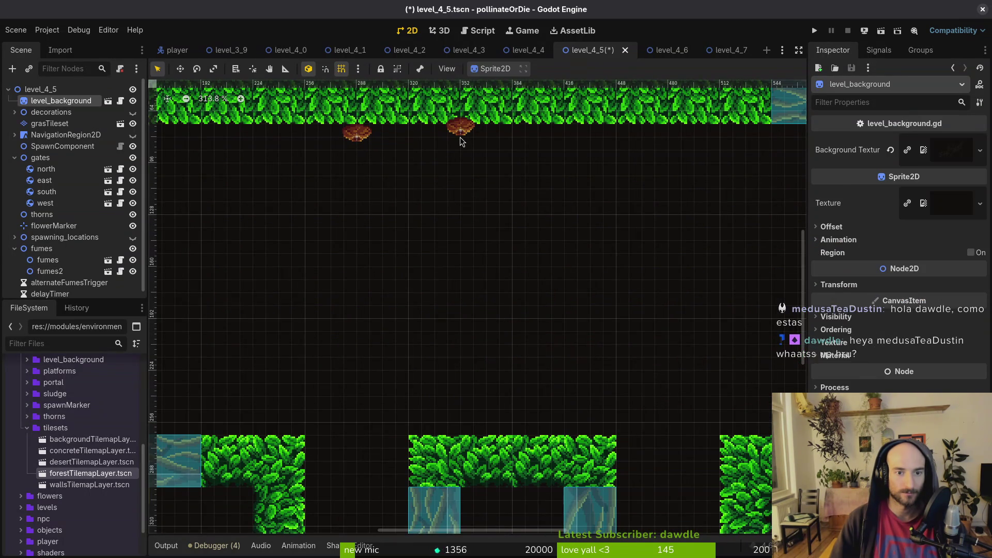
mouse_move(460, 133)
left_mouse_down()
mouse_move(681, 152)
mouse_move(668, 143)
mouse_move(672, 126)
left_mouse_up()
With grid snap off, nudge the first vent down flush with the wall, re-enable snap and save
key("shift+g")
scroll(671, 126, "up", 4)
left_click(213, 135)
key("shift+g")
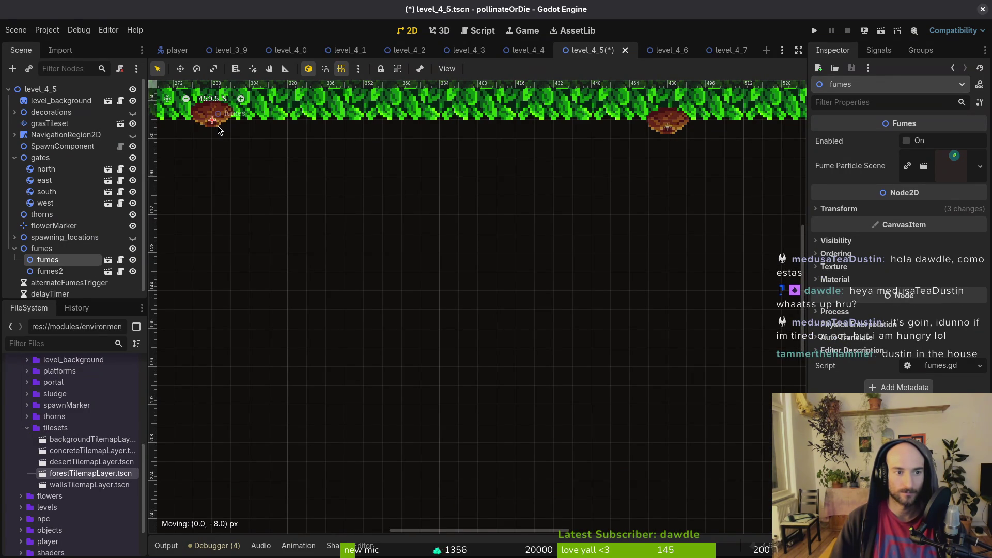
key("shift+g")
left_click_drag(214, 119, 214, 125)
left_click(450, 166)
scroll(449, 187, "down", 5)
key("shift+g")
key("ctrl+s")
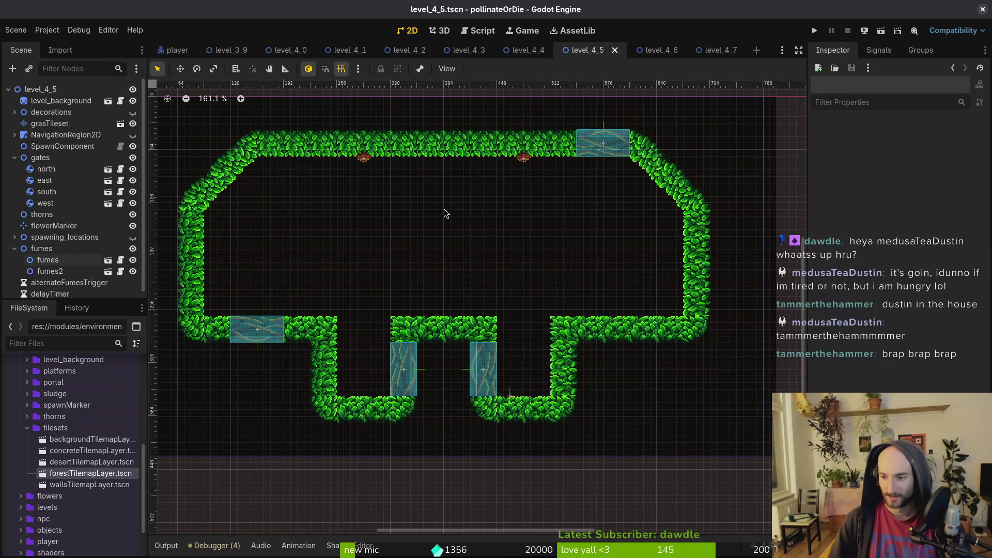
scroll(342, 318, "left", 1)
scroll(342, 318, "up", 1)
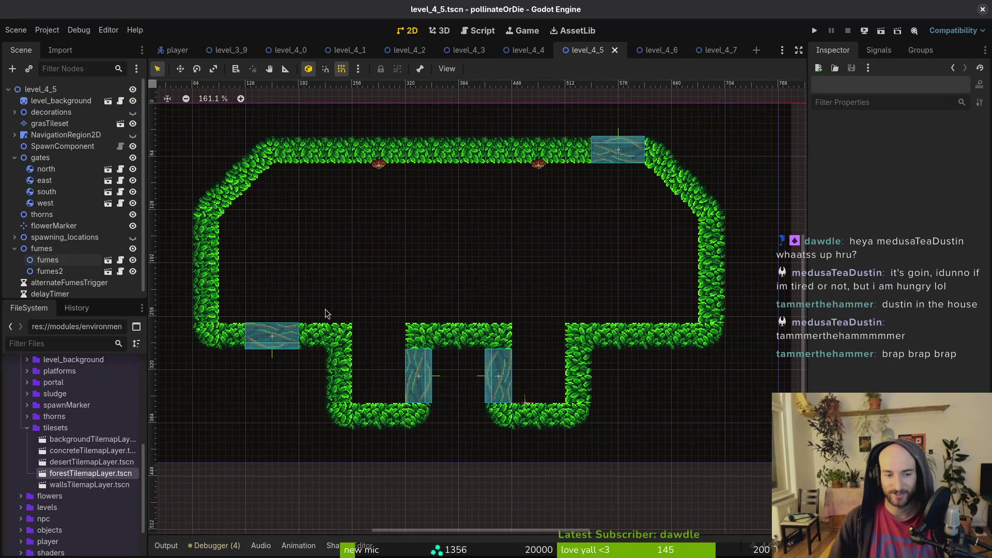
left_click(15, 249)
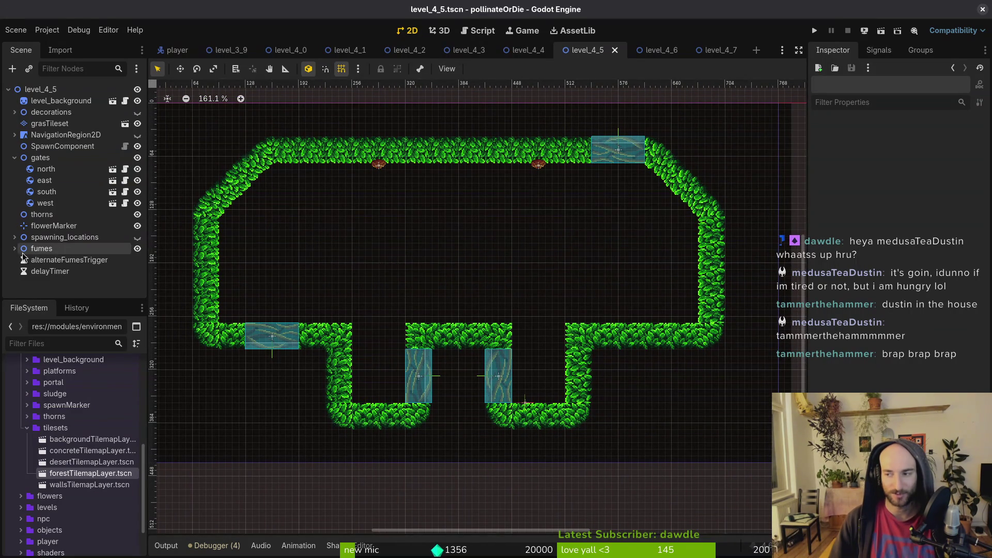
scroll(474, 327, "up", 1)
scroll(474, 327, "left", 1)
scroll(474, 327, "up", 1)
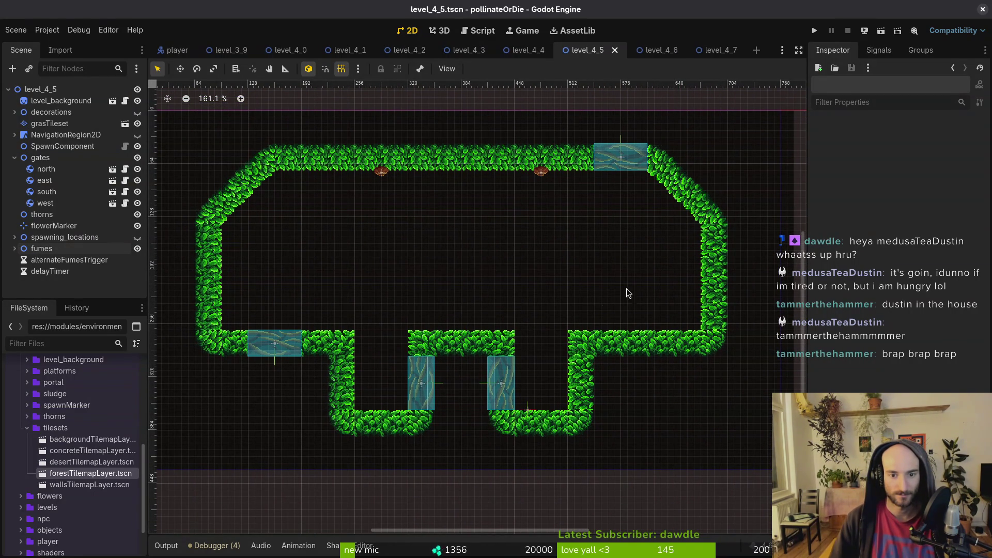
scroll(511, 305, "down", 3)
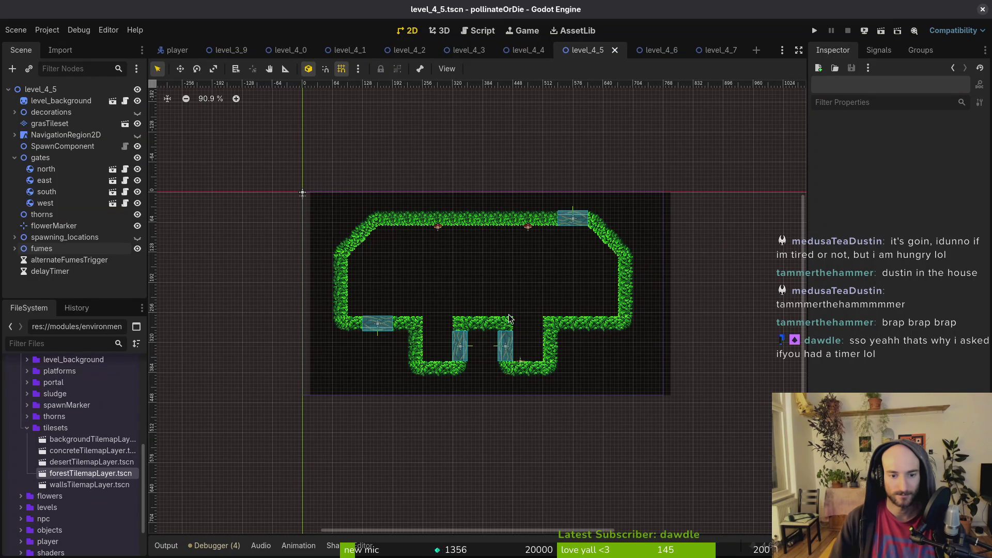
scroll(469, 294, "up", 1)
scroll(436, 338, "up", 2)
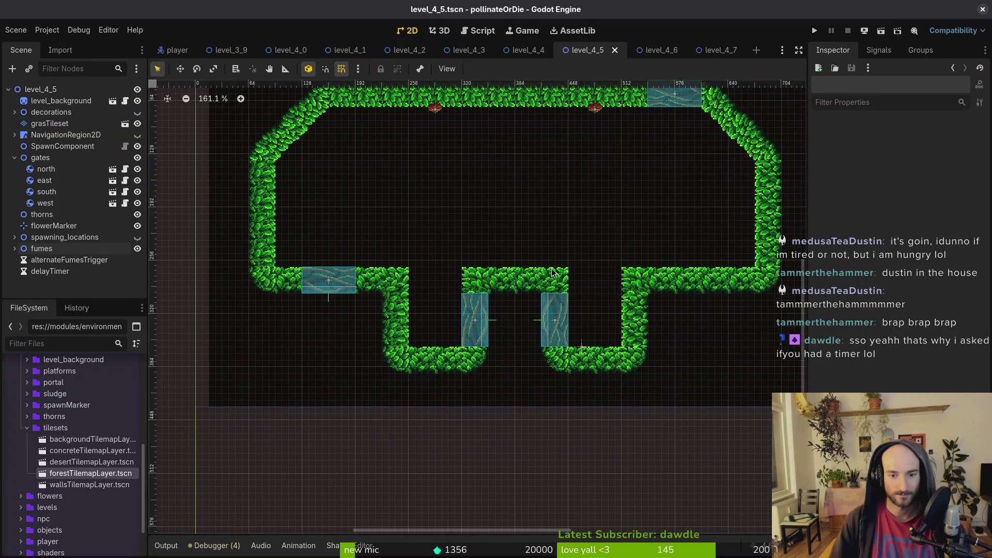
left_click_drag(552, 274, 476, 266)
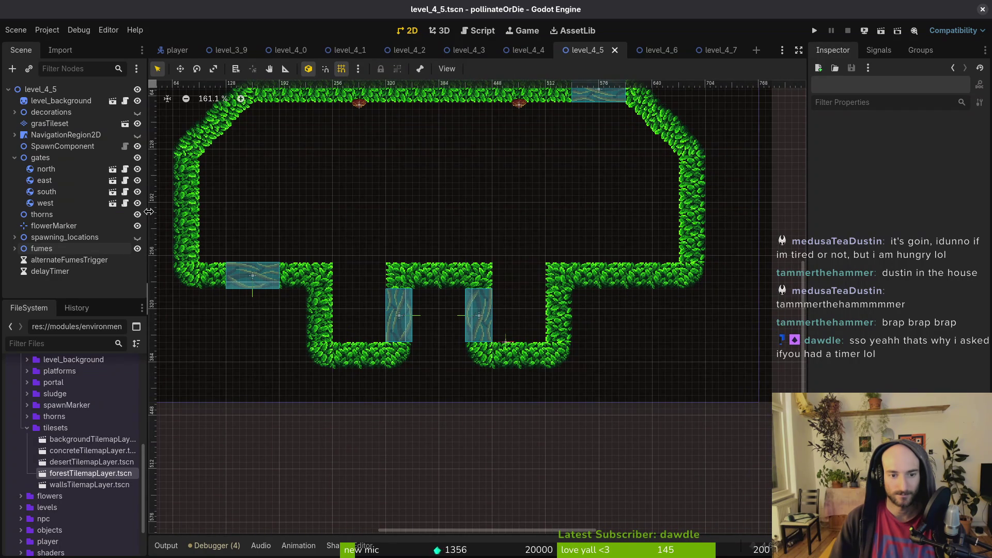
scroll(494, 297, "down", 5)
scroll(467, 275, "up", 4)
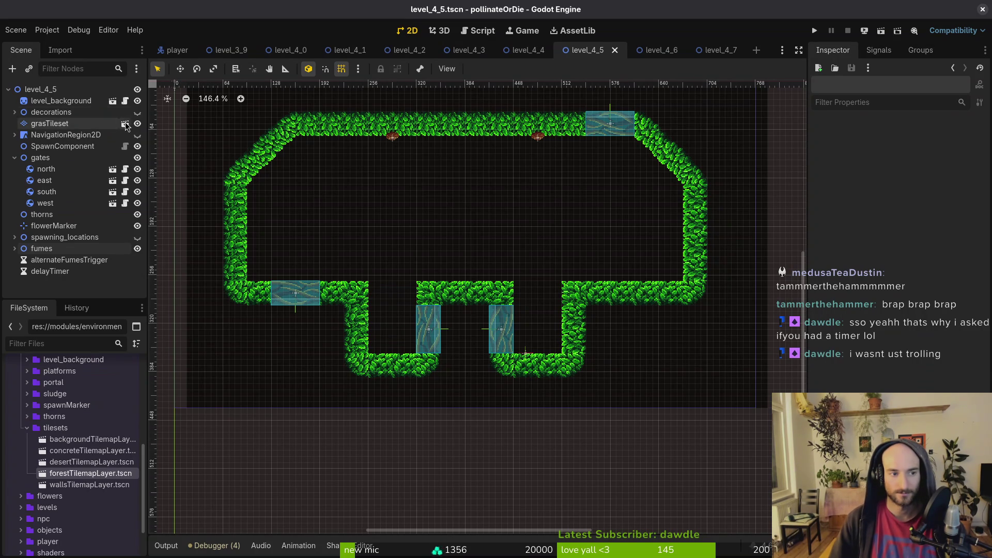
left_click(137, 112)
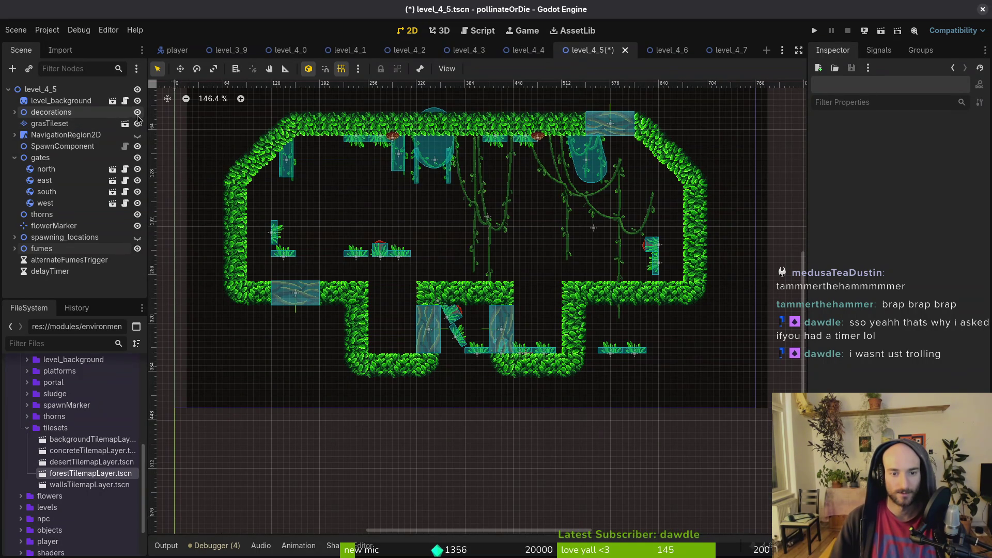
left_click(137, 113)
scroll(451, 259, "down", 2)
key("ctrl+s")
scroll(465, 282, "down", 2)
scroll(493, 276, "down", 2)
scroll(481, 267, "up", 4)
Reset level_background's Transform position to 0,0 and save
scroll(470, 241, "down", 1)
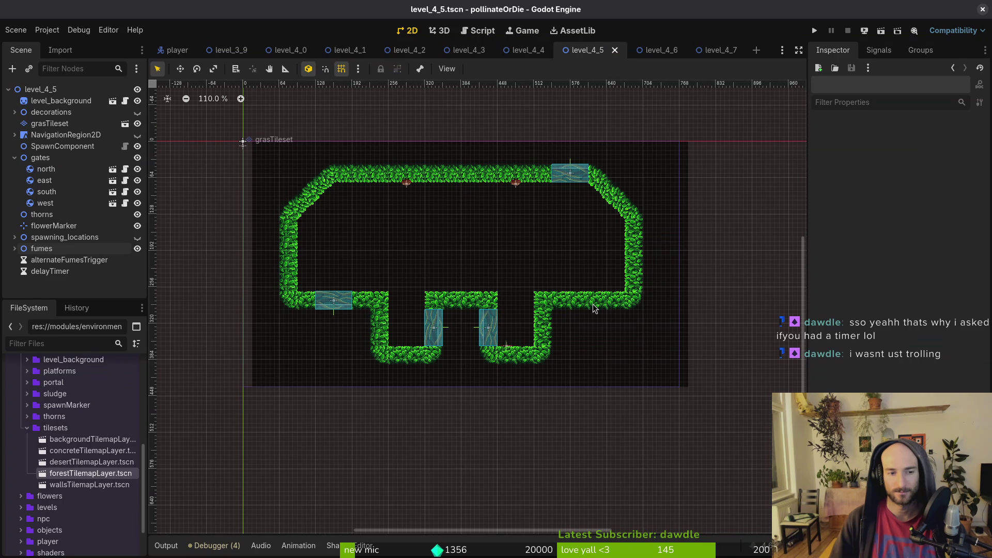
left_click(272, 166)
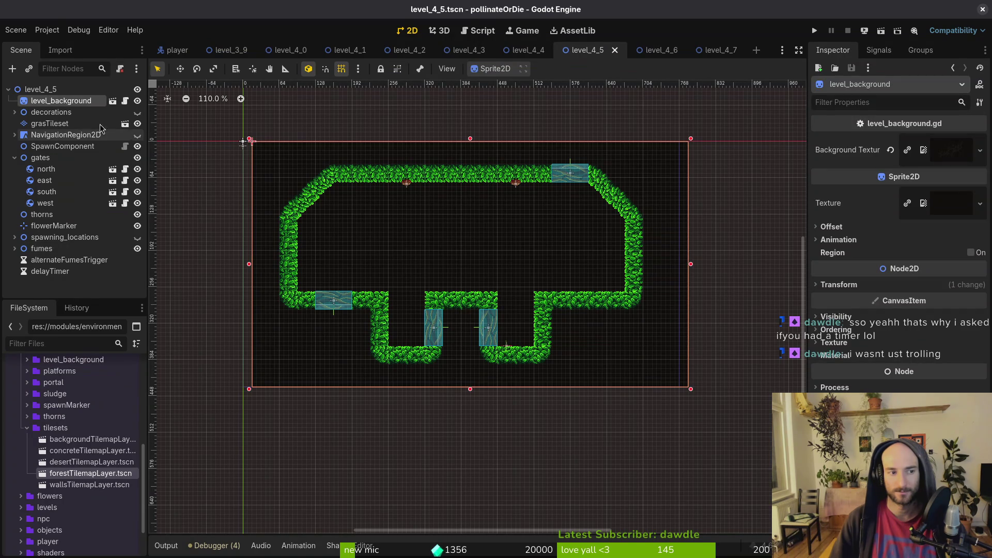
left_click(855, 284)
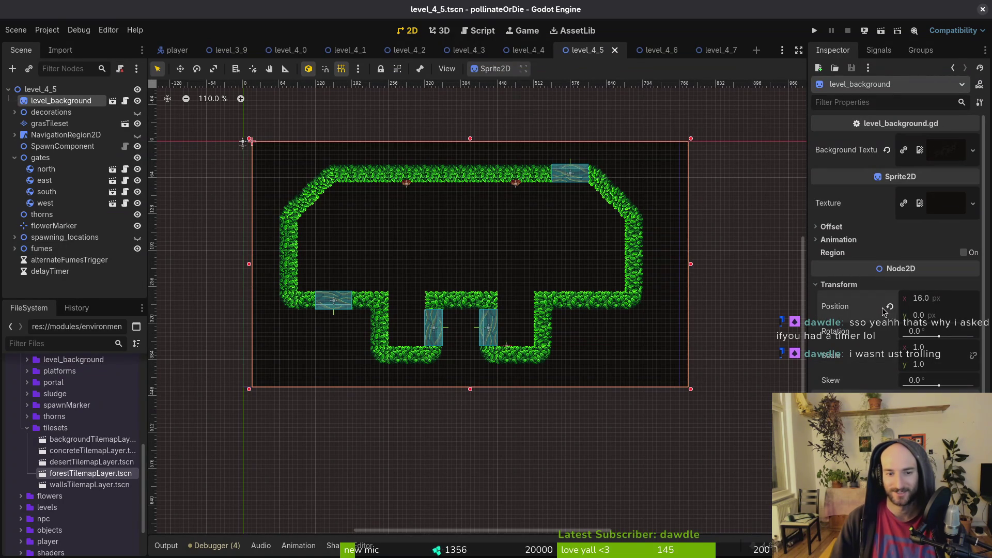
left_click(891, 307)
key("ctrl+s")
Lock level_background against accidental moves and save the scene again
left_click(381, 69)
left_click(373, 179)
key("ctrl+s")
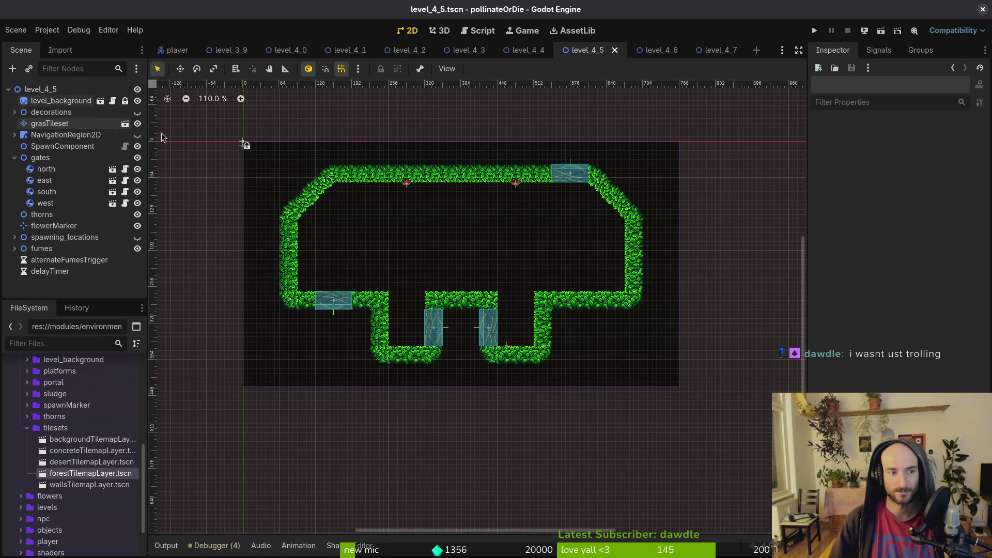
scroll(461, 213, "up", 4)
left_click(72, 124)
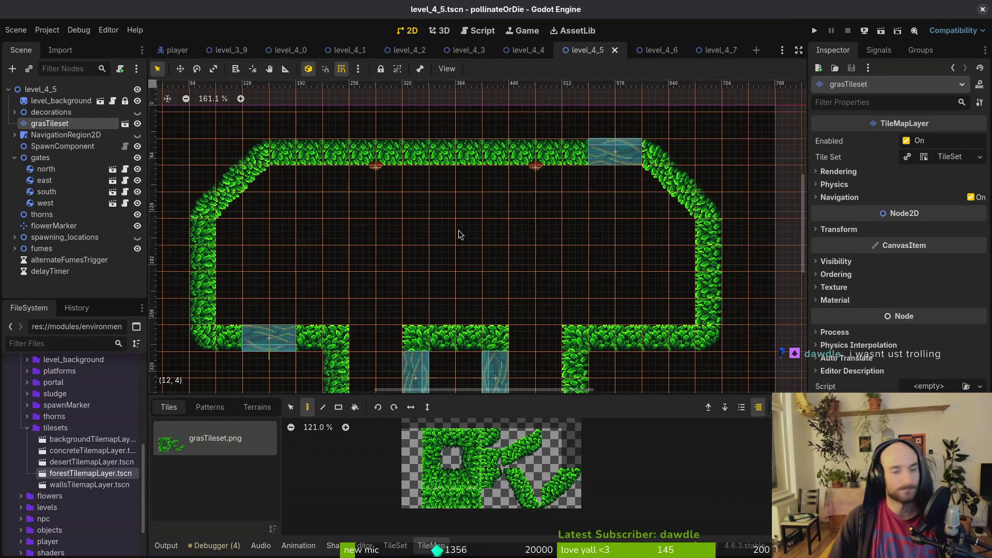
Paint a new grass row one tile lower along both bottom-left and bottom-right floors
scroll(461, 235, "down", 2)
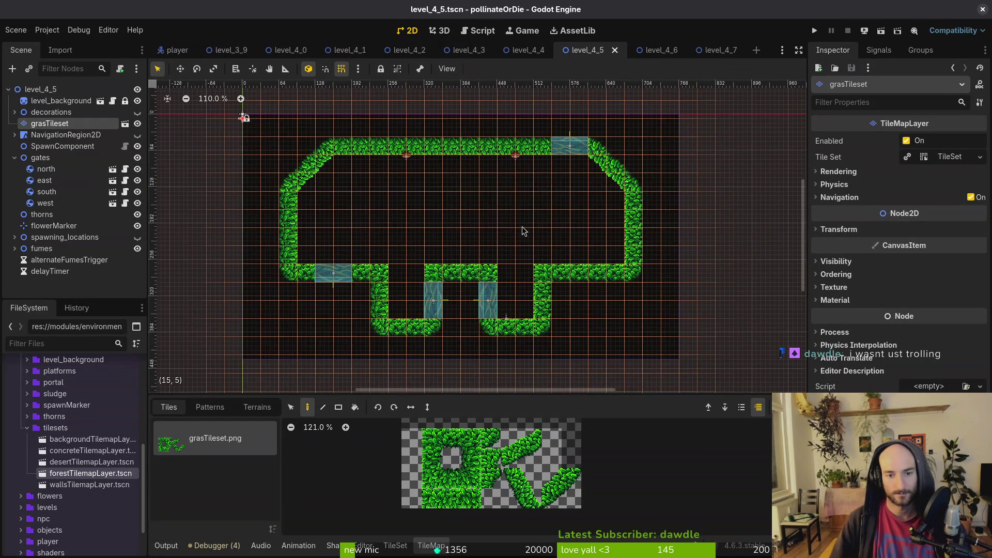
scroll(523, 227, "up", 2)
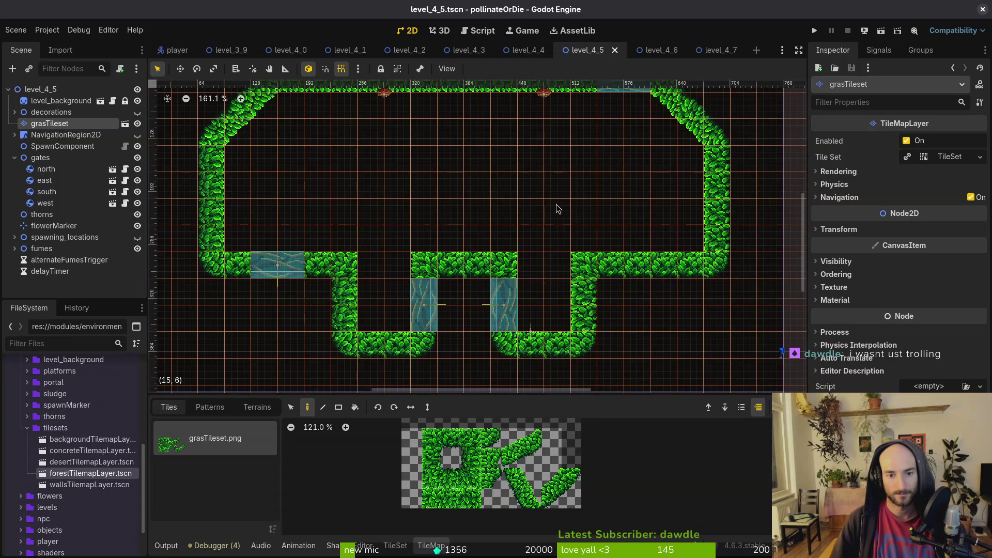
scroll(556, 204, "down", 3)
scroll(520, 202, "up", 2)
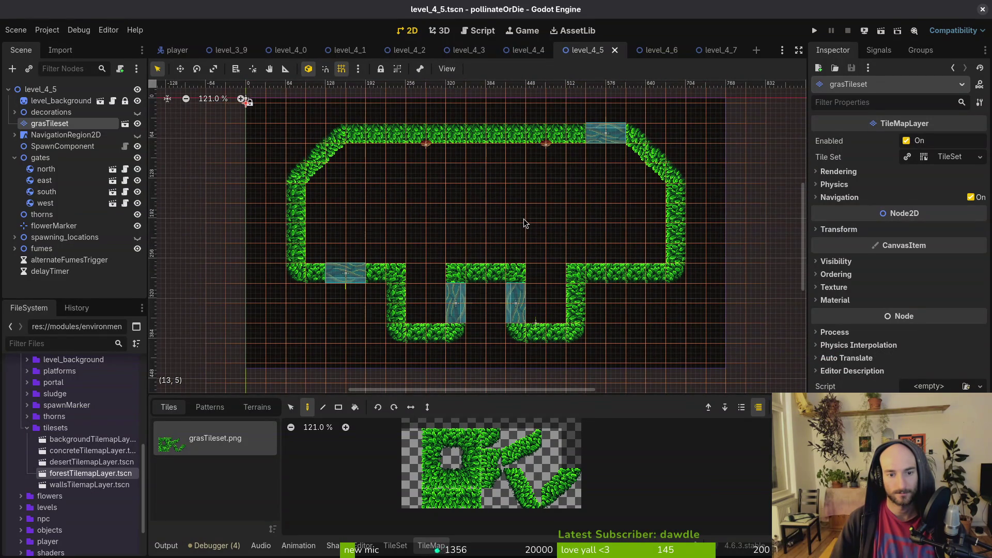
left_click(474, 442)
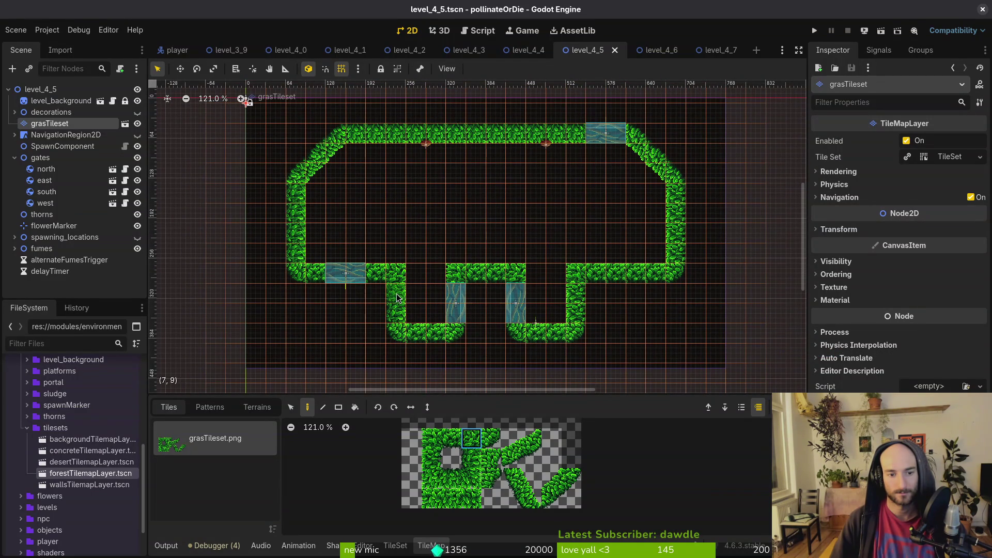
left_click(400, 298)
left_click(433, 438)
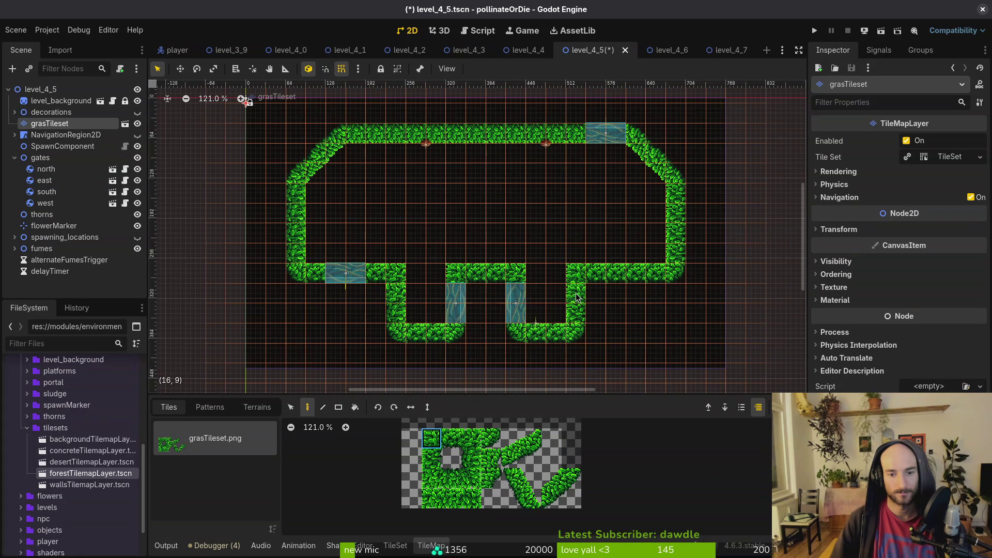
left_click(458, 445)
left_click_drag(594, 292, 657, 292)
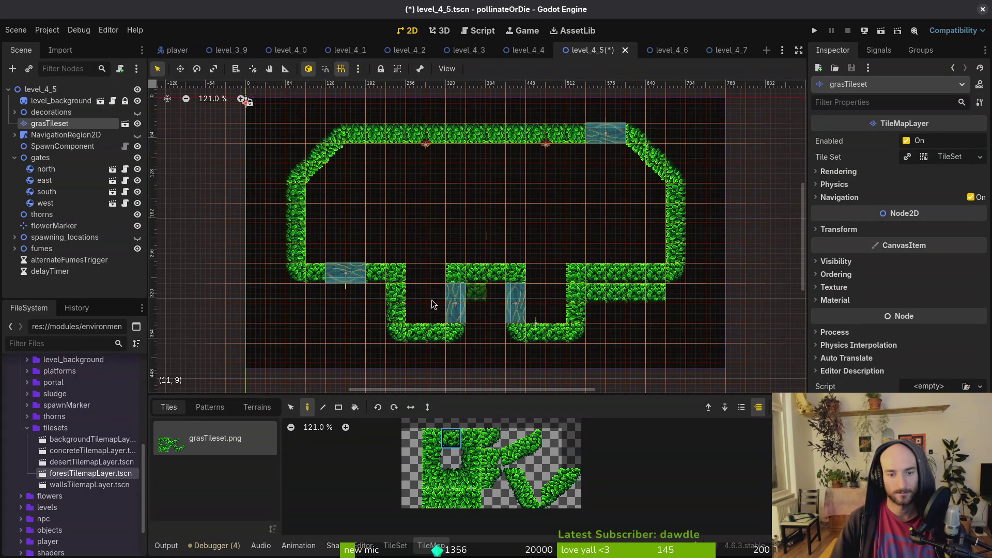
left_click(373, 295)
left_click_drag(370, 304, 322, 301)
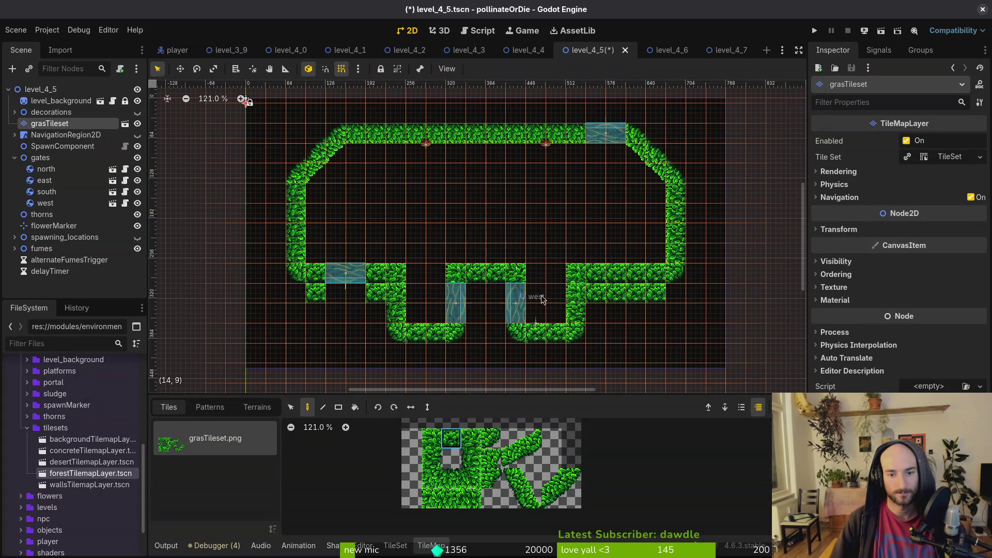
Erase the old bottom row, round off both wall ends, and drag the south gate down into it
left_click_drag(642, 277, 292, 276)
left_click(471, 458)
left_click(296, 274)
left_click(433, 459)
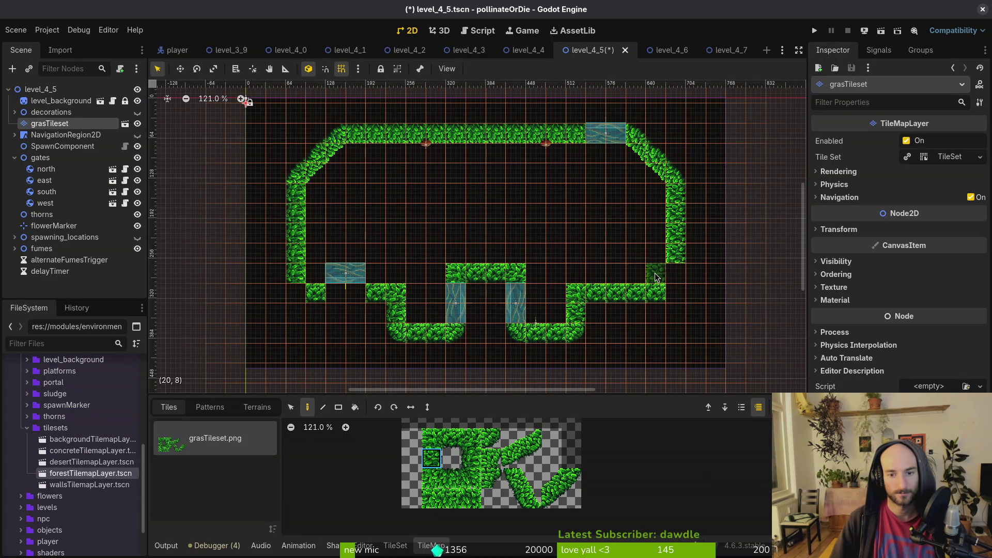
left_click(677, 281)
left_click(491, 438)
left_click(675, 293)
left_click(295, 292)
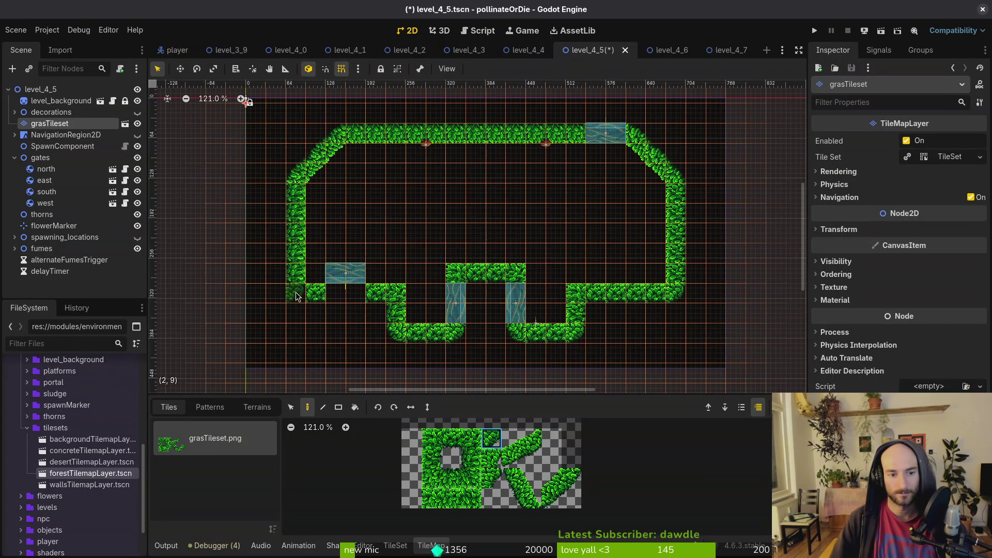
left_click_drag(337, 282, 340, 300)
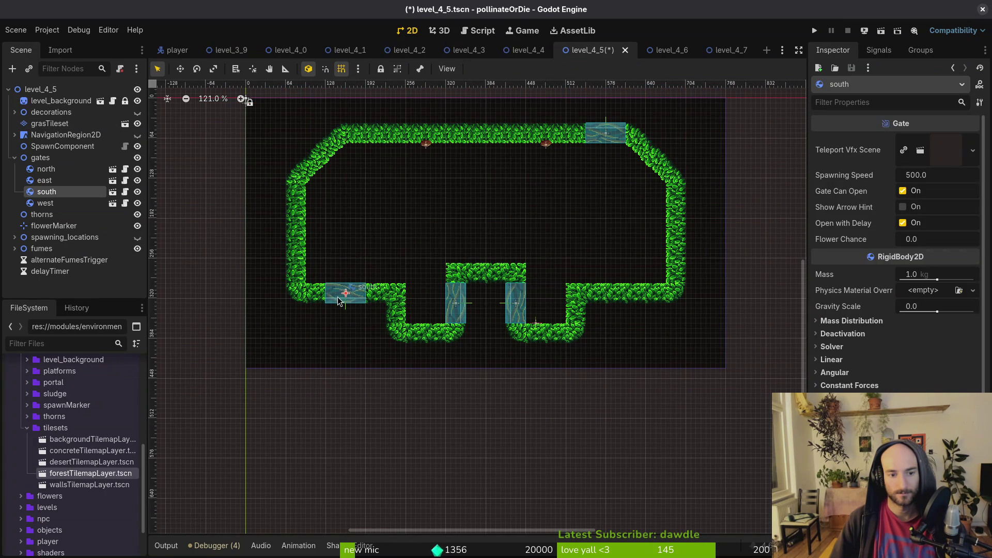
Zoom around the finished arena layout to check it and save level_4_5.tscn twice
left_click(507, 268)
scroll(507, 269, "down", 8)
scroll(493, 226, "up", 7)
scroll(517, 223, "up", 1)
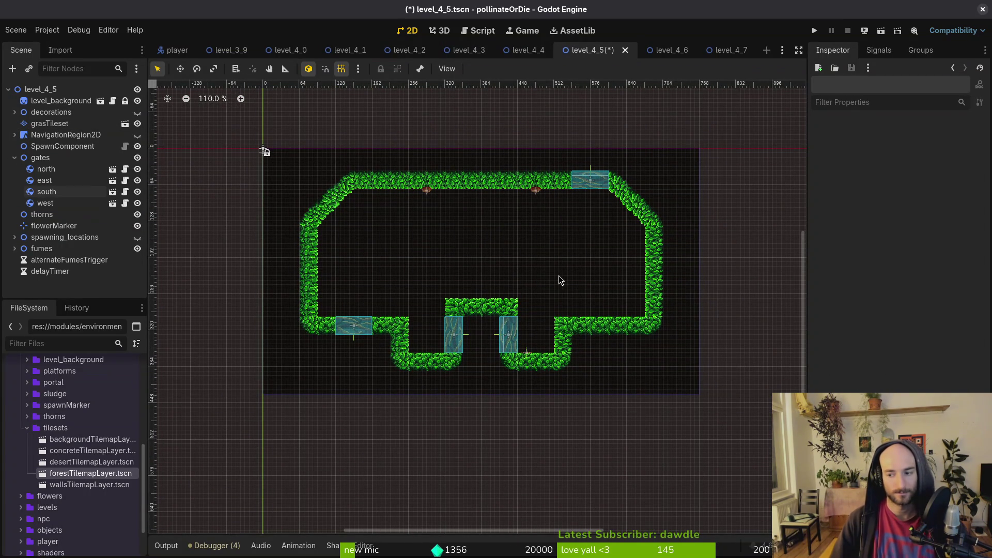
scroll(465, 274, "up", 2)
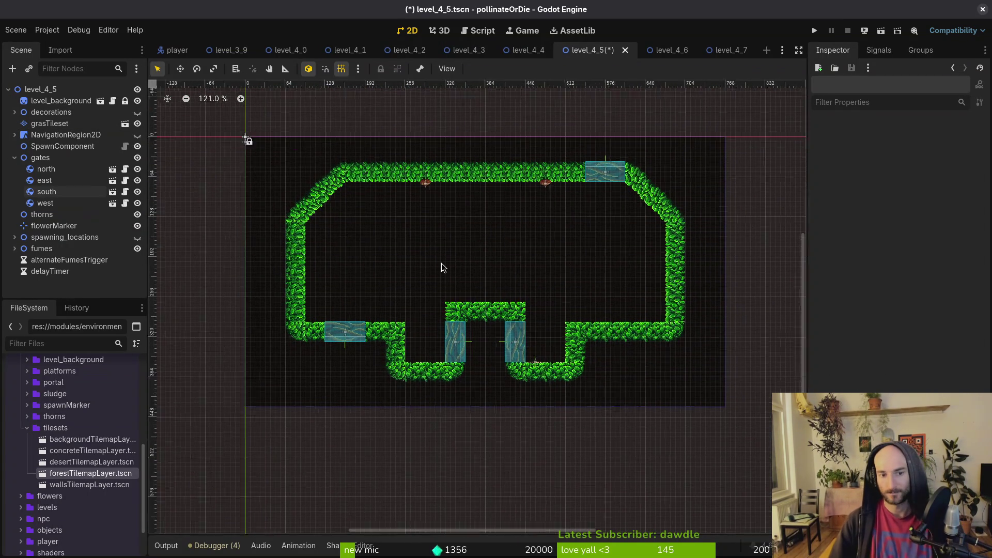
key("ctrl+s")
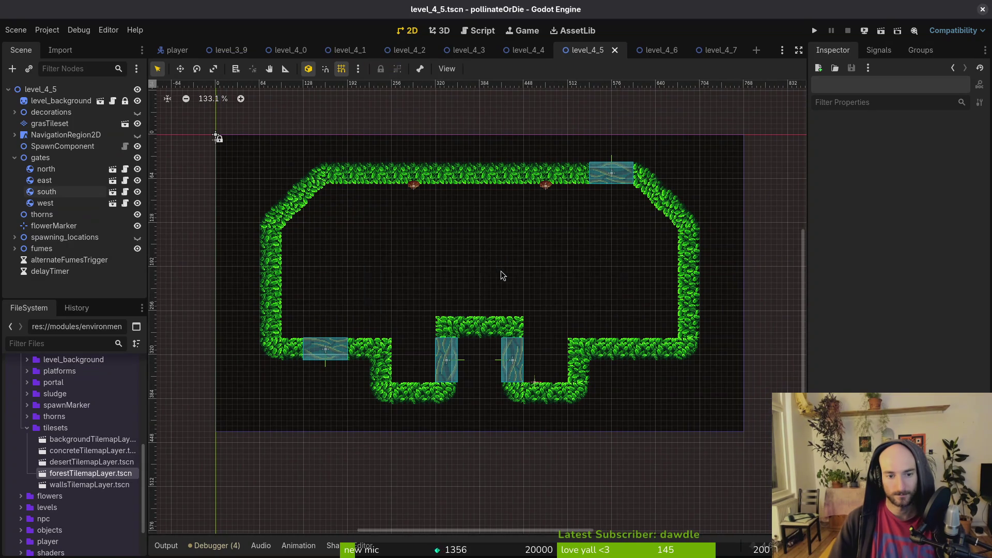
scroll(501, 268, "down", 3)
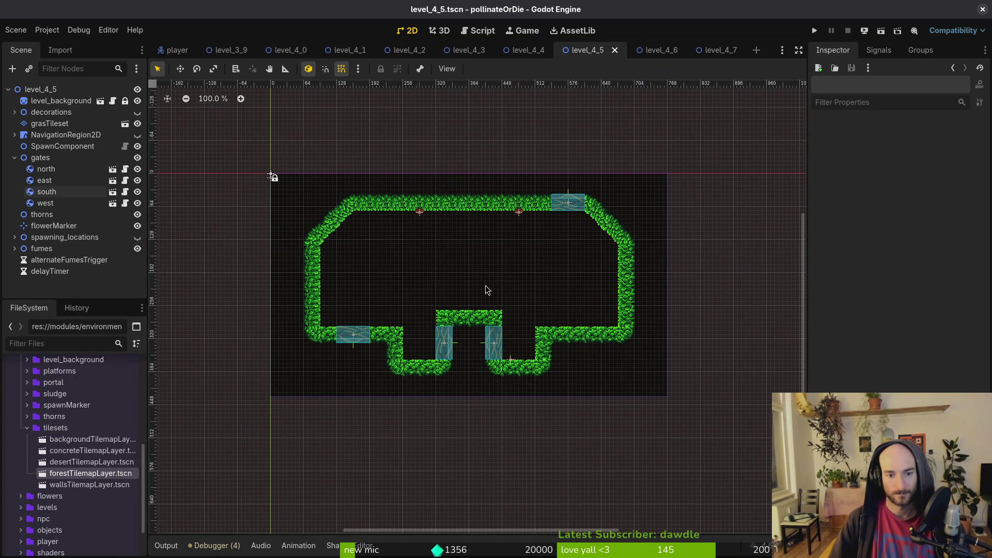
scroll(486, 283, "up", 7)
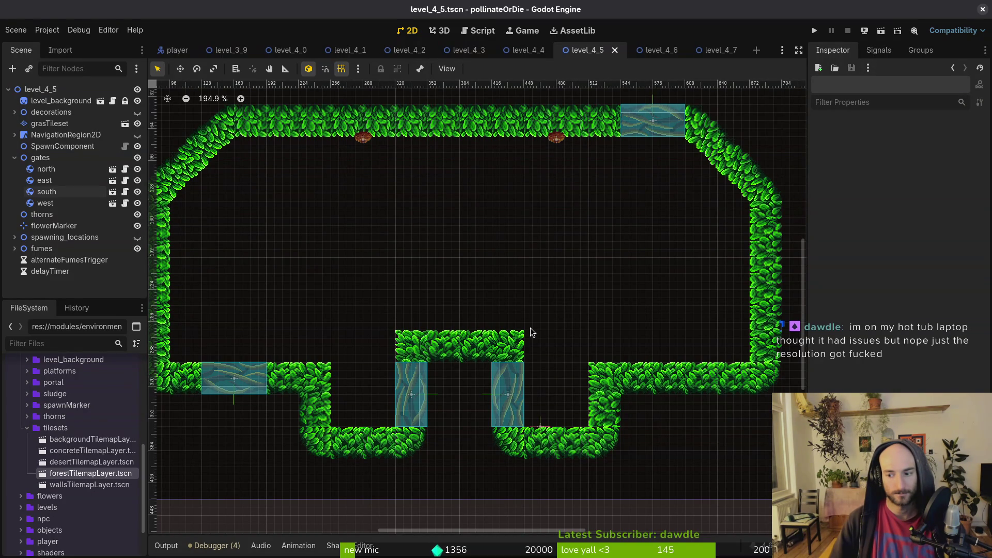
scroll(528, 332, "down", 2)
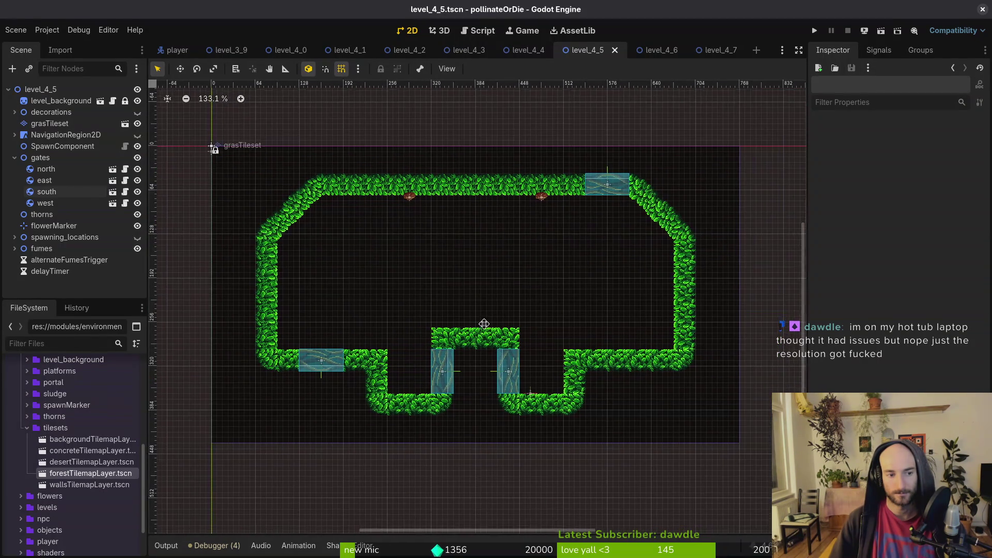
key("ctrl+s")
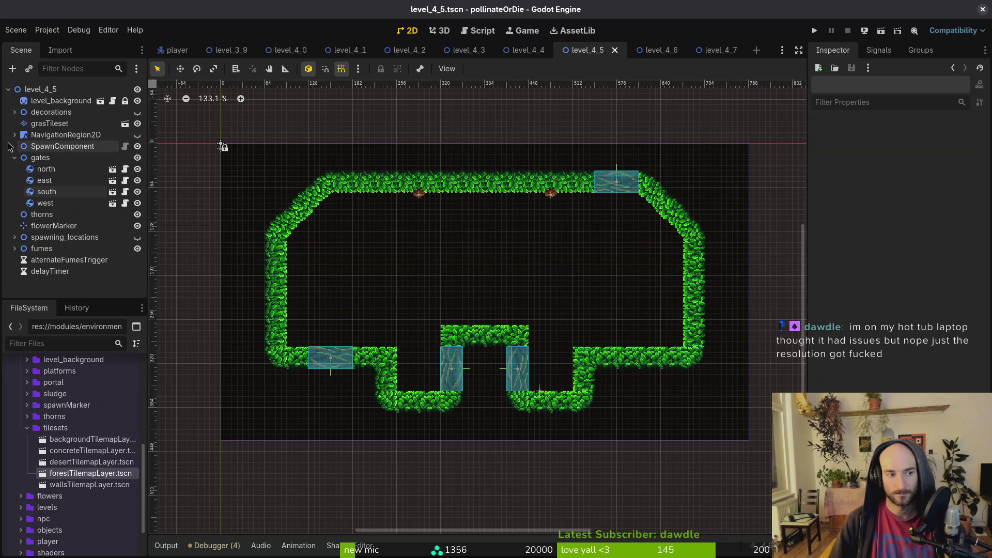
left_click(14, 157)
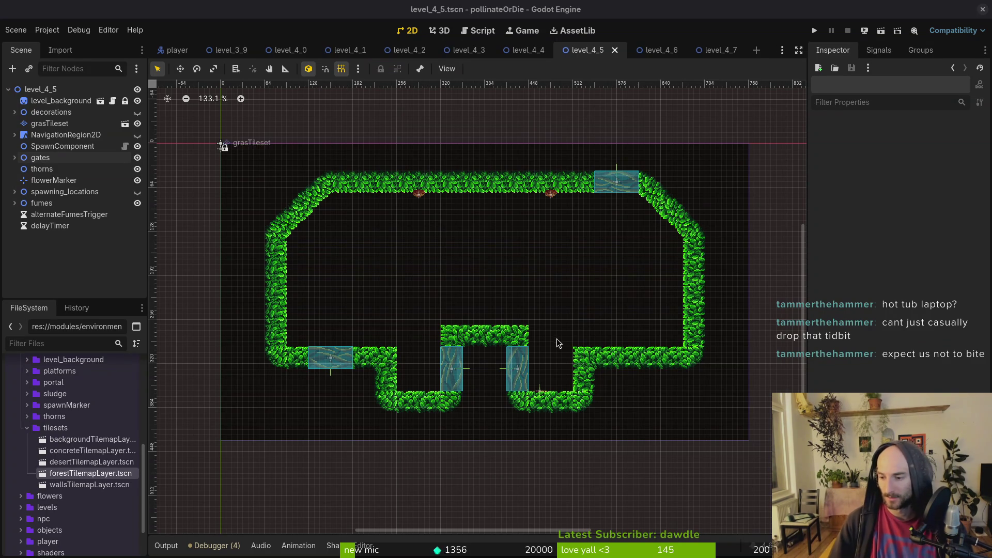
Return focus to the Godot editor with the level_4_5 scene tree compact
left_click(556, 294)
Compare level_4_4 with level_4_5, selecting level_background through delayTimer in level_4_5
left_click(529, 50)
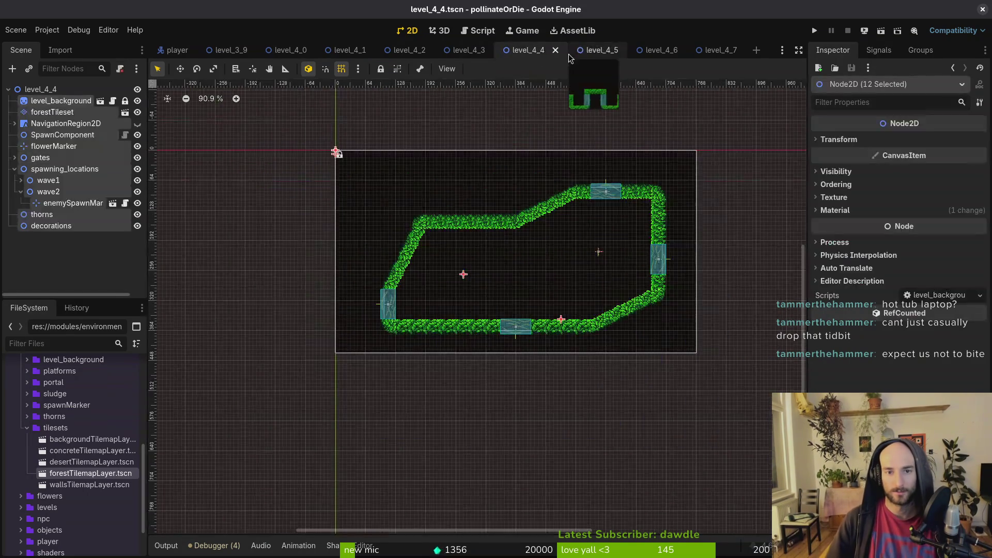
left_click(584, 49)
left_click(58, 102)
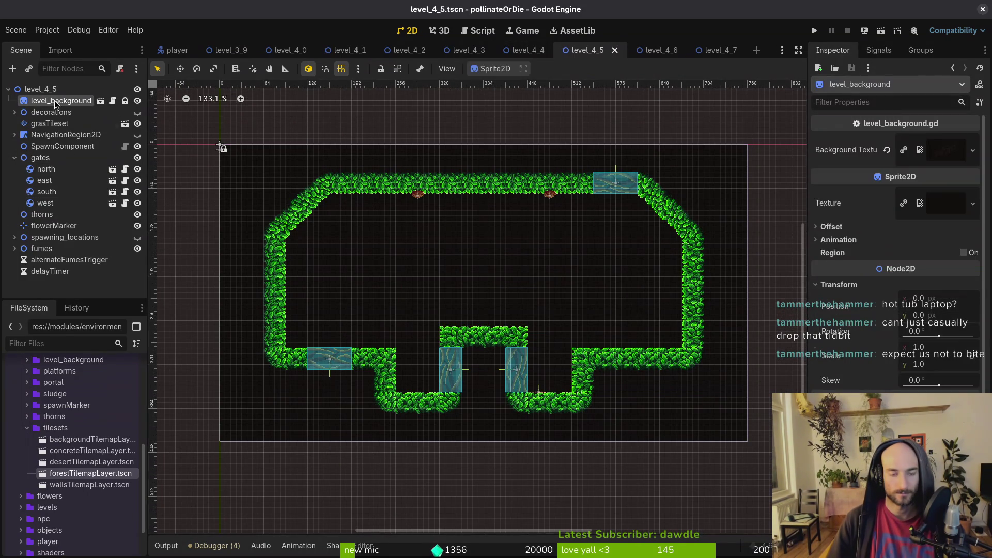
left_click(50, 271, "shift")
In level_4_6, erase every grass wall tile on grasTileset and save the scene
left_click(662, 51)
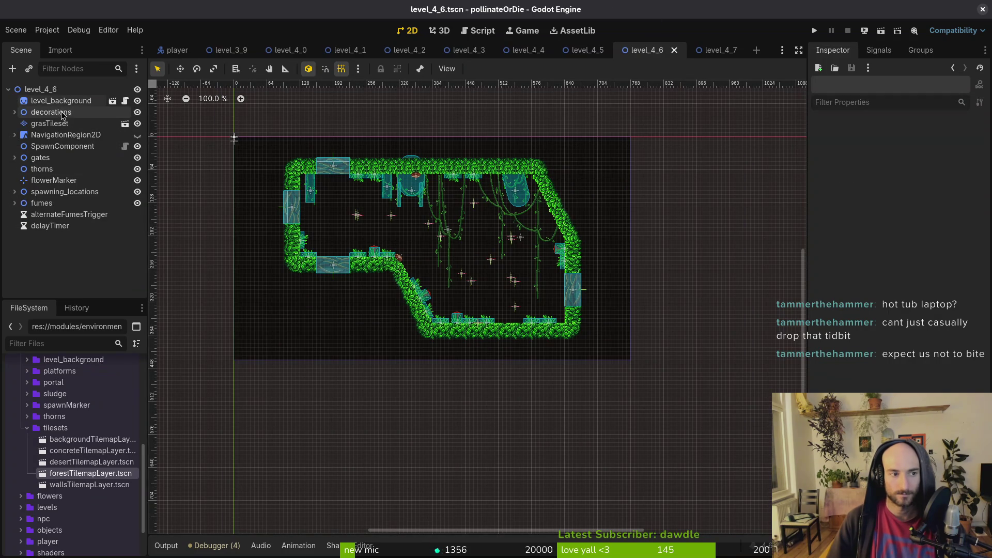
scroll(372, 203, "up", 3)
left_click(413, 216)
mouse_move(265, 178)
left_mouse_down()
mouse_move(266, 155)
mouse_move(602, 160)
mouse_move(639, 279)
mouse_move(396, 358)
mouse_move(244, 251)
mouse_move(353, 289)
mouse_move(436, 352)
mouse_move(417, 350)
left_mouse_up()
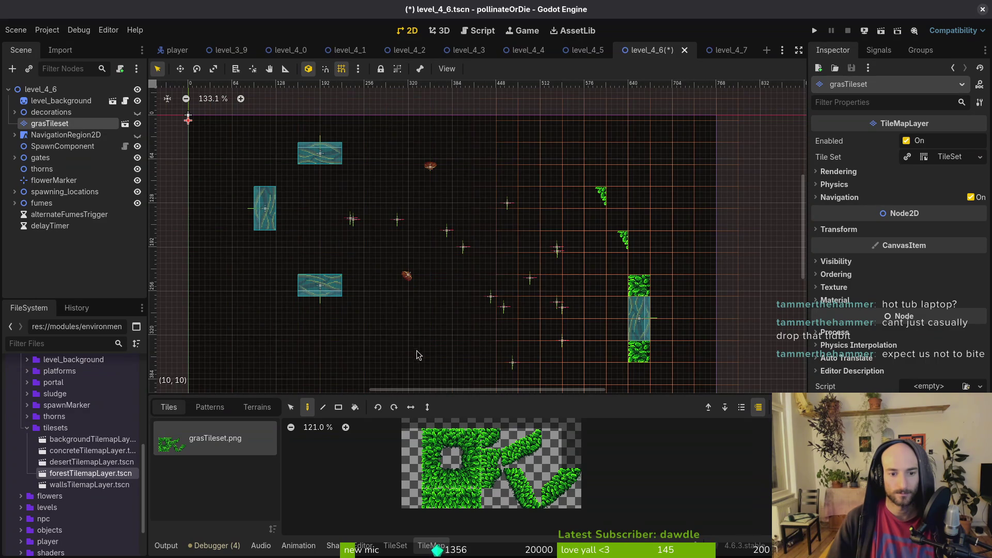
scroll(299, 242, "down", 2)
left_click_drag(250, 148, 677, 361)
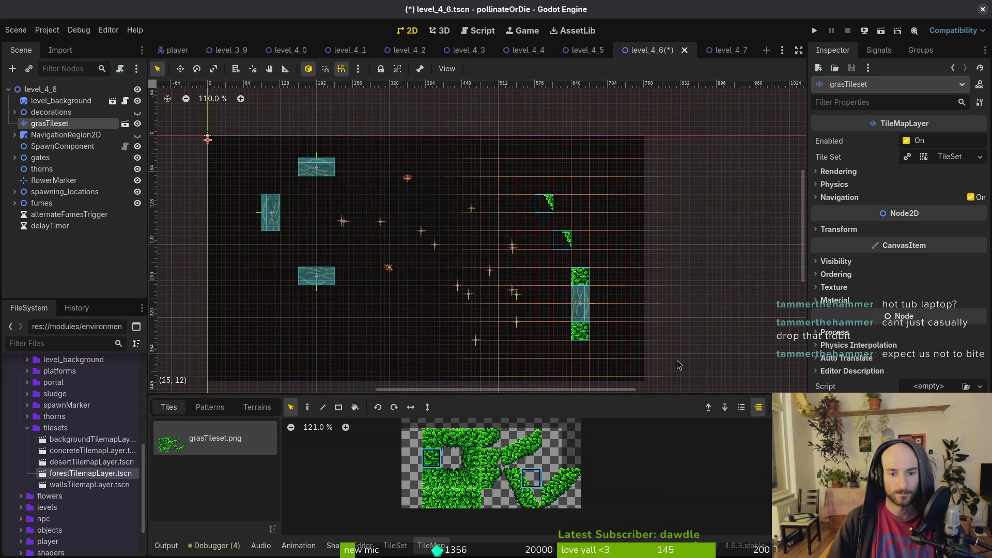
key("Delete")
left_click(646, 349)
key("ctrl+s")
Paint a single plain grass tile on grasTileset with the pencil tool
left_click(49, 124)
left_click(451, 439)
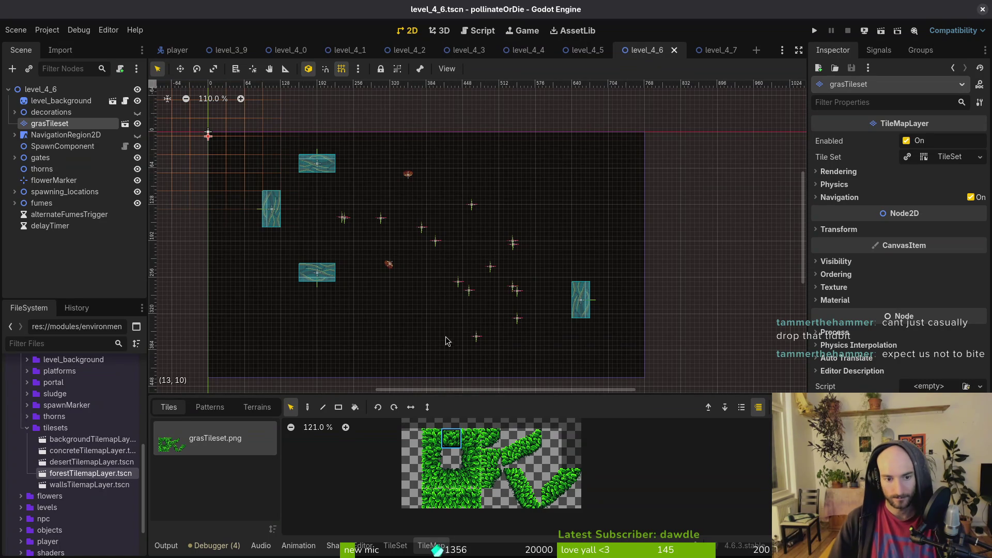
key("d")
left_click(411, 310)
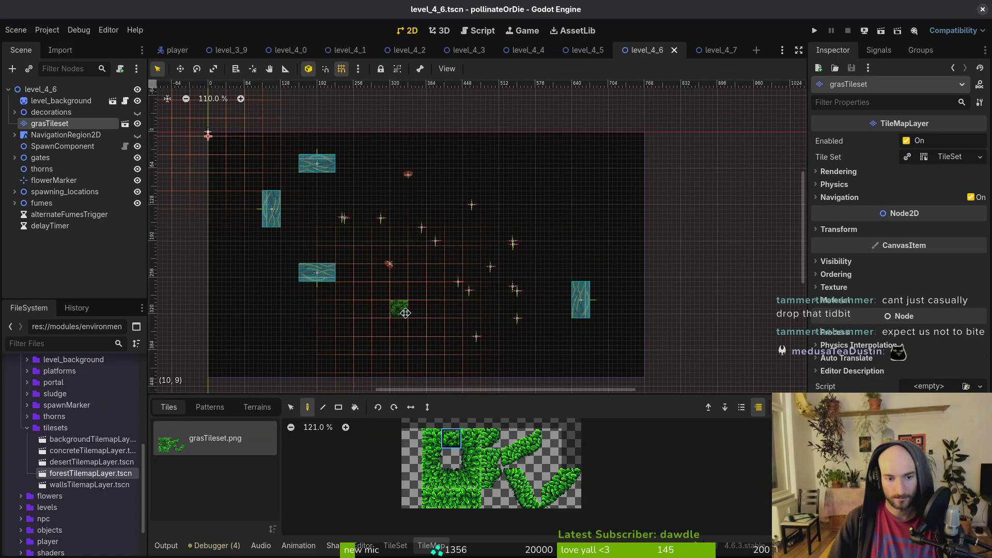
Paint grass rows near the right gate and along the lower left, with two tiles between
scroll(457, 290, "up", 2)
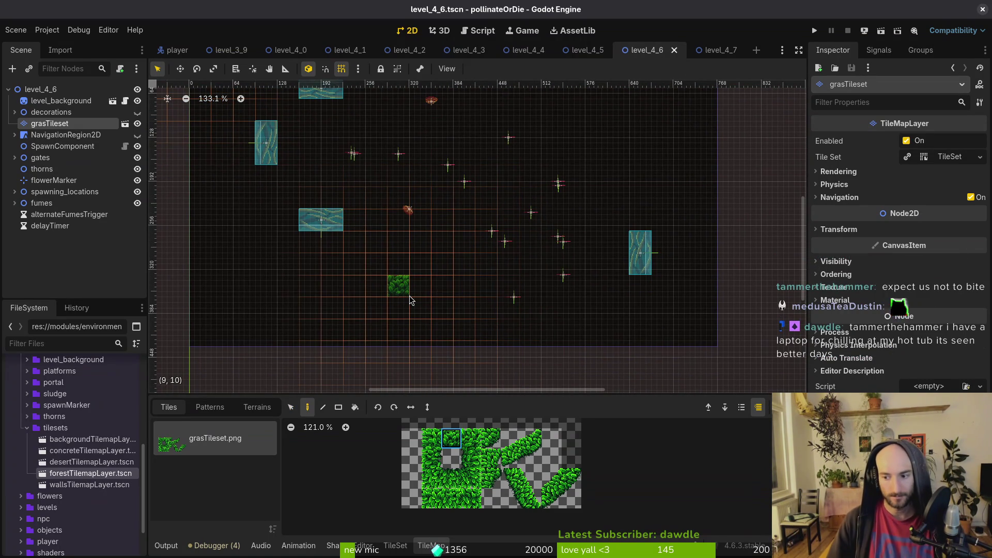
scroll(439, 305, "up", 1)
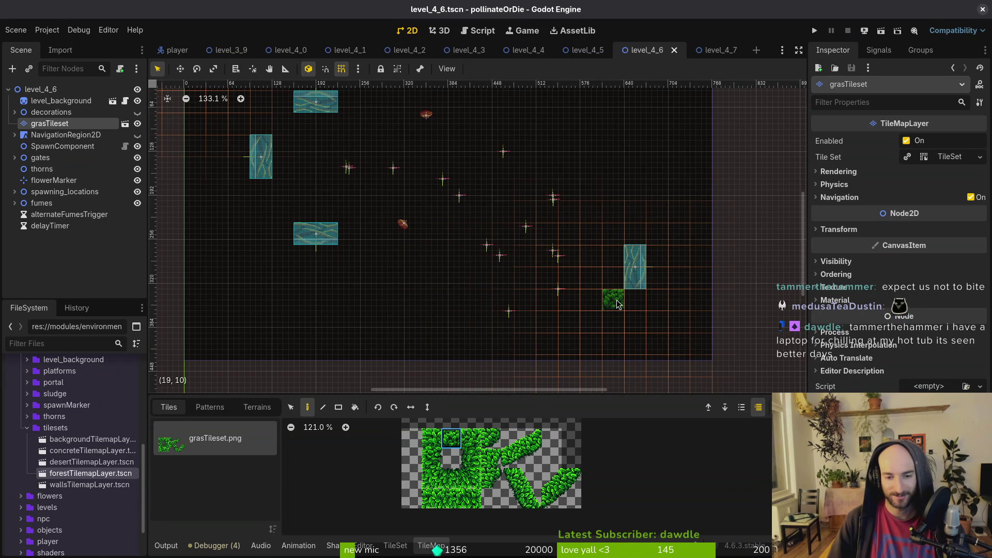
scroll(594, 318, "up", 1)
left_click_drag(614, 321, 524, 324)
scroll(522, 356, "down", 3)
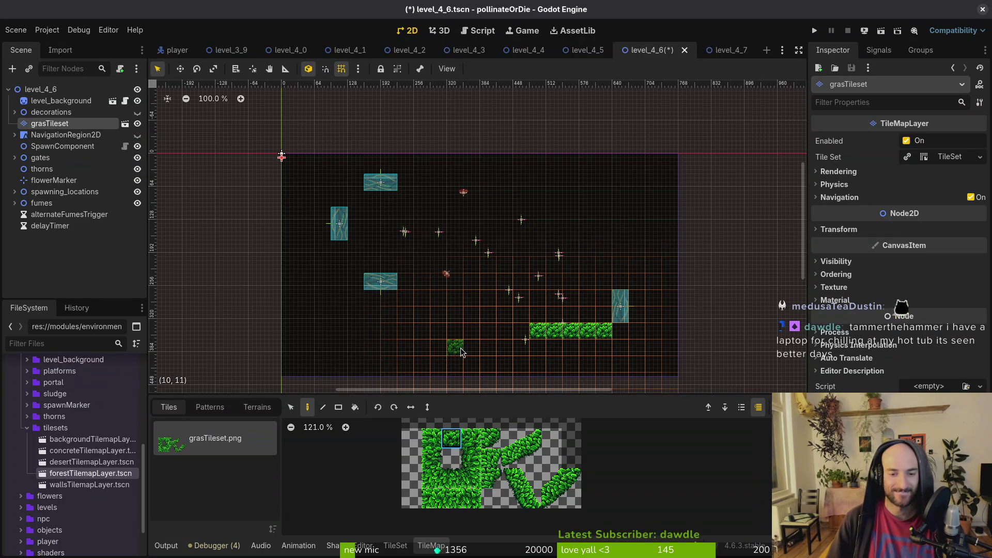
left_click_drag(356, 348, 419, 352)
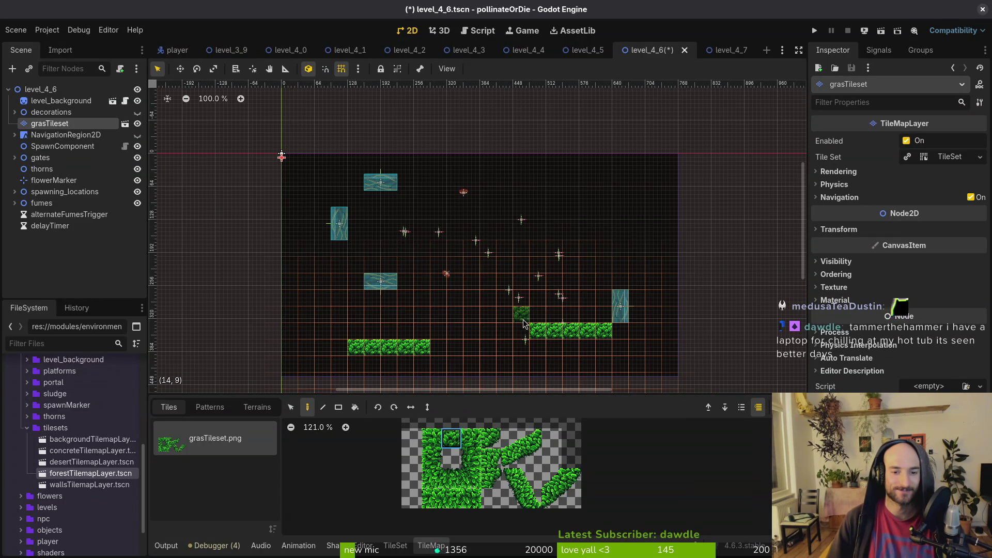
mouse_move(542, 319)
left_mouse_down()
mouse_move(606, 314)
mouse_move(594, 334)
mouse_move(533, 338)
left_mouse_up()
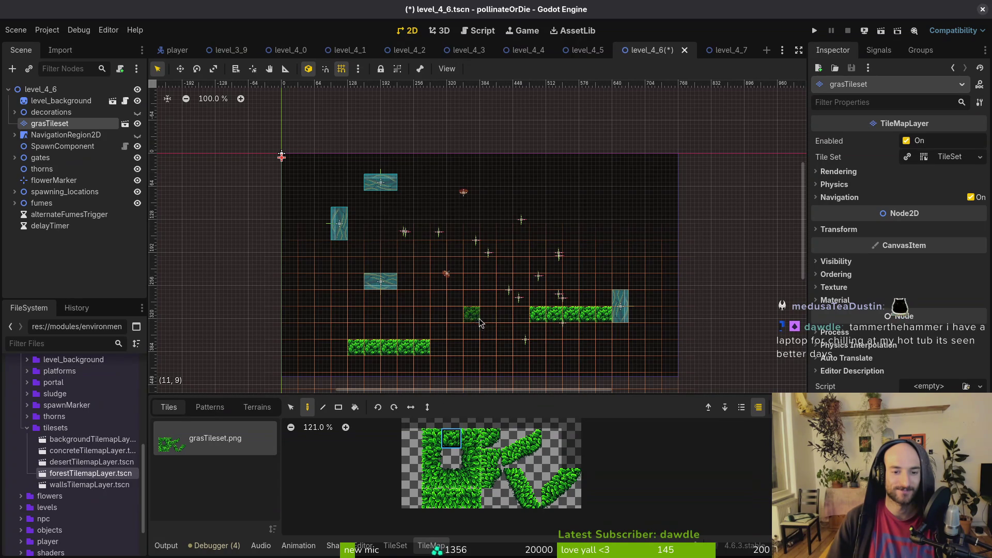
left_click_drag(484, 334, 471, 333)
Paint 2x2 slope tiles linking the lower-left ledge up to the right-hand ledge
left_click_drag(510, 439, 532, 457)
left_click(513, 324)
left_click(447, 341)
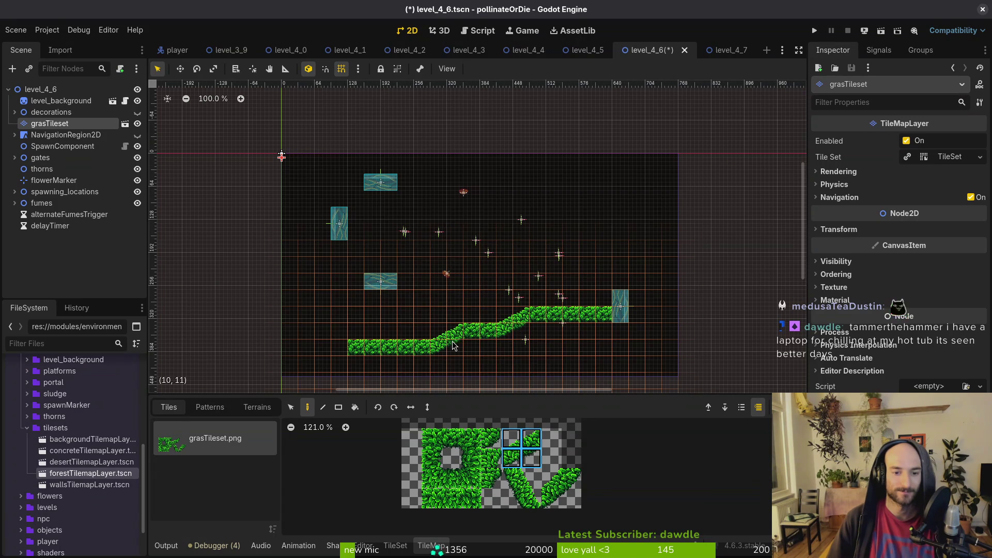
key("Escape")
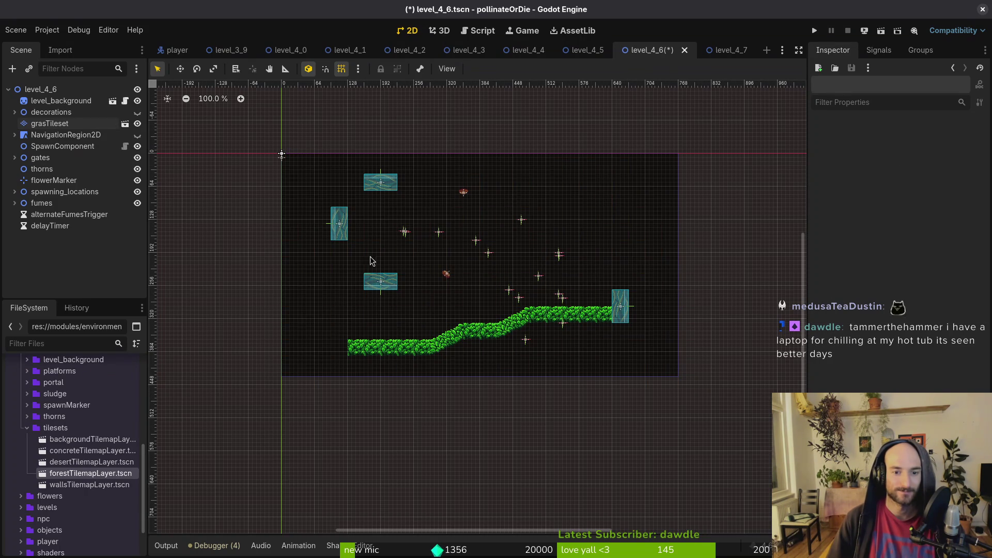
Paint a rotated diagonal slope wall rising from the lower left toward the top
left_click(55, 124)
left_click_drag(511, 478, 529, 504)
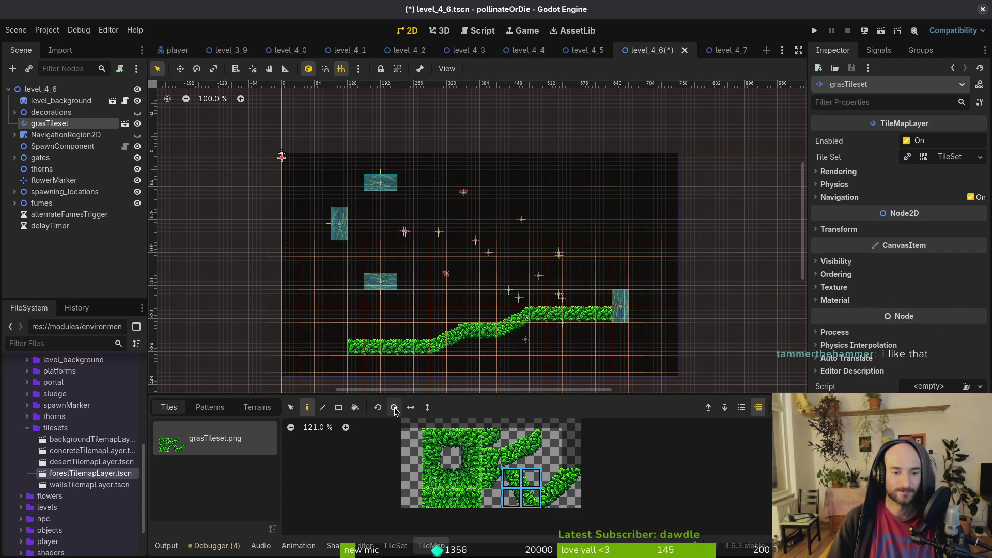
left_click(397, 414)
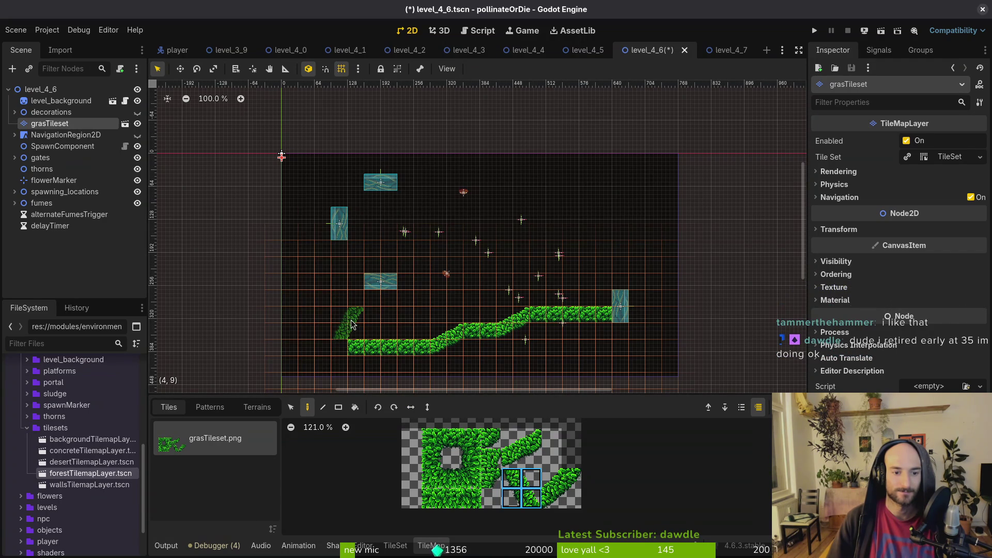
left_click_drag(351, 324, 368, 299)
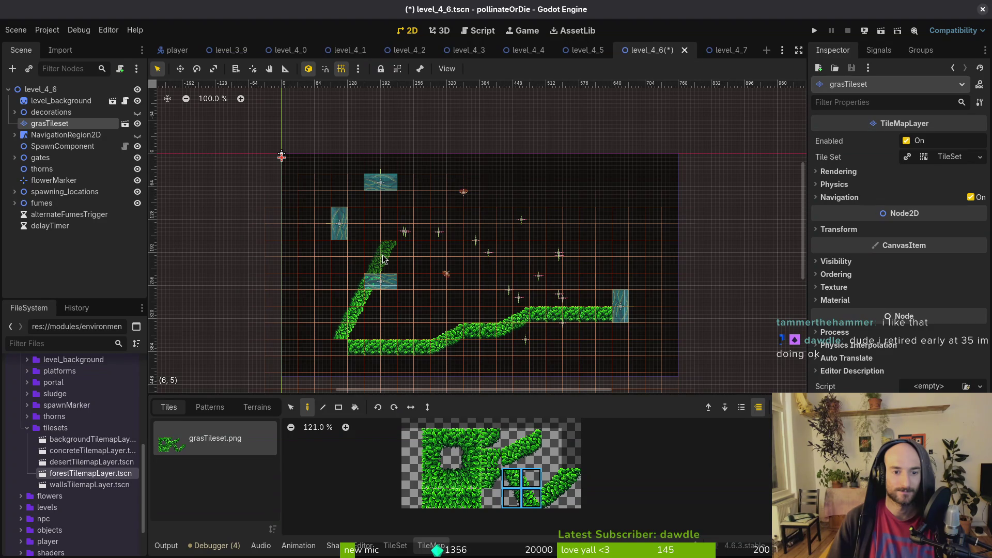
left_click_drag(511, 439, 531, 458)
left_click_drag(409, 228, 448, 210)
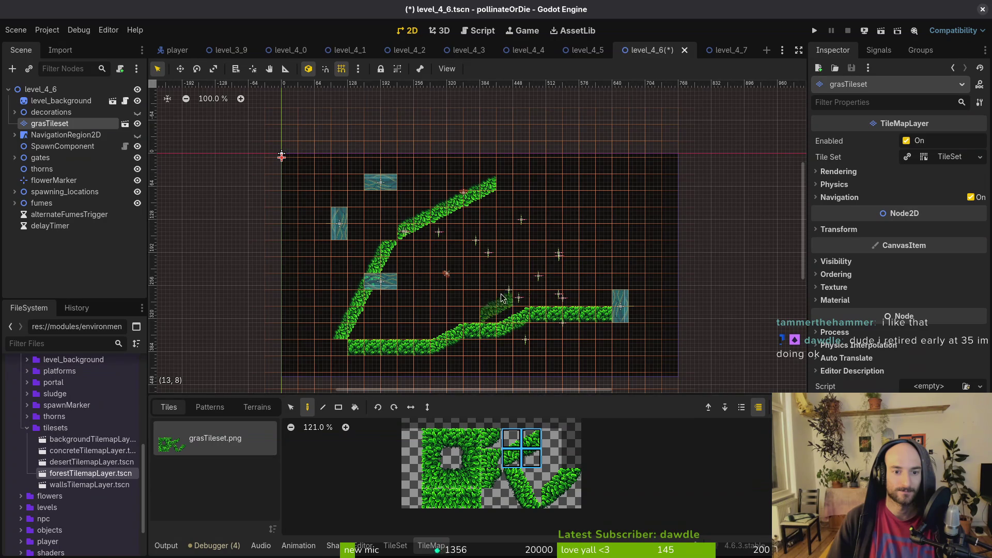
Extend the top wall right, slope it down-right, and run the right wall toward the gate
scroll(489, 302, "up", 1)
left_click(451, 478)
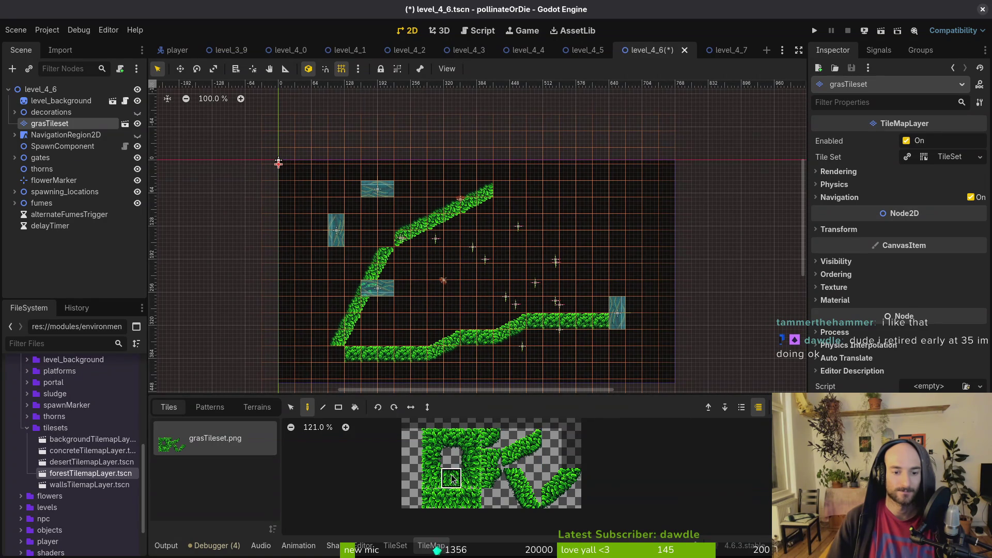
left_click_drag(531, 191, 568, 191)
left_click_drag(550, 479, 571, 499)
left_click_drag(578, 207, 613, 226)
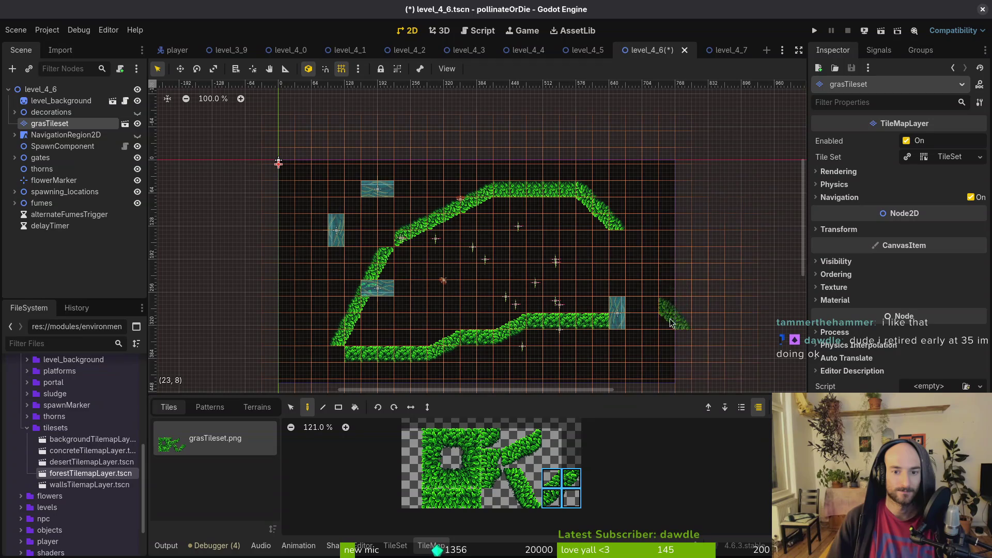
scroll(670, 347, "down", 2)
scroll(670, 348, "right", 3)
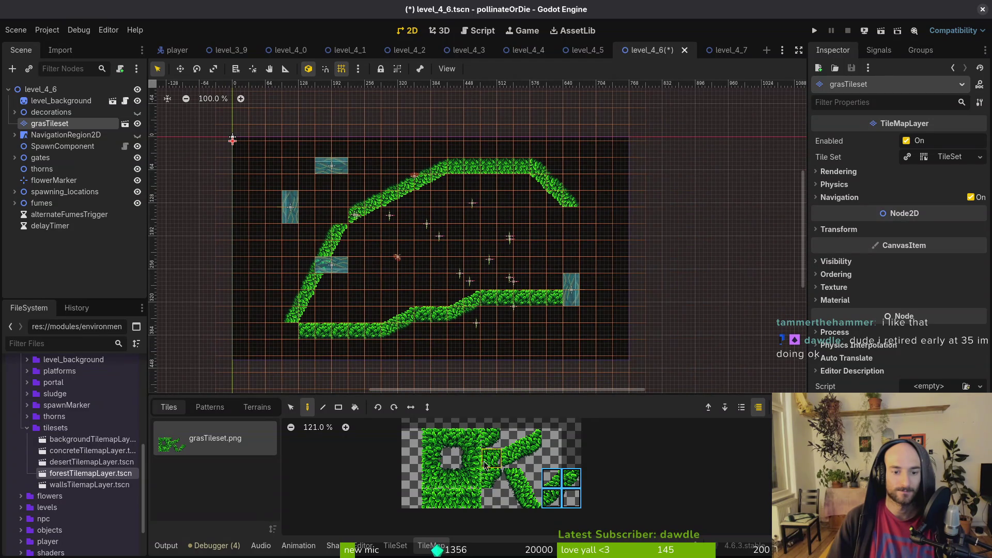
left_click(432, 459)
left_click_drag(576, 221, 575, 254)
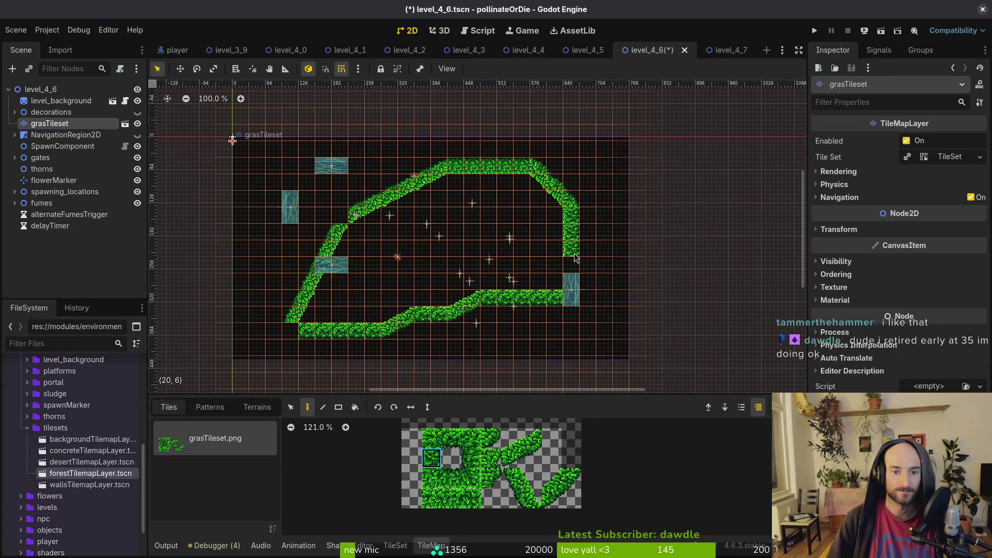
Erase a gap in the top wall and shift the diagonal wall tiles one tile left
right_click(522, 167)
right_click(505, 168)
right_click(494, 172)
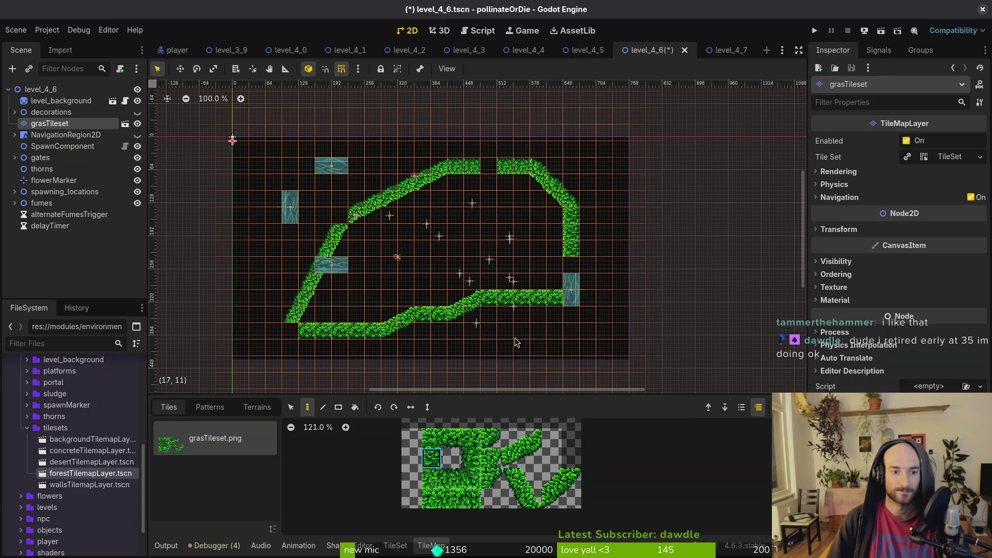
left_click(290, 407)
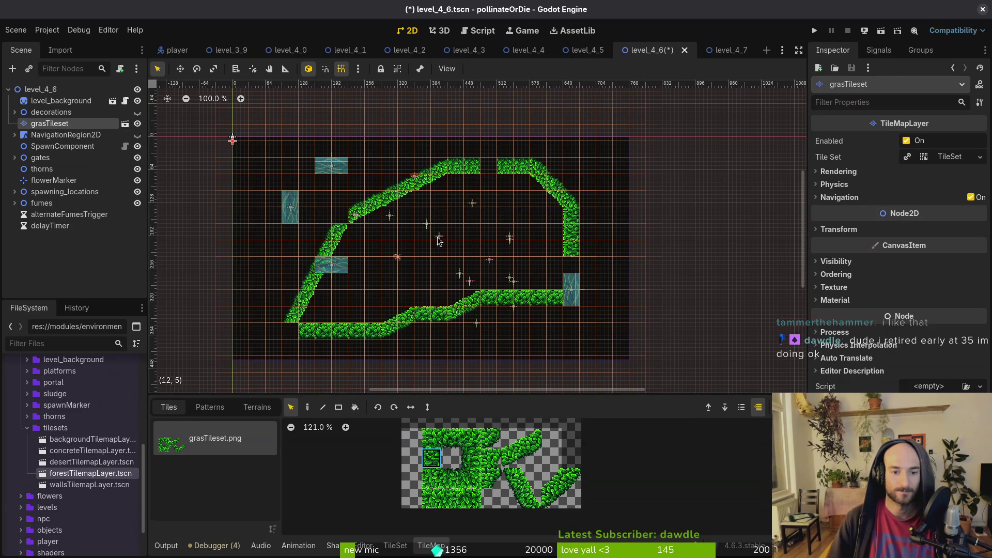
left_click_drag(289, 362, 289, 362)
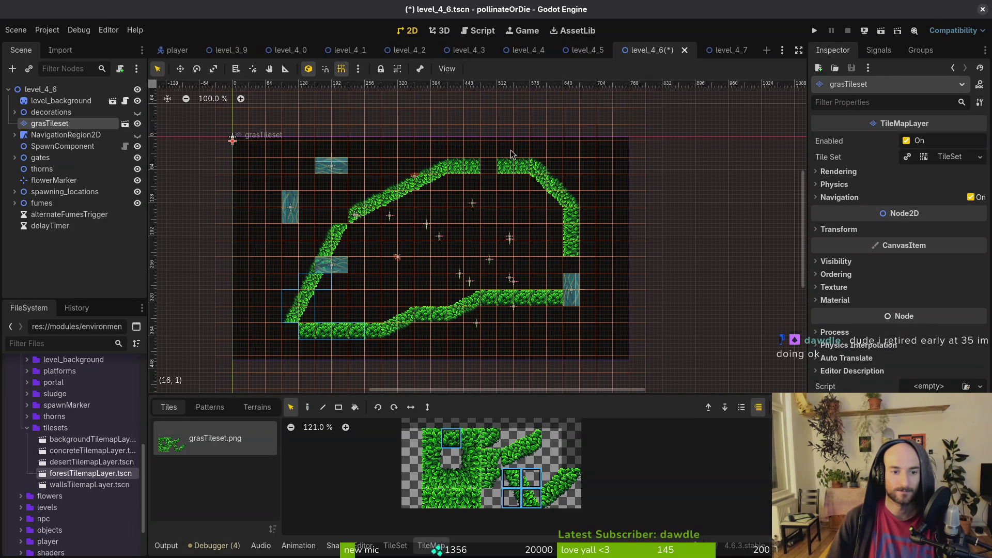
mouse_move(483, 145)
left_mouse_down()
mouse_move(287, 302)
mouse_move(307, 266)
left_mouse_up()
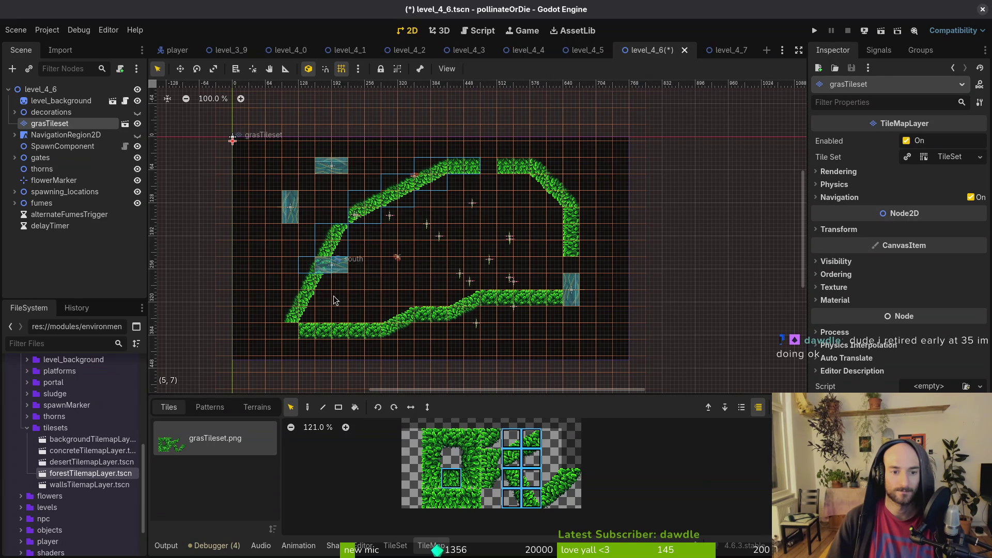
left_click_drag(378, 213, 361, 212)
key("Escape")
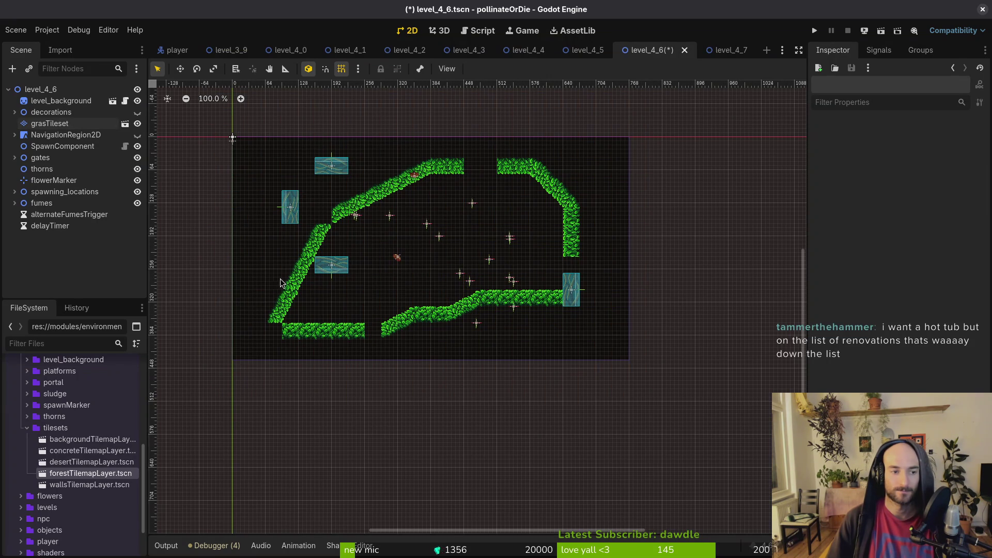
Move the east gate up one tile and the south, north and west gates into the arena openings
left_click(50, 123)
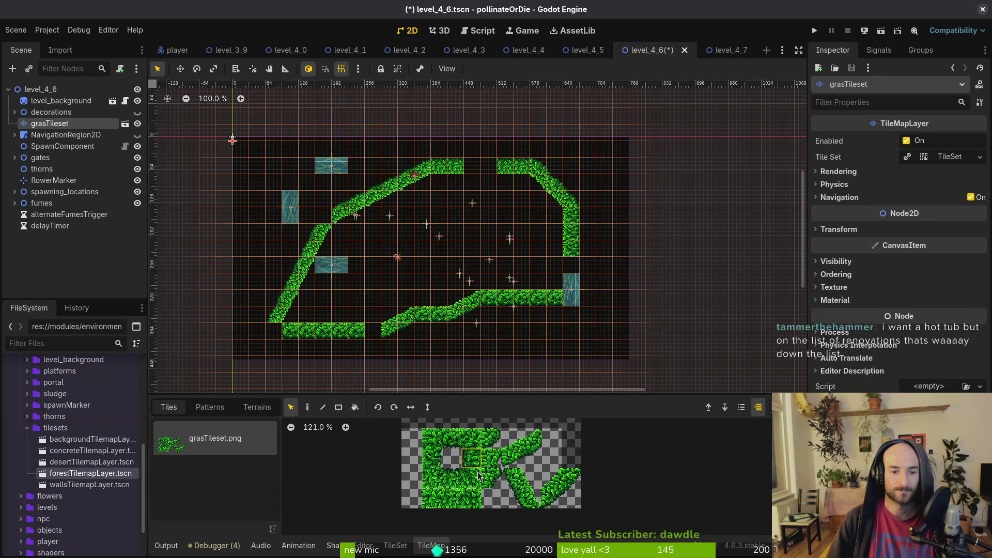
key("d")
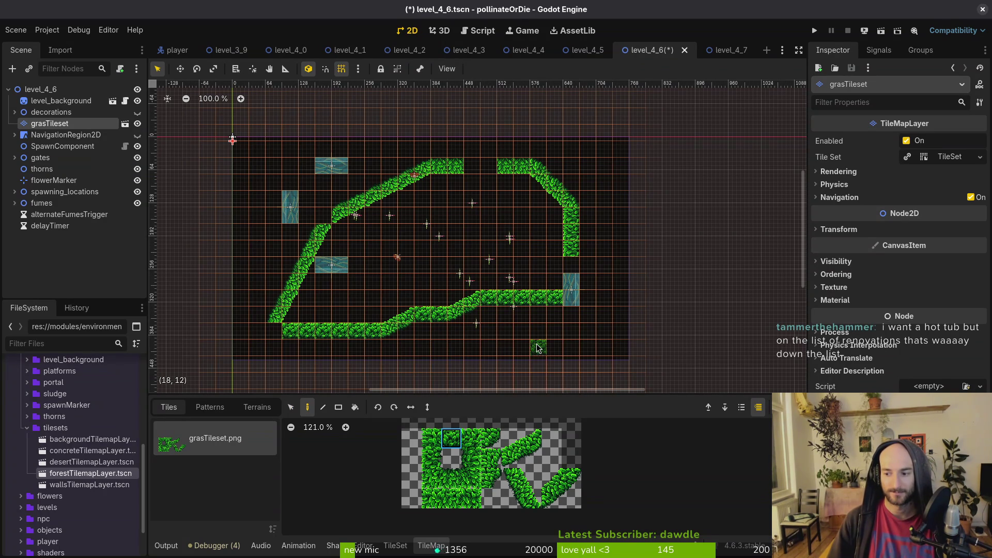
left_click(433, 464)
left_click_drag(572, 289, 573, 272)
mouse_move(331, 264)
left_mouse_down()
mouse_move(507, 243)
mouse_move(475, 239)
left_mouse_up()
scroll(448, 236, "up", 4)
scroll(446, 237, "up", 1)
mouse_move(281, 107)
left_mouse_down()
mouse_move(527, 119)
mouse_move(509, 111)
left_mouse_up()
mouse_move(233, 178)
left_mouse_down()
mouse_move(481, 194)
mouse_move(485, 177)
left_mouse_up()
scroll(485, 177, "down", 1)
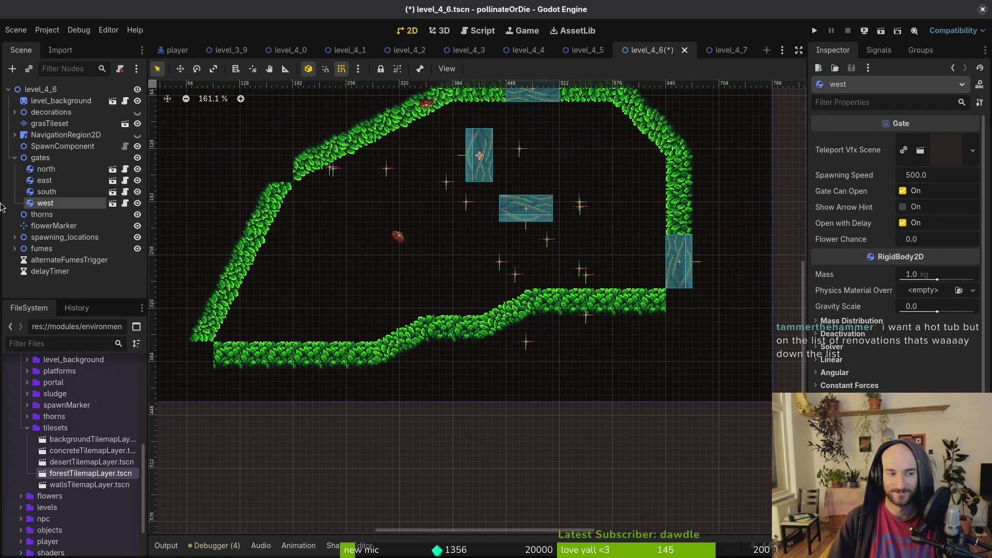
Paint leaf tiles into the bottom path corner, top-left diagonal gap and bottom-left corner
left_click(15, 157)
left_click(49, 123)
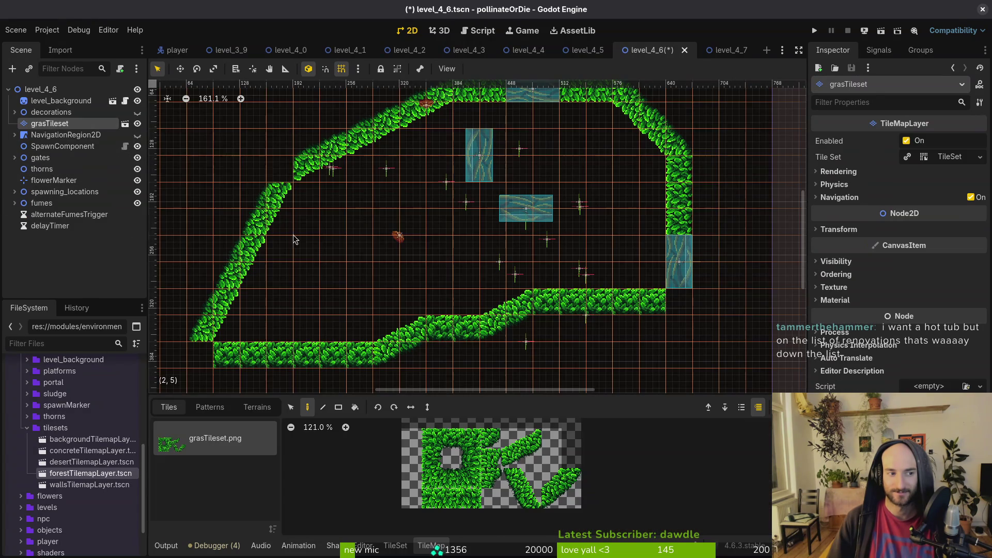
left_click(491, 439)
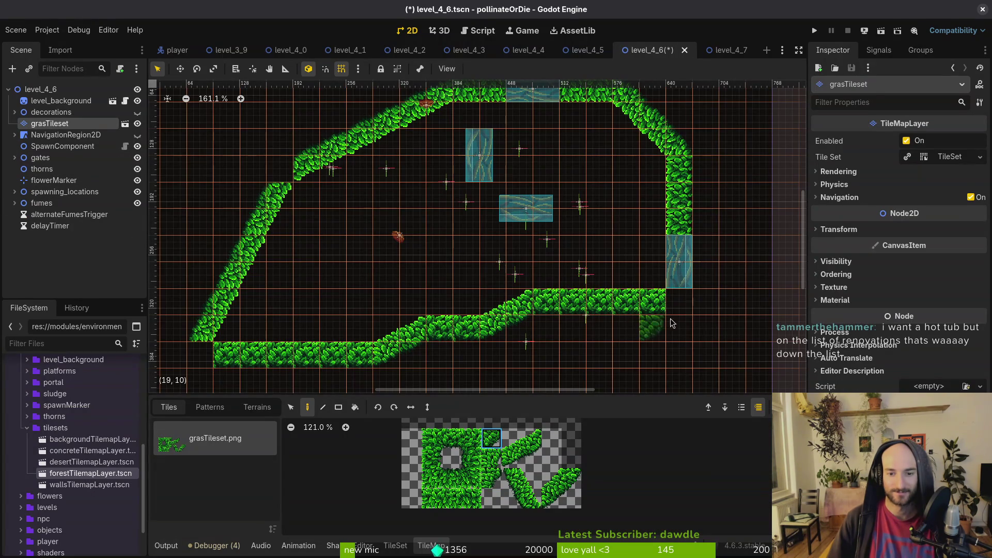
left_click(679, 303)
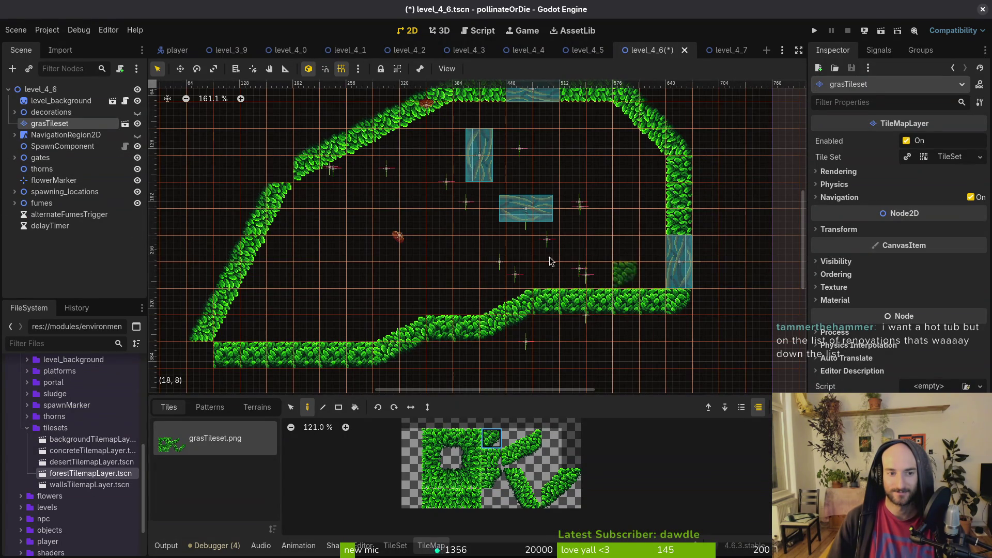
left_click(283, 175)
left_click(200, 354)
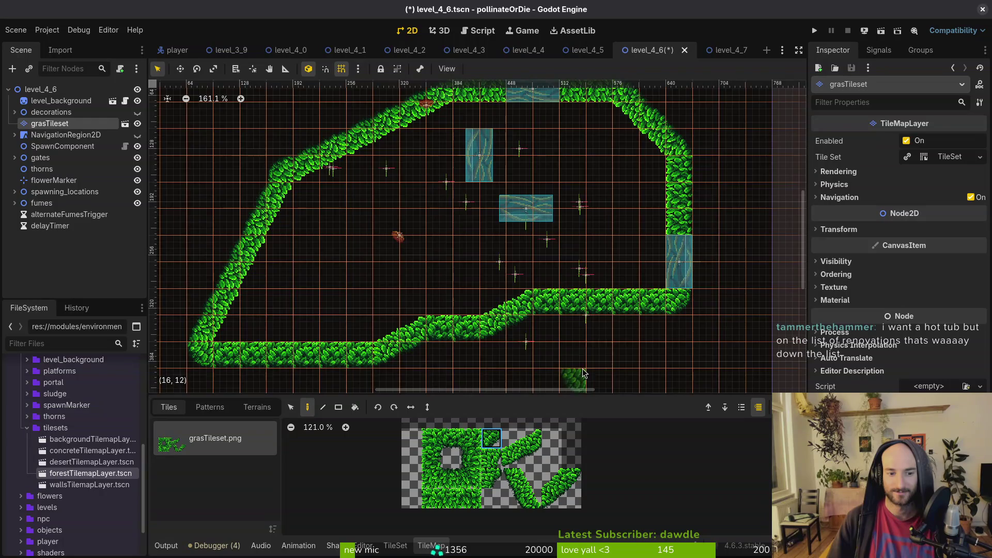
scroll(528, 195, "down", 2)
key("Escape")
Move fumes and fumes2 together just under the top-left grass wall
scroll(475, 258, "up", 4)
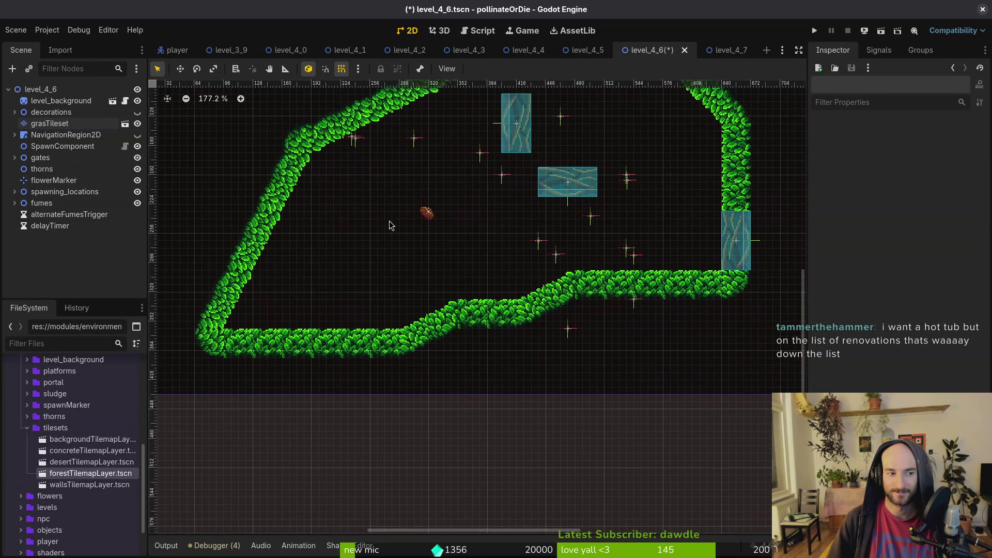
mouse_move(435, 214)
left_mouse_down()
mouse_move(442, 250)
mouse_move(401, 170)
mouse_move(478, 142)
left_mouse_up()
mouse_move(464, 100)
left_mouse_down()
mouse_move(450, 148)
mouse_move(474, 124)
mouse_move(481, 148)
left_mouse_up()
left_click(472, 147)
Move the south gate left and down
scroll(470, 158, "down", 1)
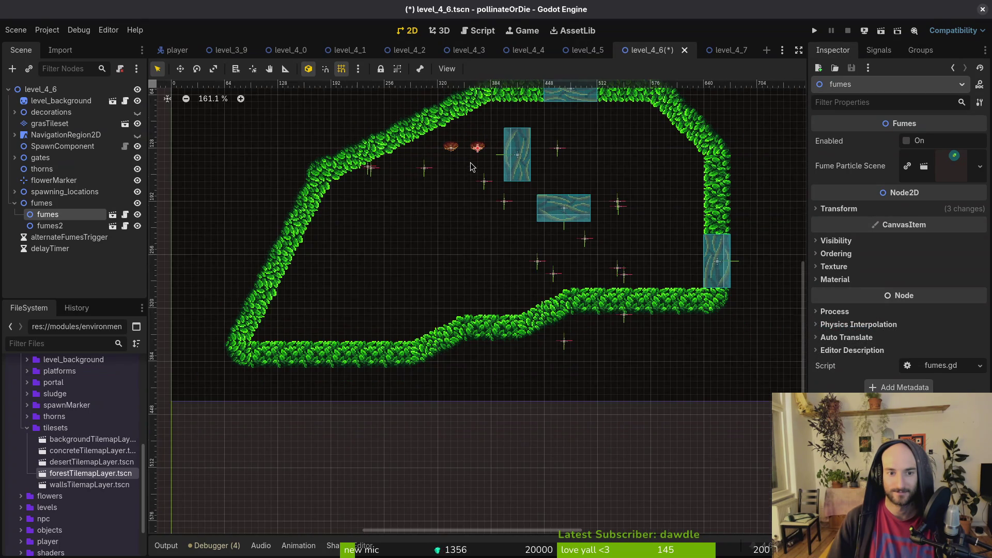
scroll(474, 159, "up", 4)
scroll(474, 159, "down", 4)
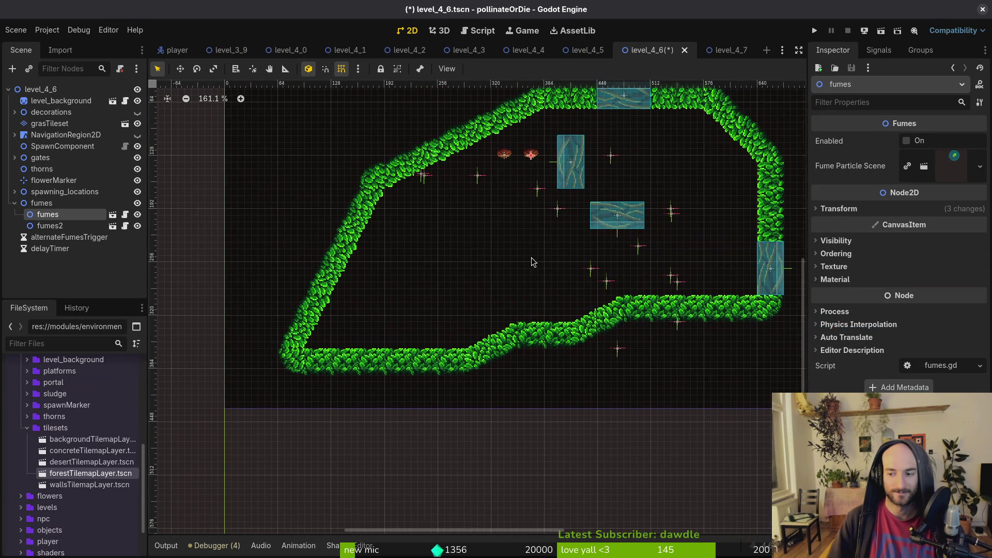
left_click(610, 227)
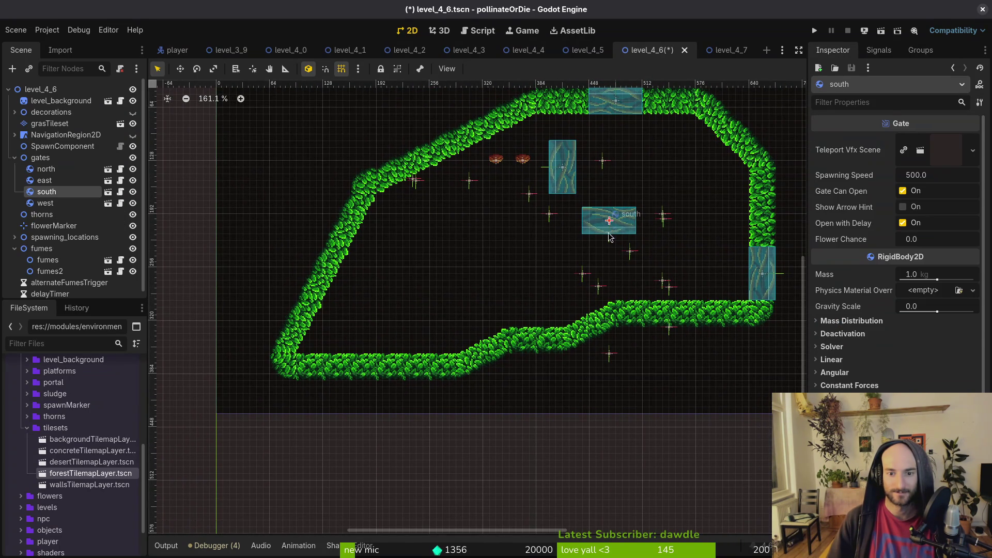
left_click_drag(610, 227, 510, 274)
Erase grass tiles to open the bottom-left corner and a gap in the bottom wall
left_click(50, 123)
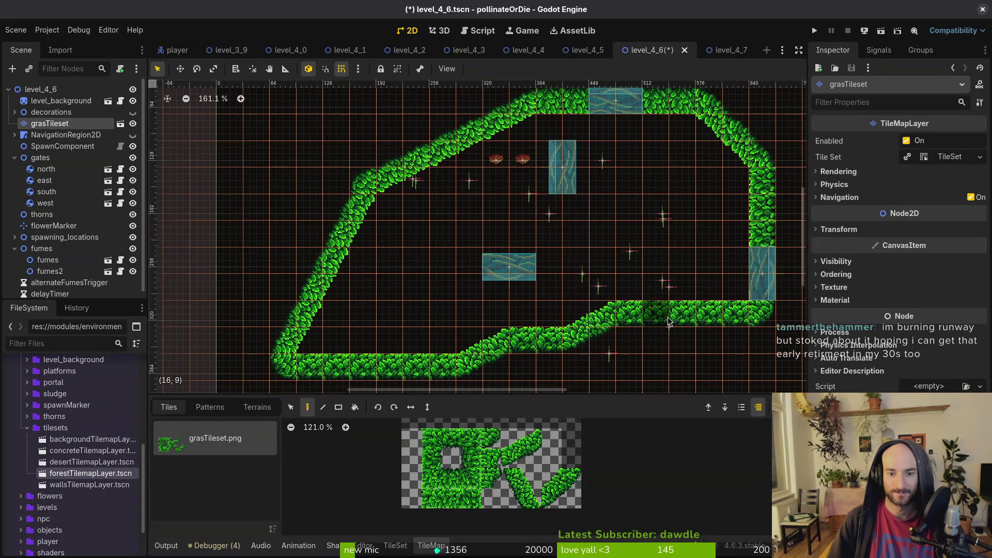
scroll(481, 226, "down", 4)
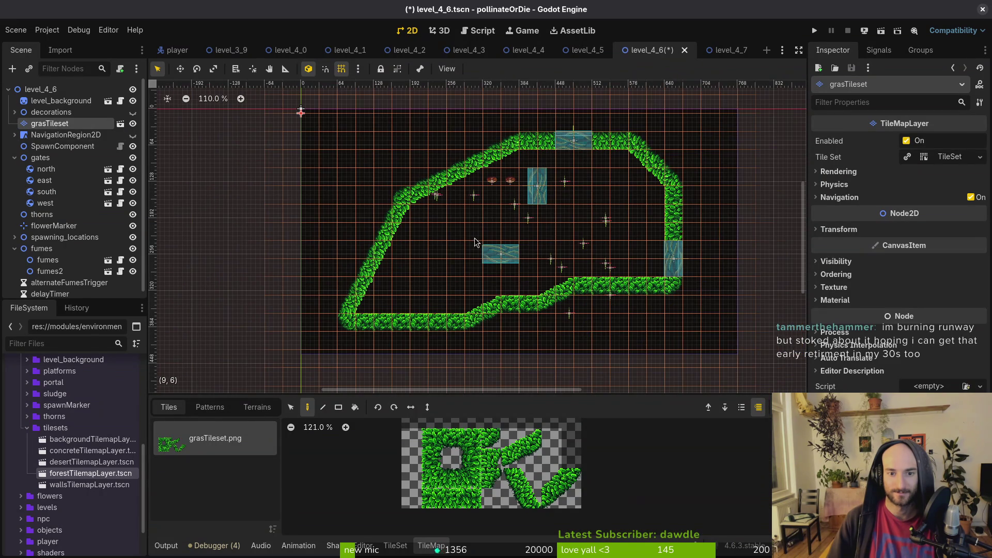
right_click(362, 292)
right_click(347, 320)
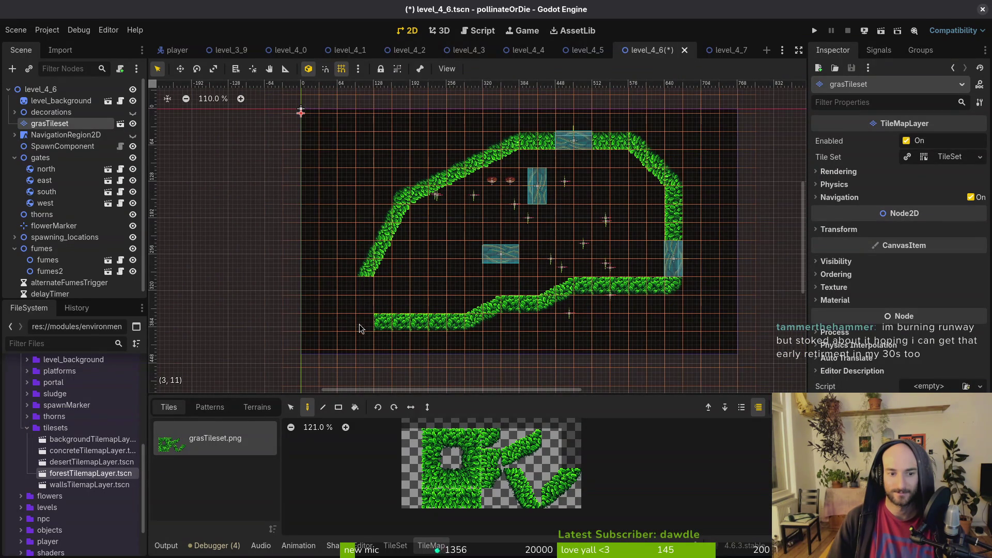
right_click(602, 287)
scroll(595, 288, "up", 4)
right_click(631, 286)
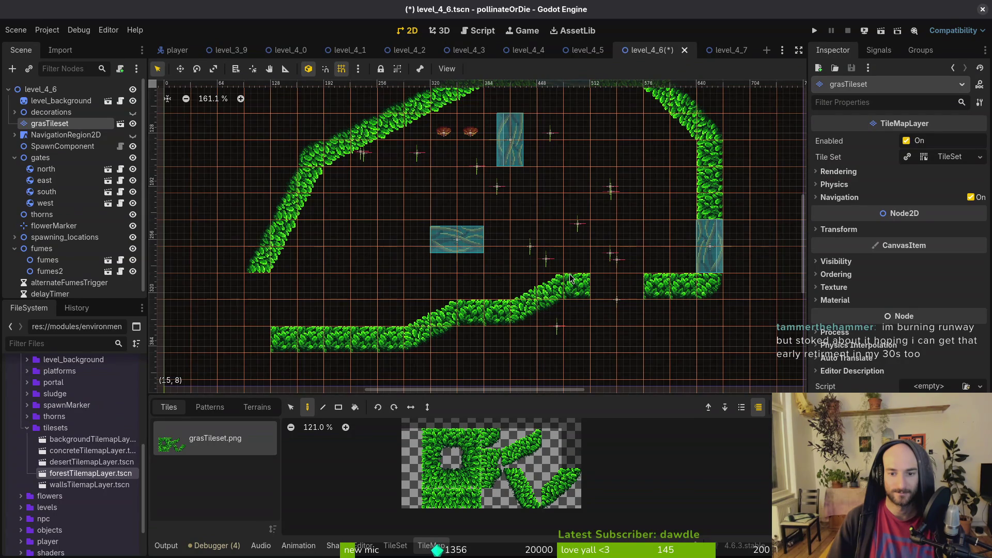
right_click(713, 215)
left_click(431, 458)
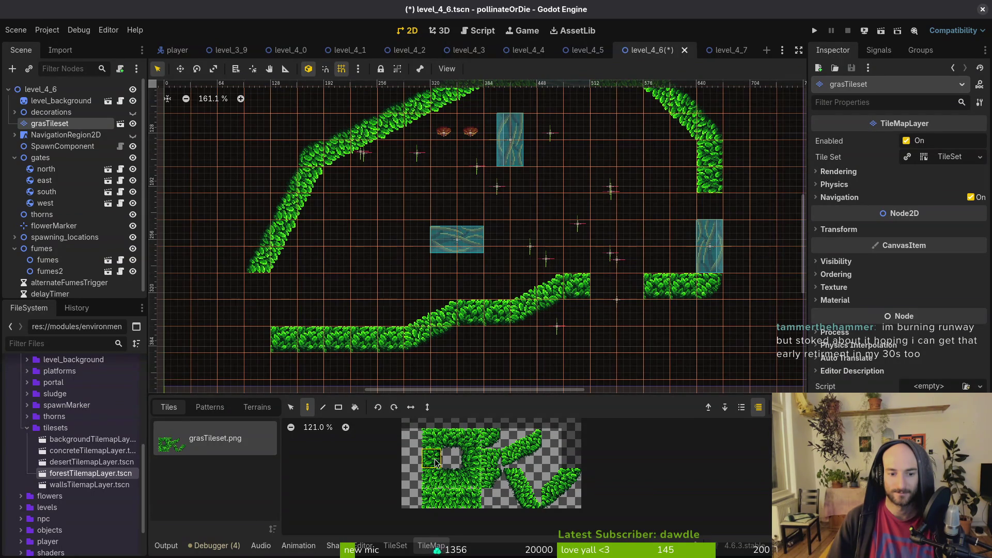
left_click(709, 258)
Undo stray edits, seat the south gate in the bottom wall gap, and reposition a nearby spawn marker
key("ctrl+z")
key("ctrl+z")
key("ctrl+z")
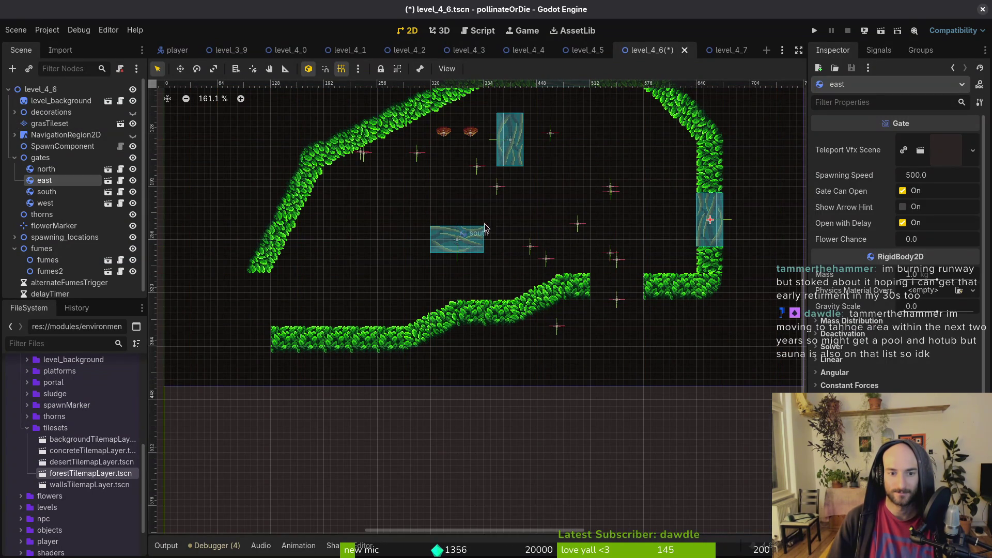
key("ctrl+z")
key("ctrl+z")
mouse_move(456, 235)
left_mouse_down()
mouse_move(450, 352)
mouse_move(615, 408)
mouse_move(609, 400)
left_mouse_up()
left_click_drag(543, 364, 535, 299)
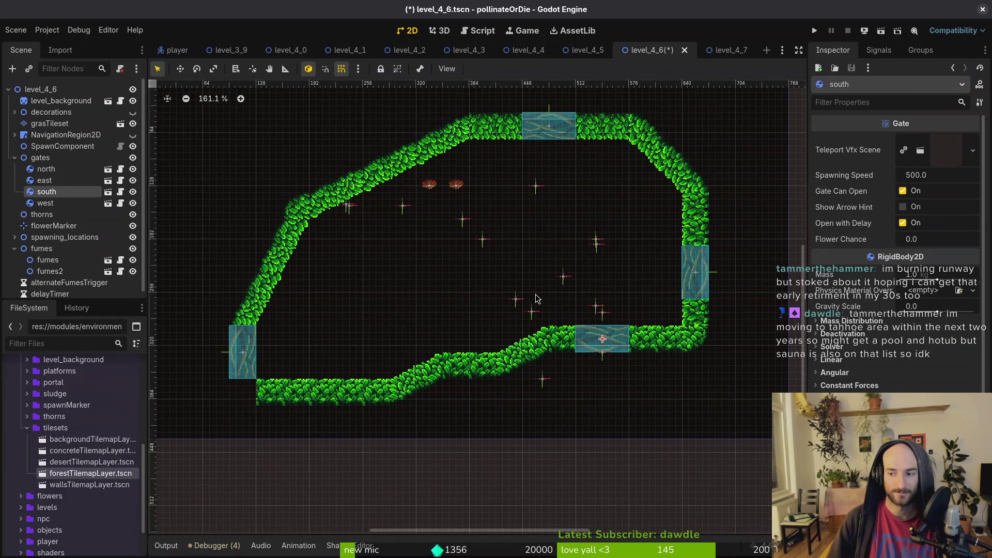
mouse_move(599, 339)
left_mouse_down()
mouse_move(638, 272)
mouse_move(436, 293)
left_mouse_up()
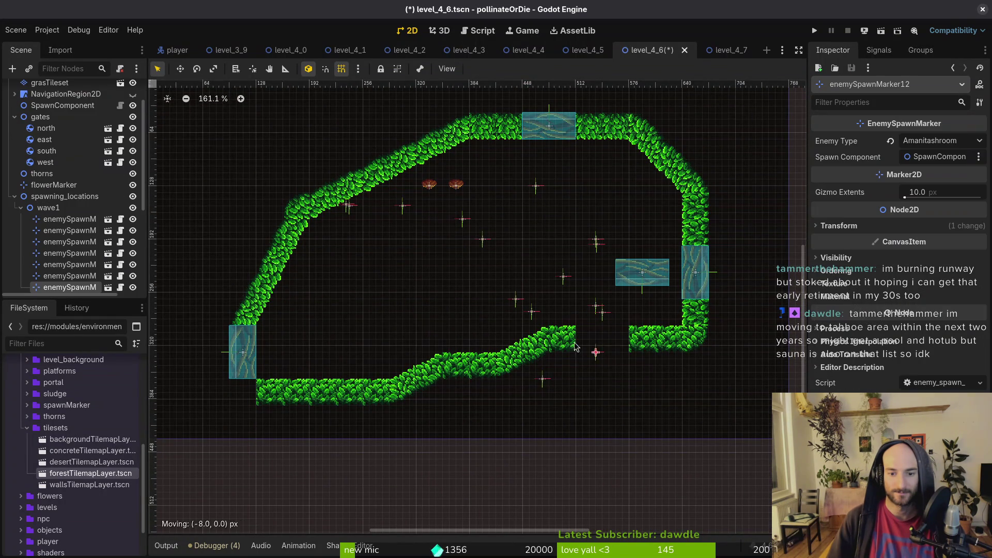
left_click(542, 380)
left_click_drag(642, 272, 602, 338)
Select both the fumes and fumes2 emitters
scroll(370, 311, "down", 3)
scroll(393, 328, "down", 1)
scroll(367, 316, "up", 3)
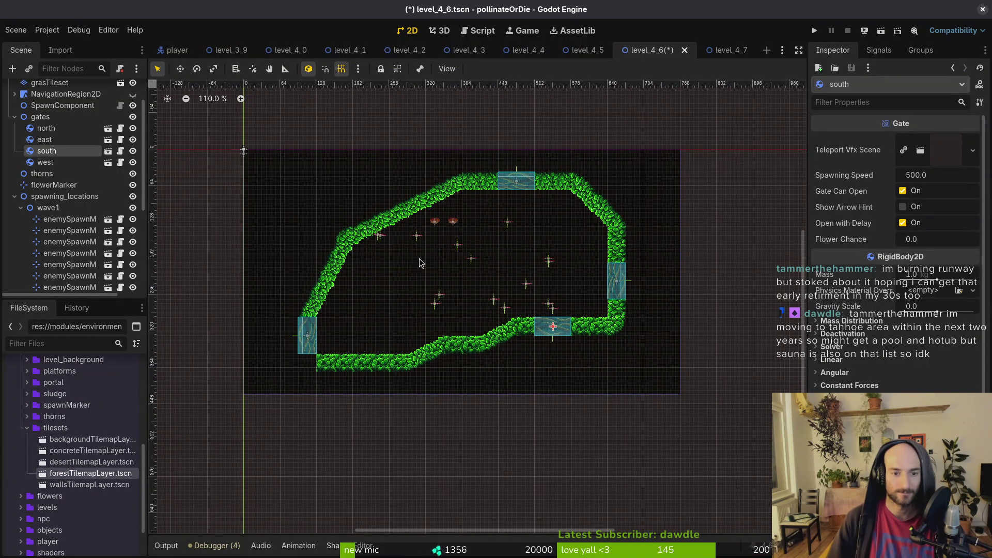
left_click(448, 226)
scroll(433, 225, "up", 4)
left_click(424, 228, "shift")
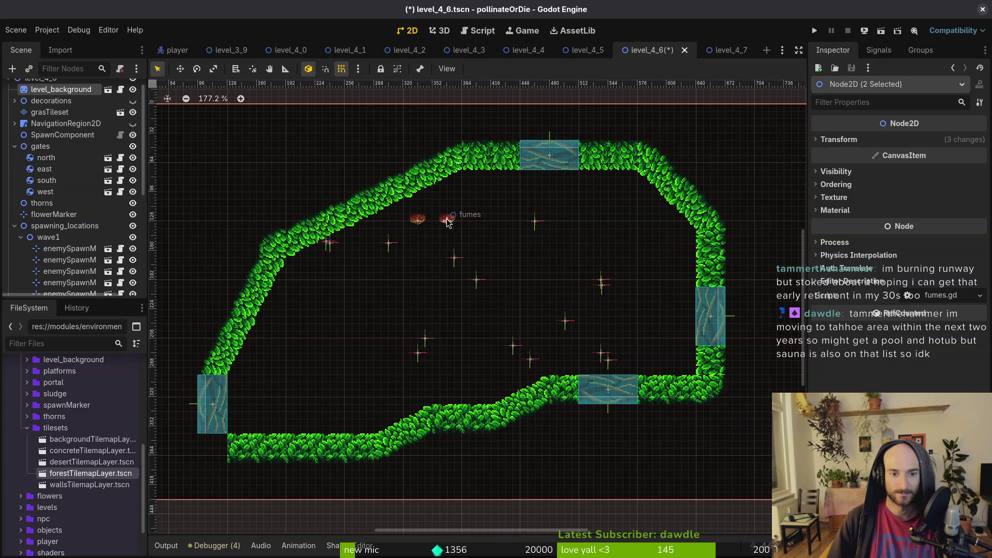
Delete the fumes and fumes2 emitters, confirming the deletion
left_click(448, 223)
left_click(425, 228, "shift")
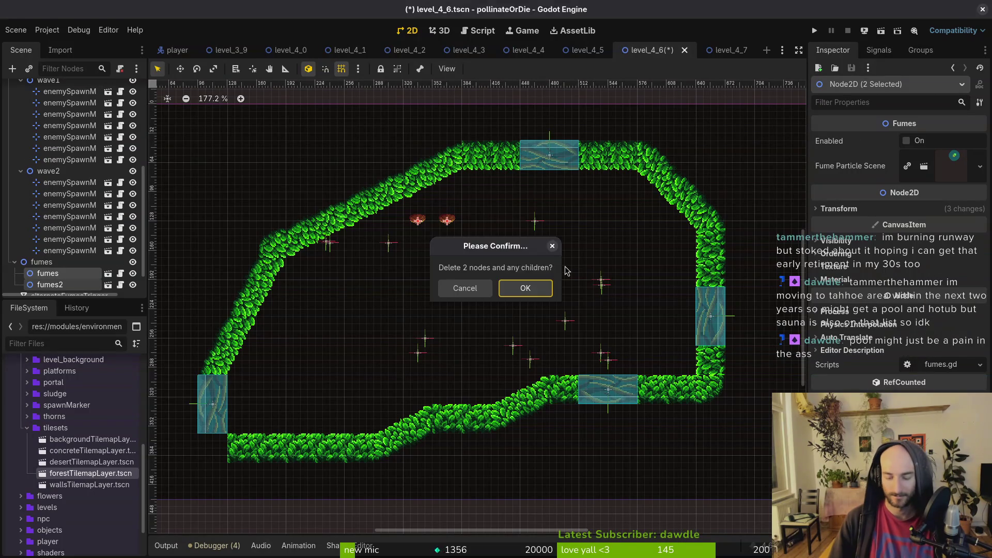
key("Delete")
key("Return")
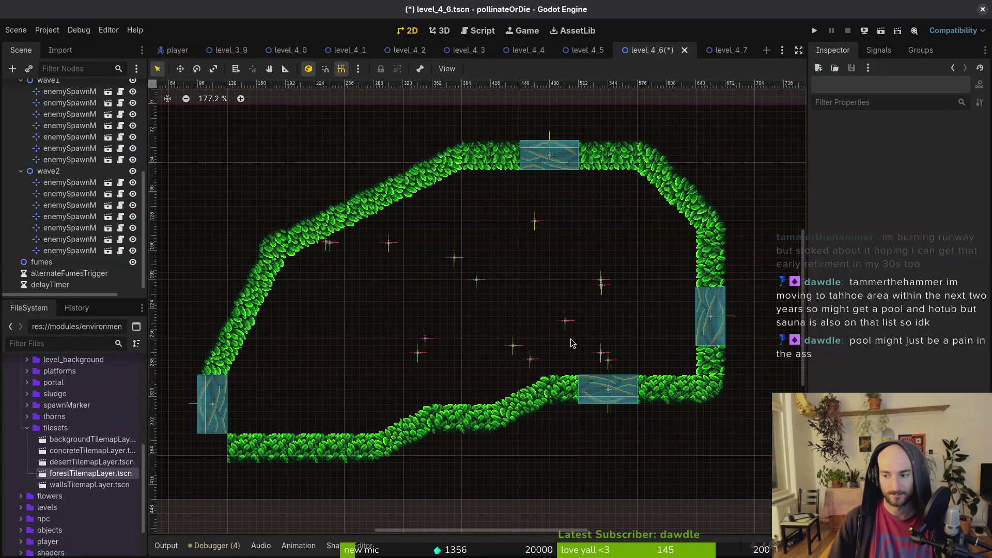
Collapse the wave2, wave1, spawning_locations and gates groups and save the scene
scroll(569, 330, "down", 3)
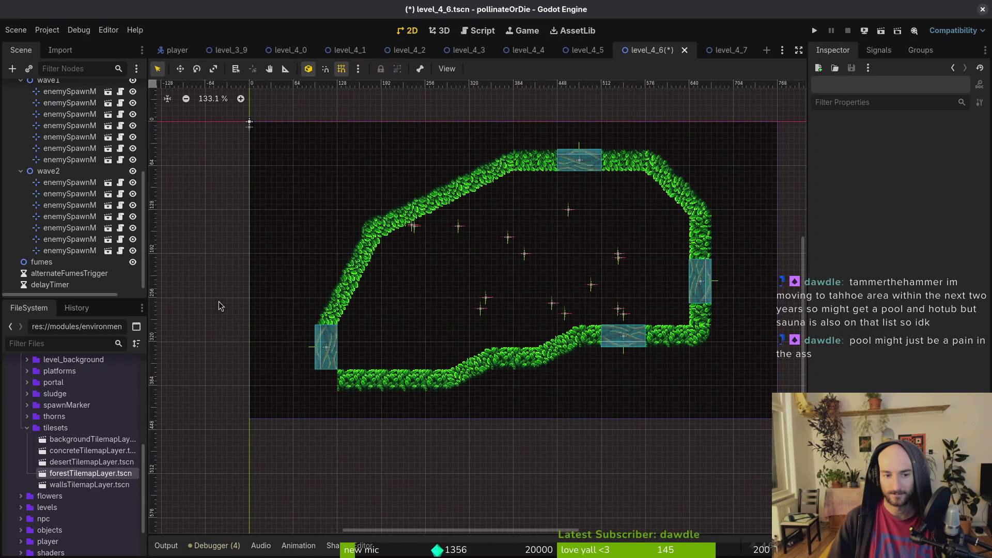
left_click(21, 171)
scroll(22, 186, "up", 1)
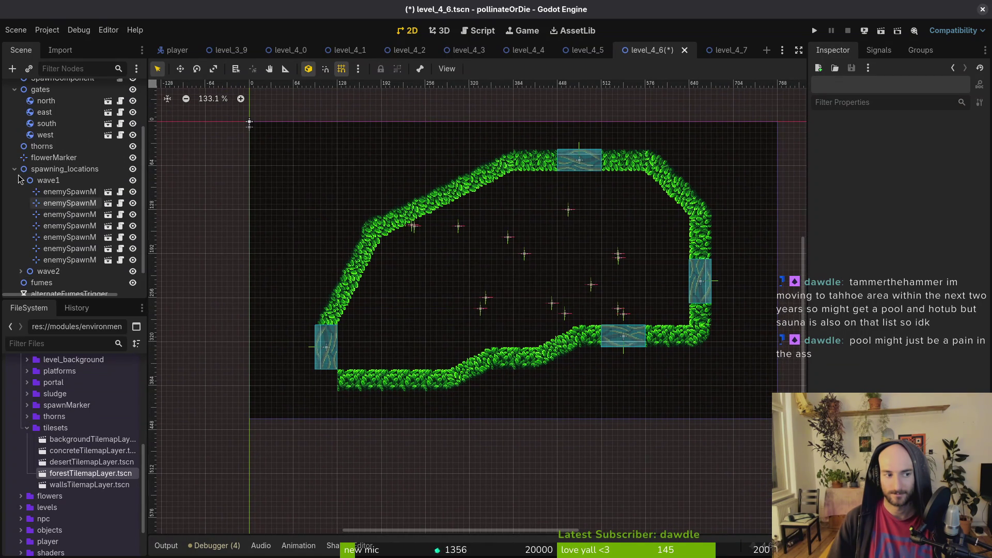
left_click(21, 181)
left_click(15, 238)
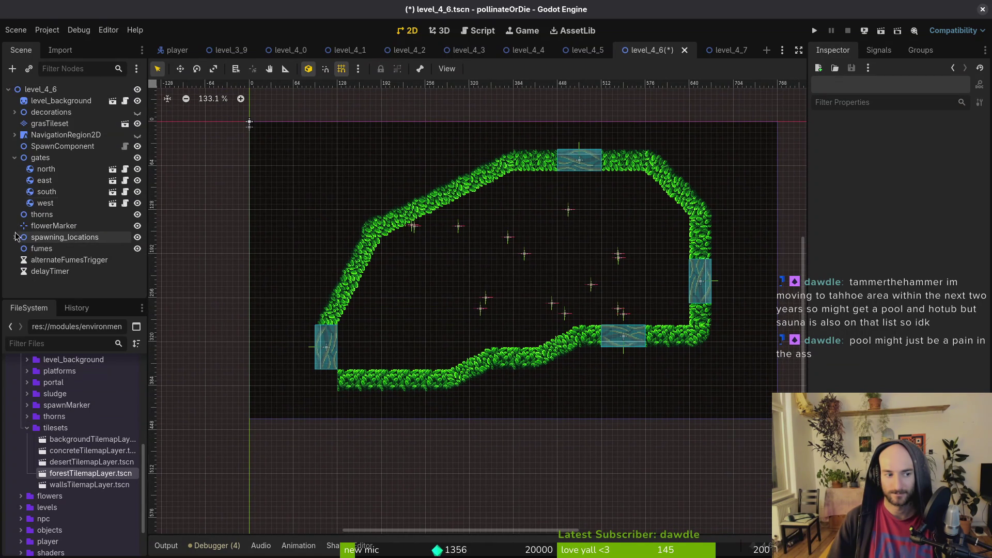
left_click(15, 158)
scroll(558, 305, "down", 1)
key("ctrl+s")
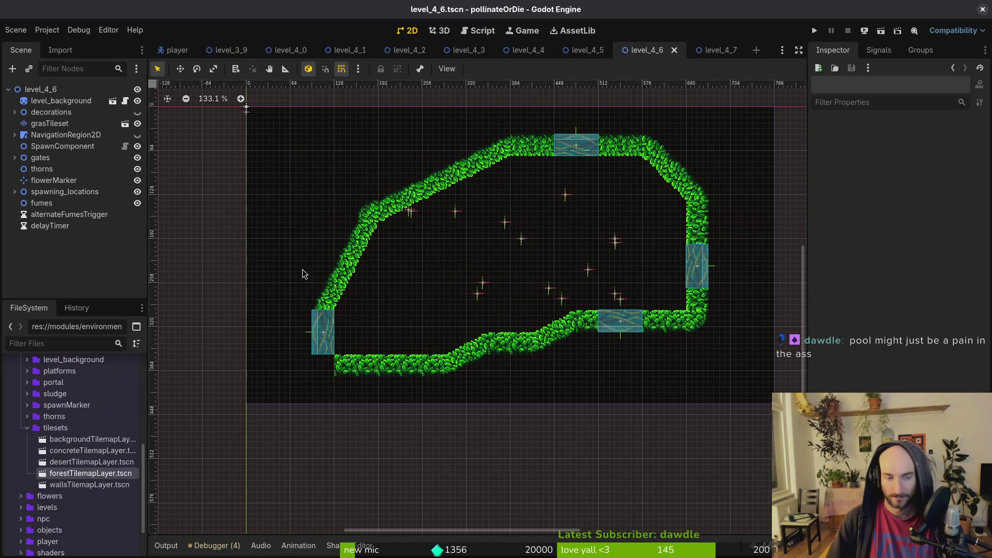
Nudge enemySpawnMarker7 down-left and move enemySpawnMarker9 lower in the arena
left_click(62, 125)
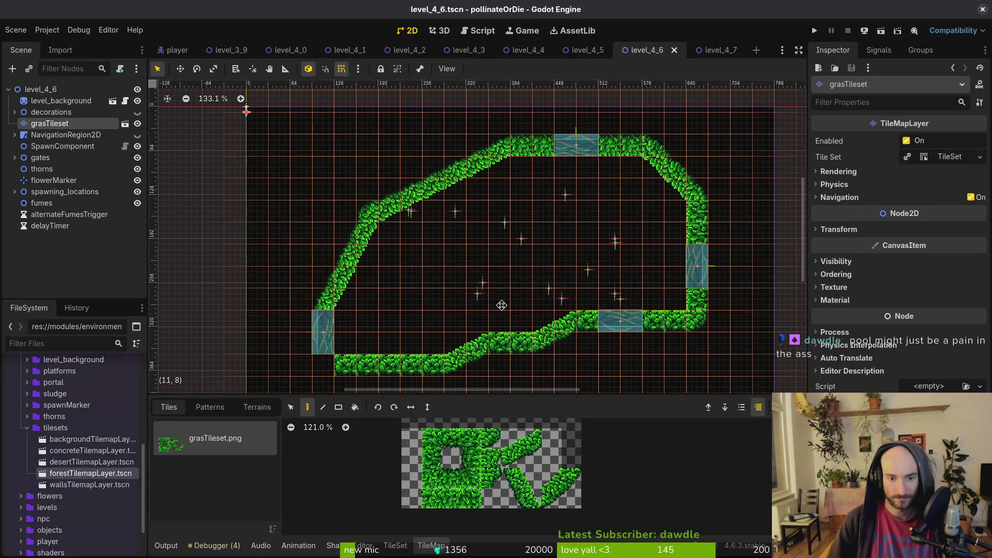
scroll(511, 247, "up", 3)
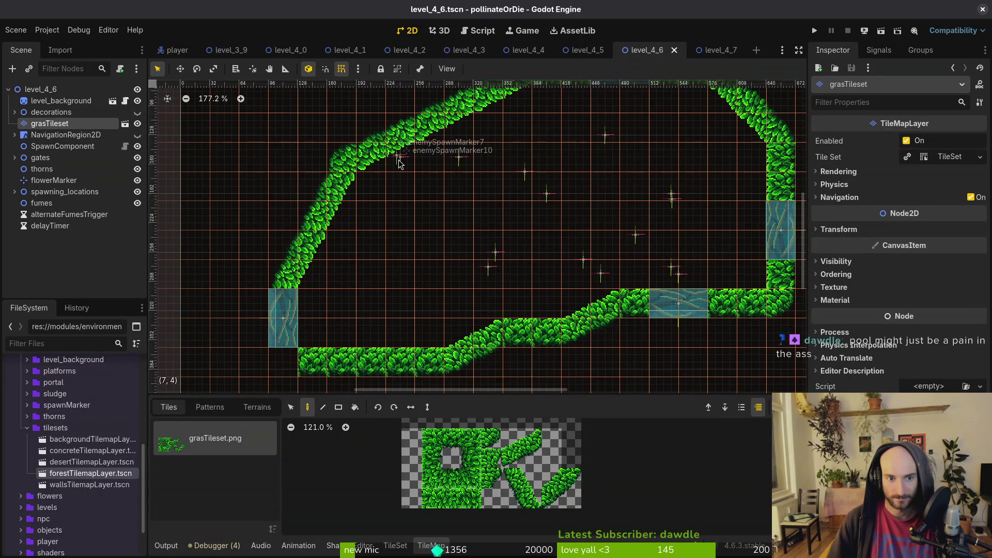
mouse_move(399, 157)
left_mouse_down()
mouse_move(394, 192)
mouse_move(422, 203)
left_mouse_up()
scroll(528, 223, "down", 2)
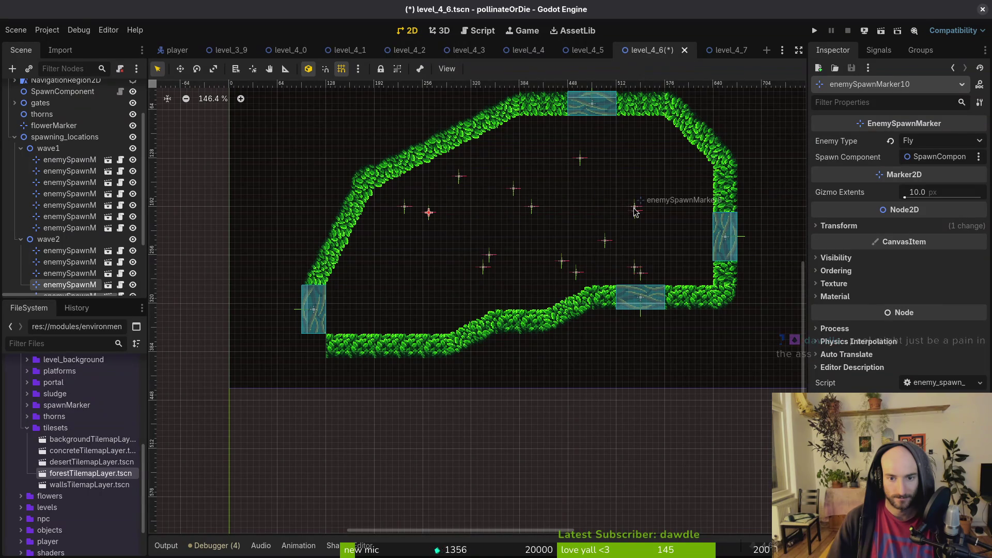
left_click_drag(635, 213, 634, 233)
left_click(557, 245)
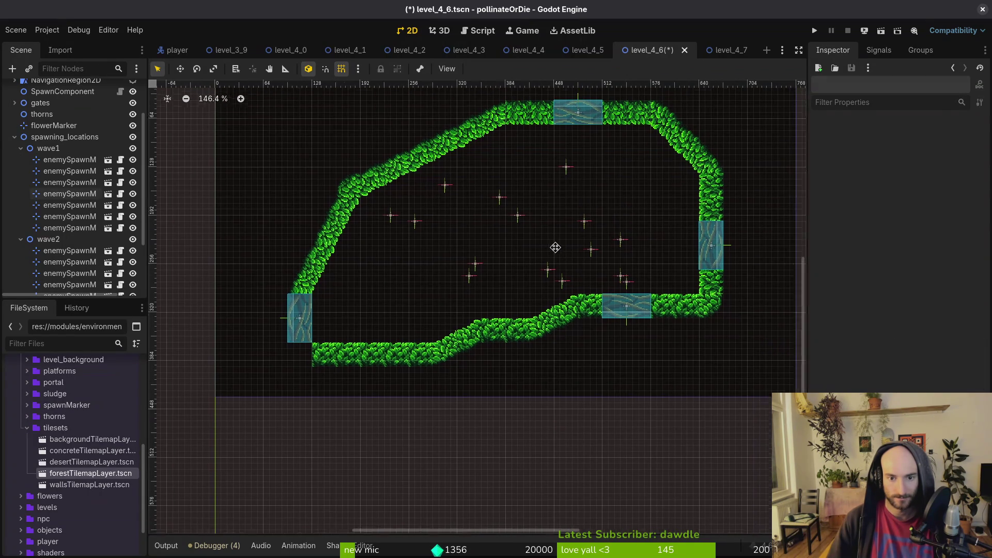
scroll(451, 346, "down", 2)
scroll(83, 131, "up", 5)
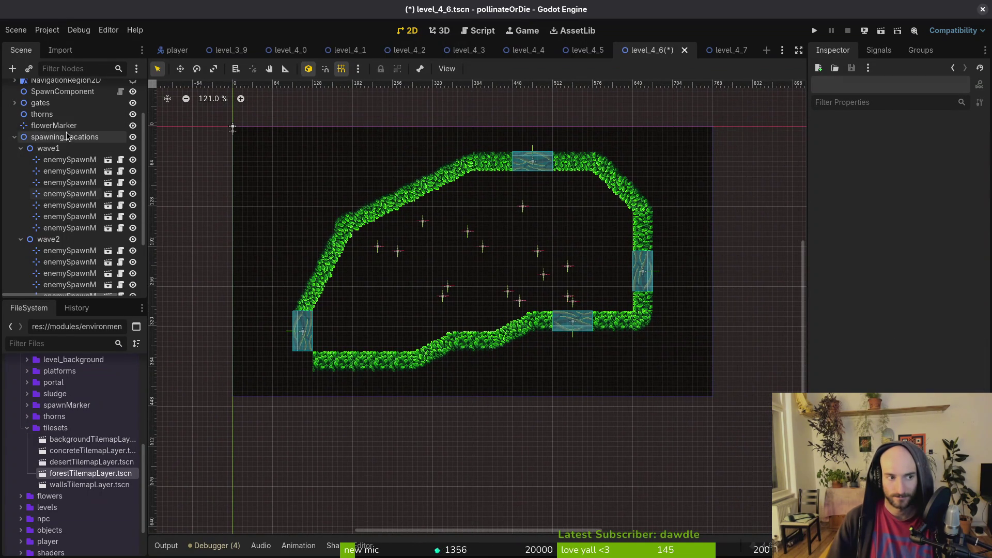
Paint one more grass tile into the lower-left wall on grasTileset
left_click(50, 123)
left_click(492, 438)
left_click(293, 364)
key("Escape")
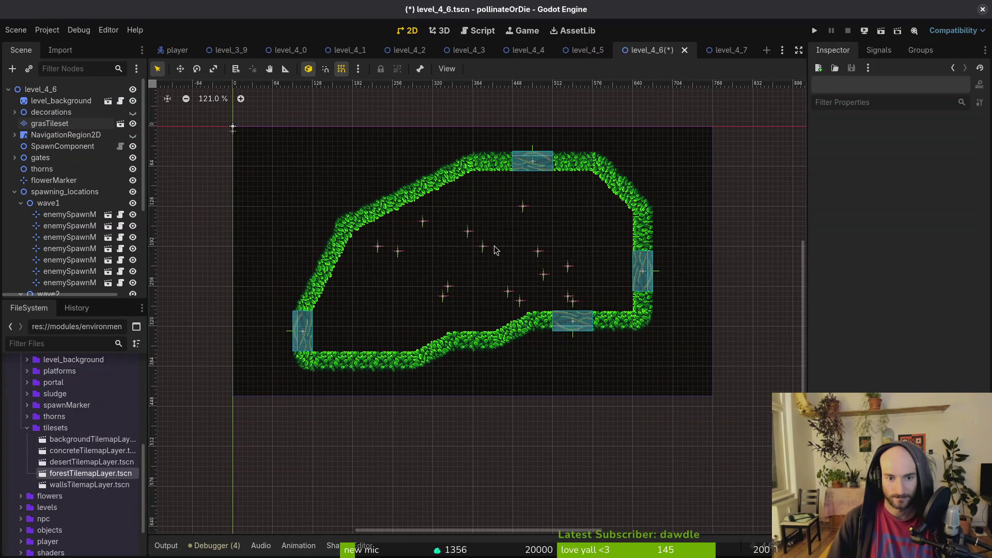
Shift the flower marker left, nudge enemySpawnMarker9 up-right, and collapse wave1 and wave2
left_click_drag(443, 300, 433, 302)
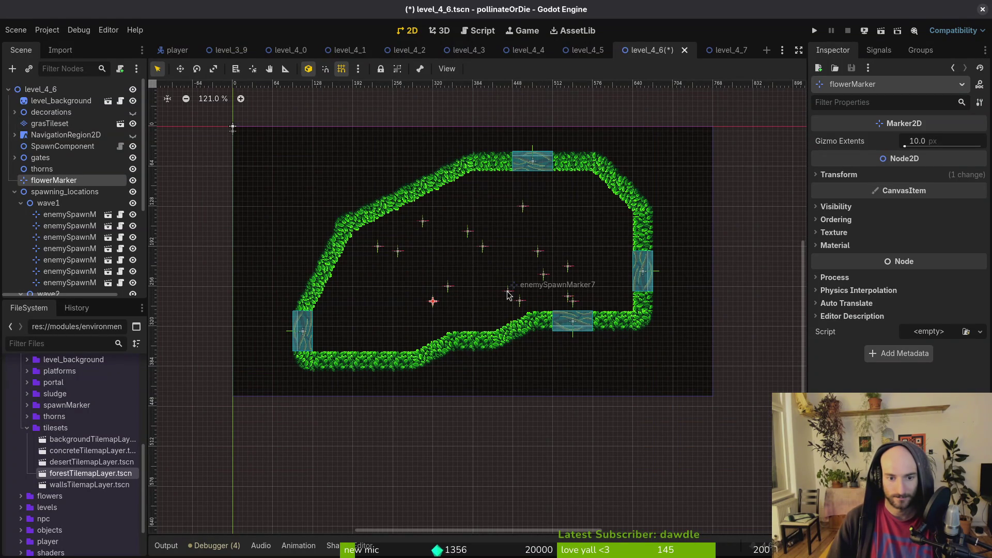
left_click_drag(572, 301, 583, 296)
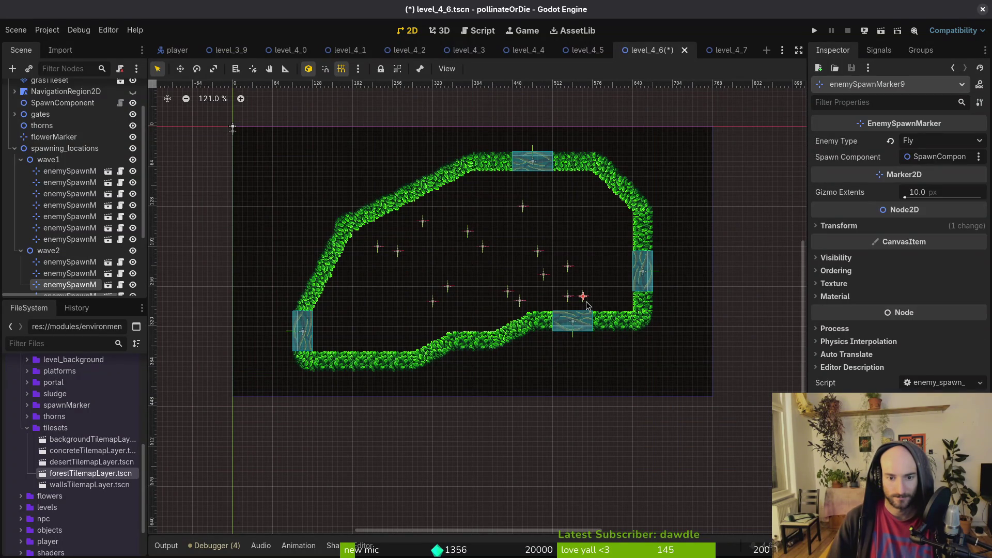
left_click(20, 251)
left_click(21, 160)
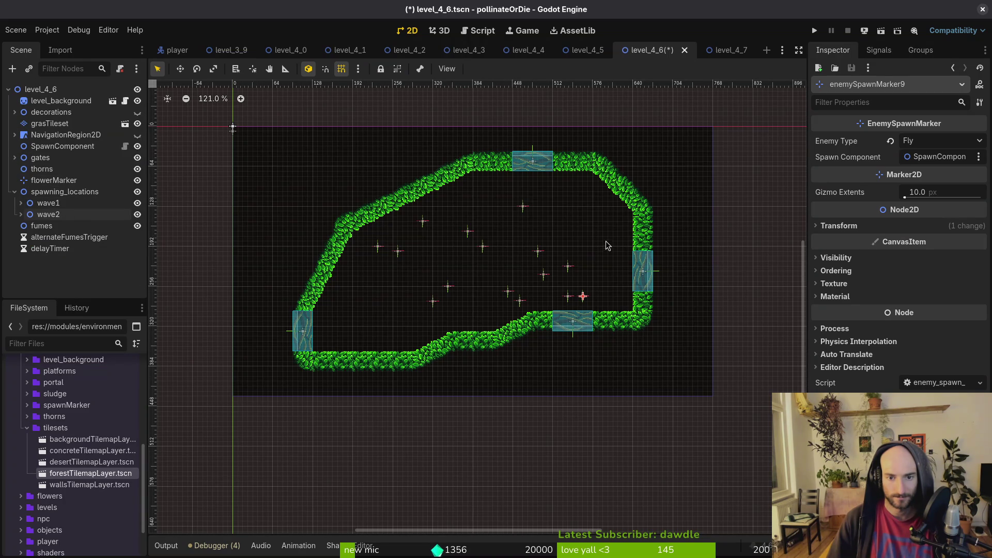
scroll(596, 258, "down", 2)
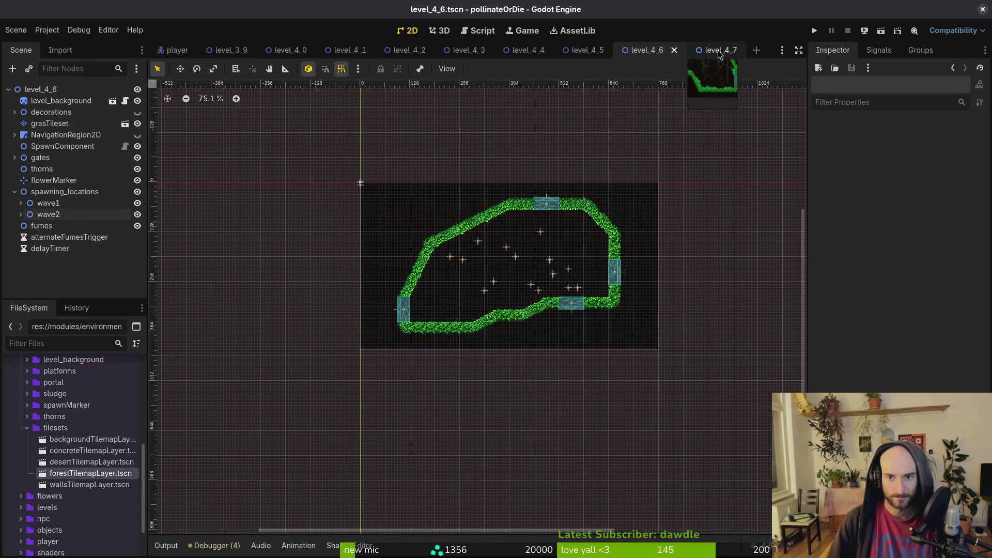
Open the level_4_7 scene and hide its decorations layer
left_click(728, 50)
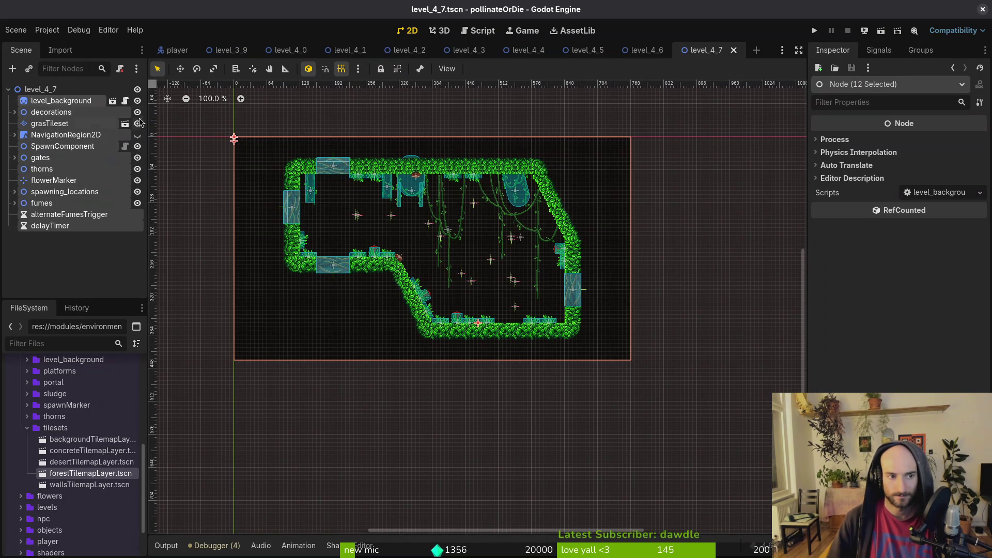
left_click(137, 124)
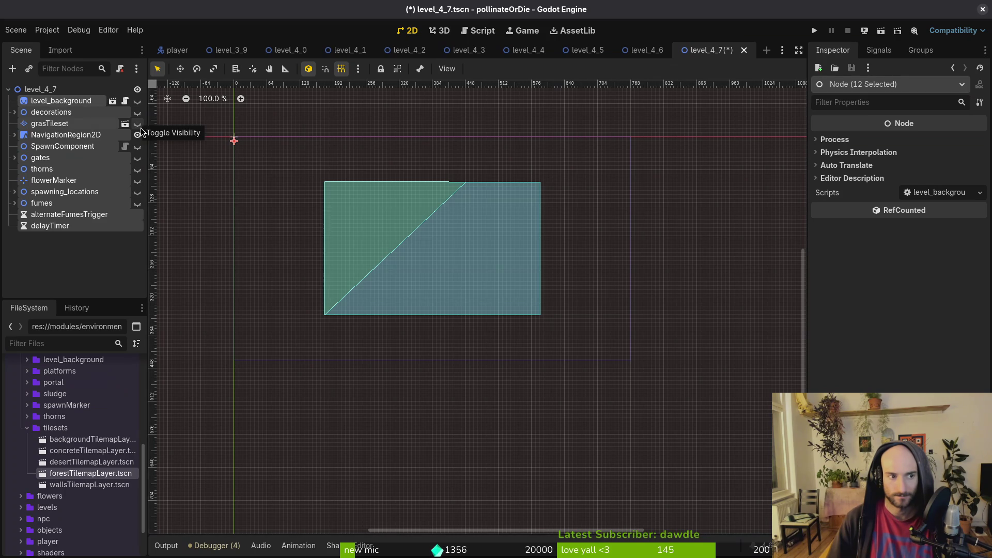
key("ctrl+z")
left_click(130, 125)
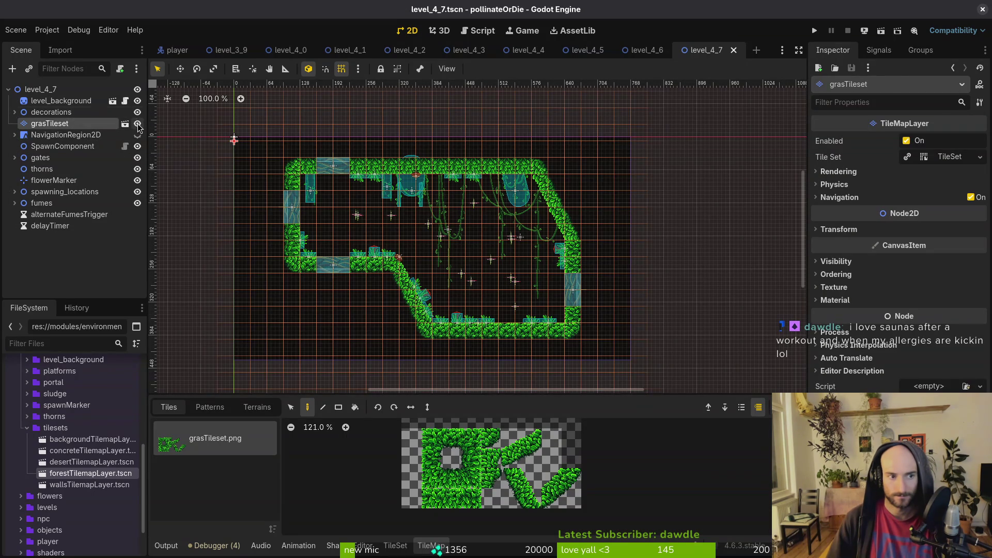
left_click(137, 112)
Box-select every tile on the grasTileset layer and delete them all
double_click(66, 125)
key("Escape")
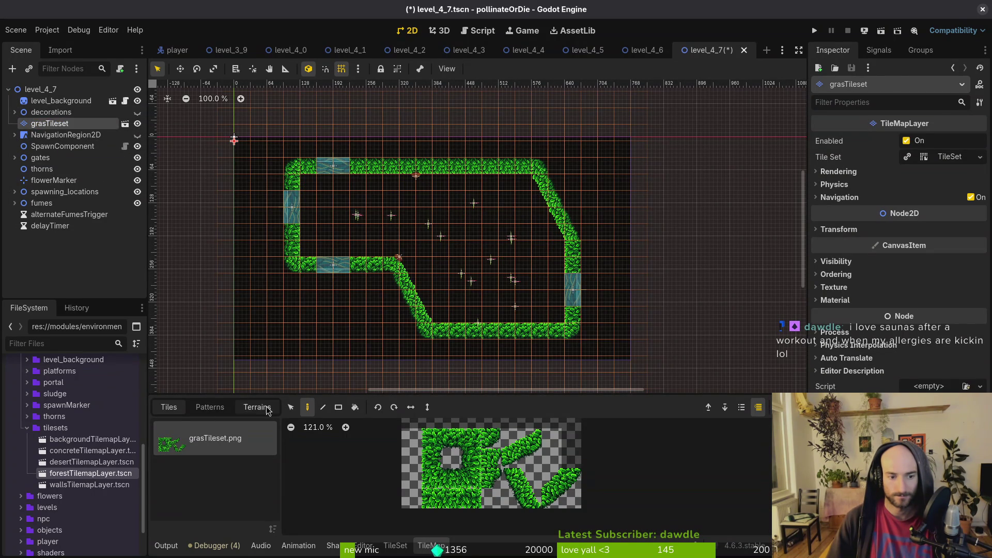
left_click(291, 407)
left_click_drag(252, 144, 661, 355)
key("Delete")
Reselect the grass layer and pick a grass tile from the atlas
left_click(656, 352)
left_click(50, 123)
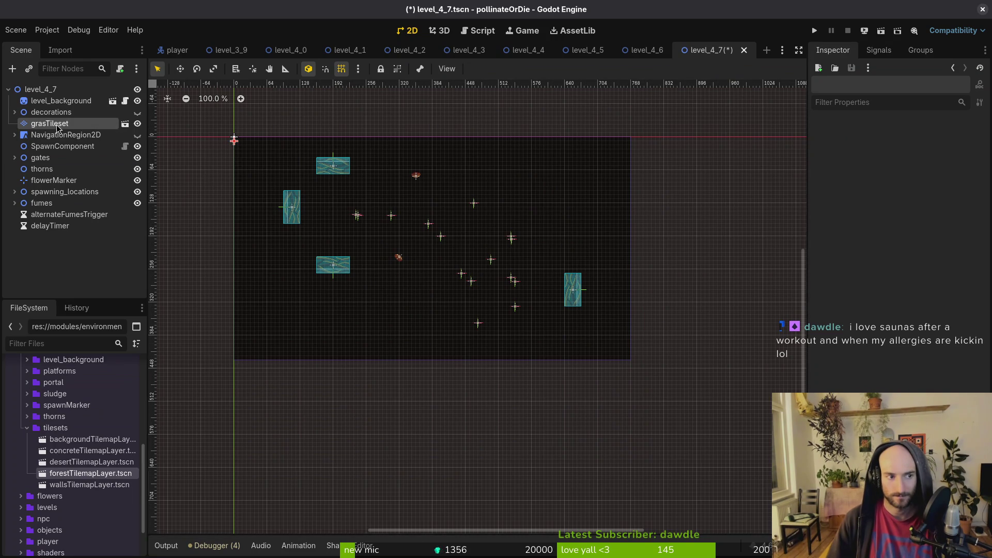
left_click(451, 458)
left_click(455, 446)
scroll(518, 259, "down", 1)
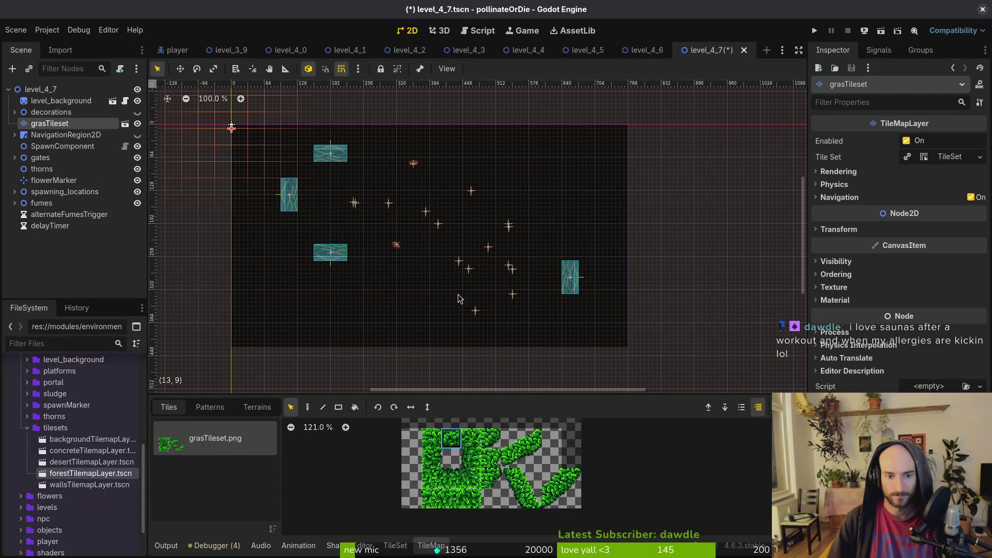
Switch the grass layer to the Paint tool and choose atlas tile (2, 4)
left_click(307, 407)
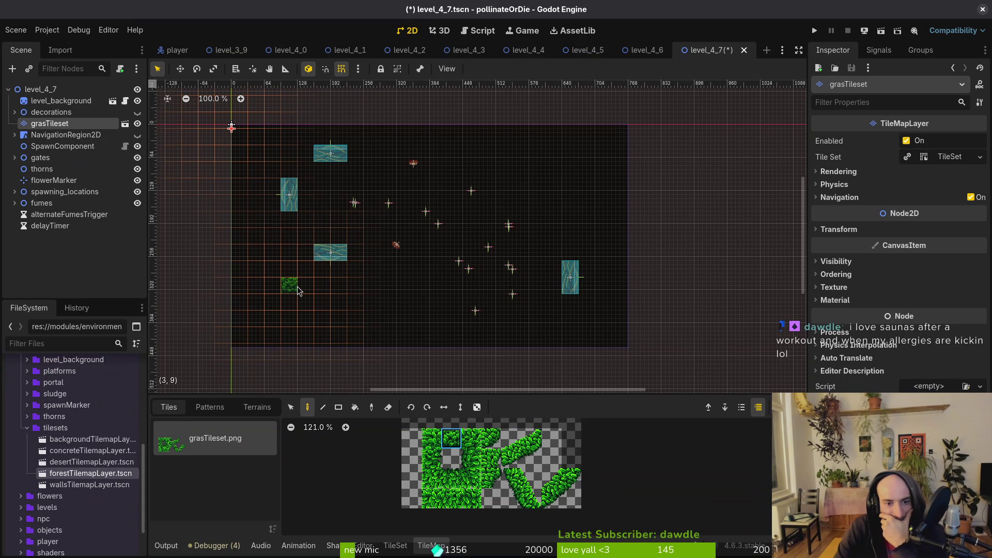
scroll(506, 269, "up", 2)
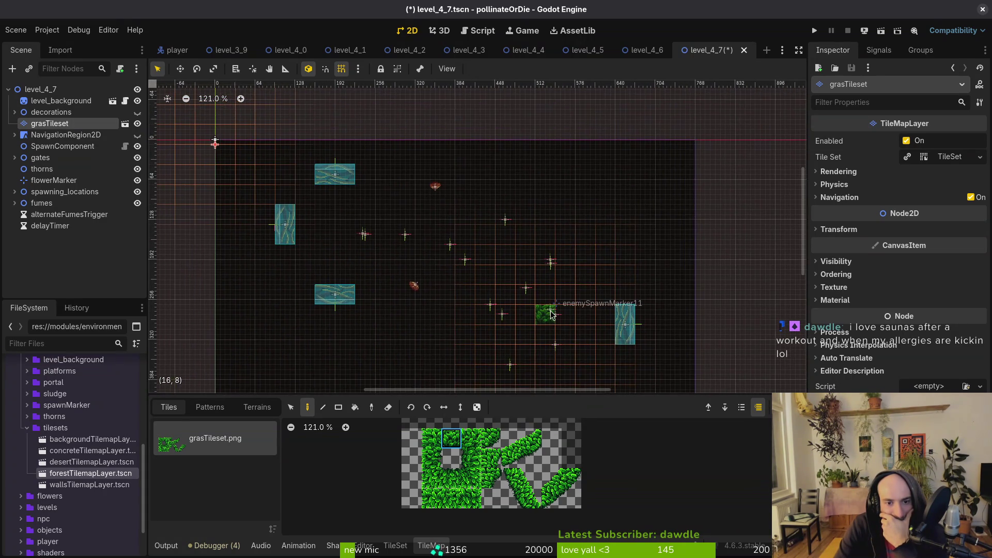
scroll(541, 279, "down", 2)
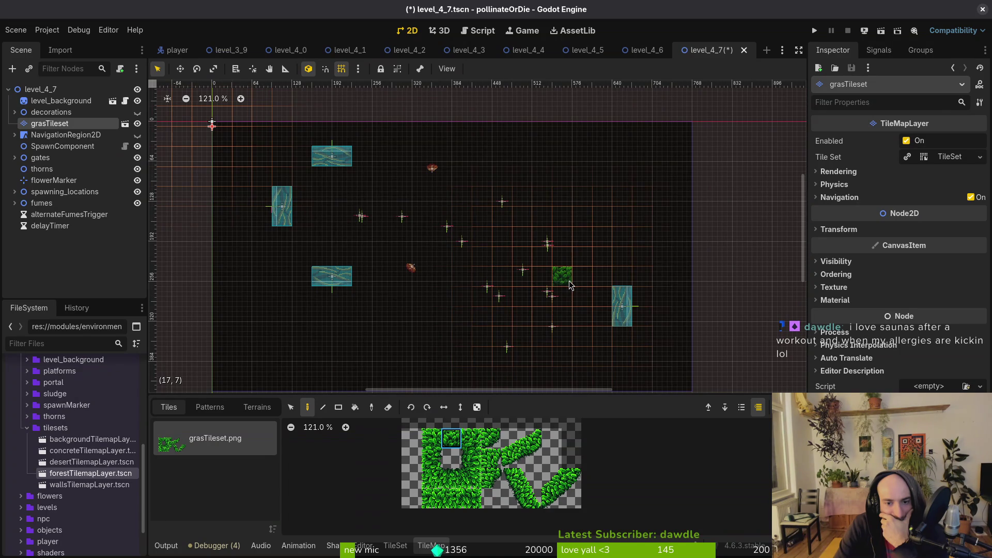
left_click(456, 446)
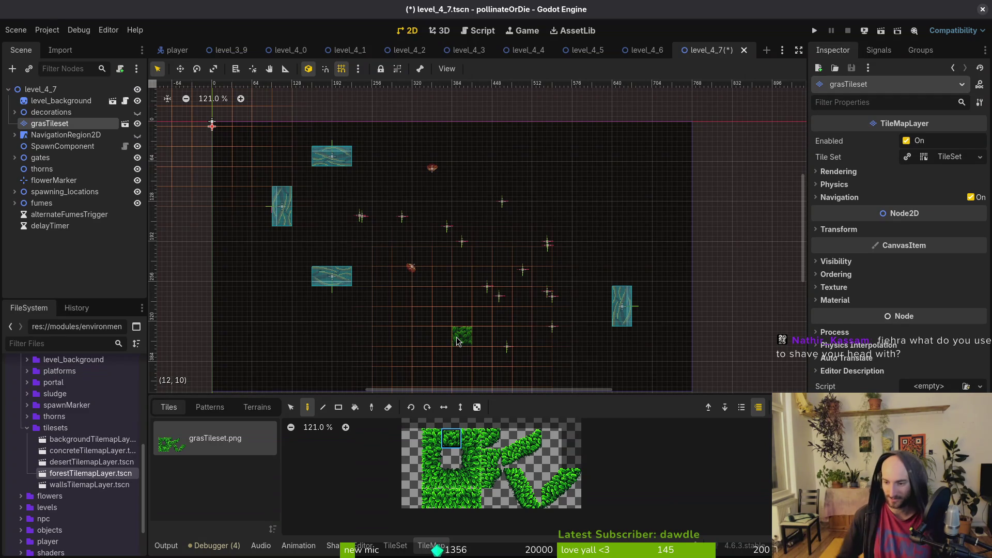
scroll(503, 297, "down", 2)
mouse_move(491, 308)
left_mouse_down()
mouse_move(489, 259)
mouse_move(485, 268)
left_mouse_up()
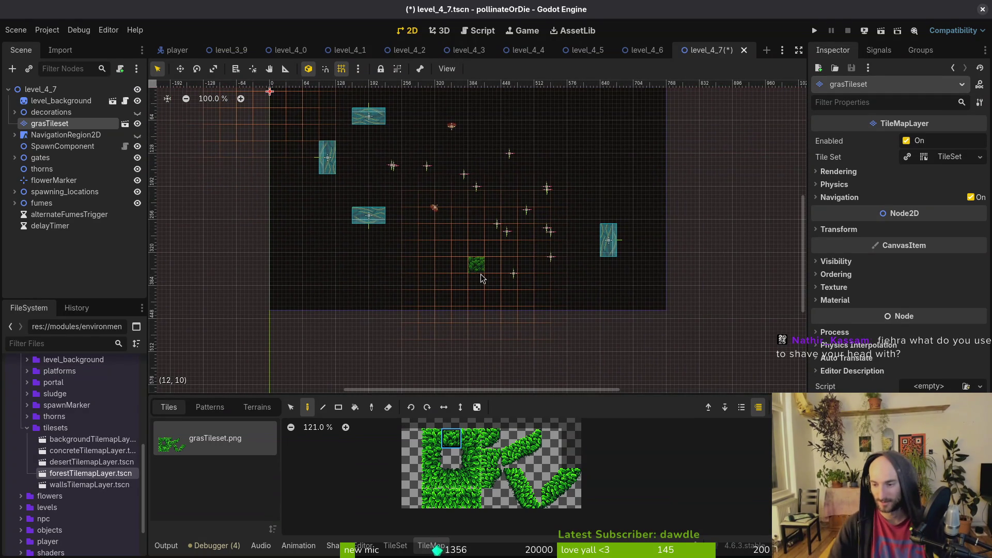
scroll(491, 279, "up", 2)
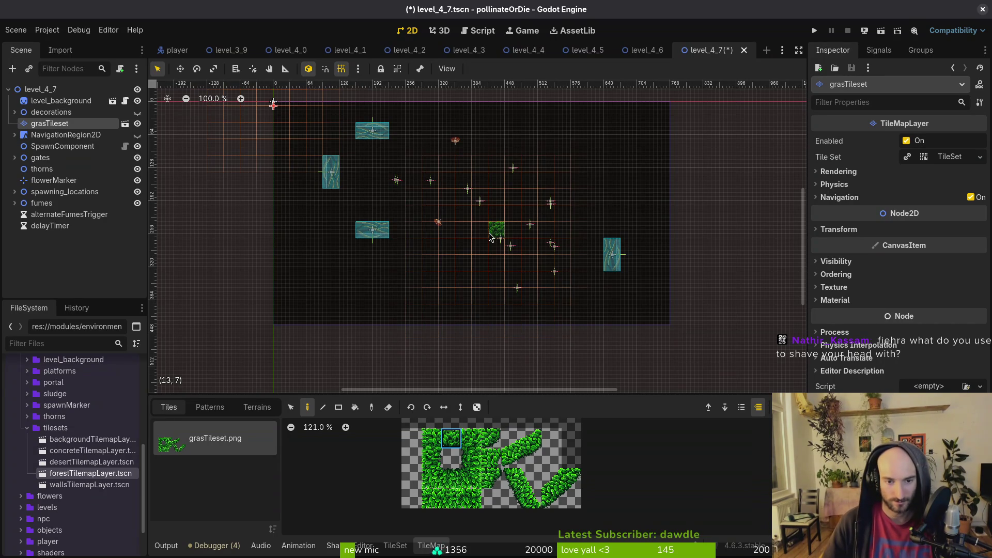
scroll(493, 241, "up", 3)
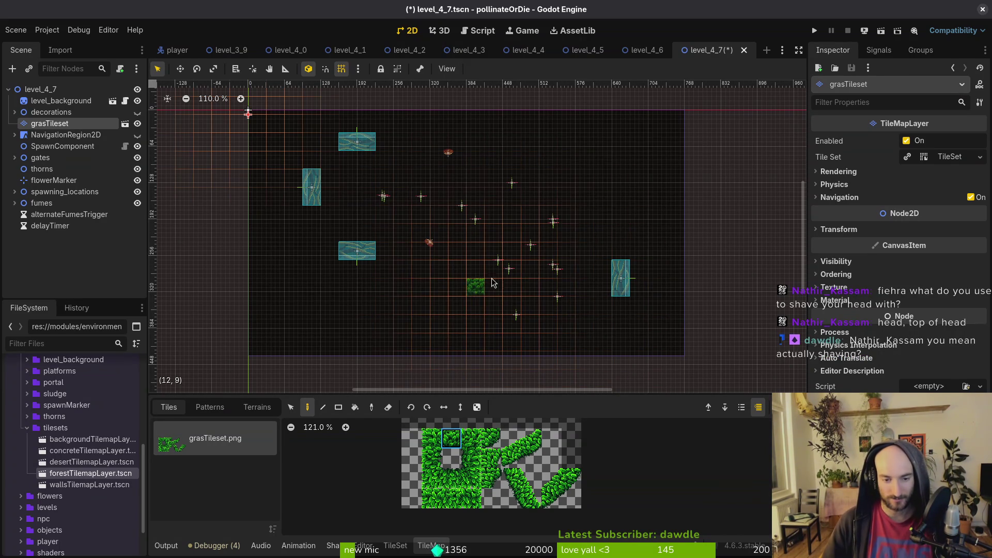
scroll(549, 269, "down", 1)
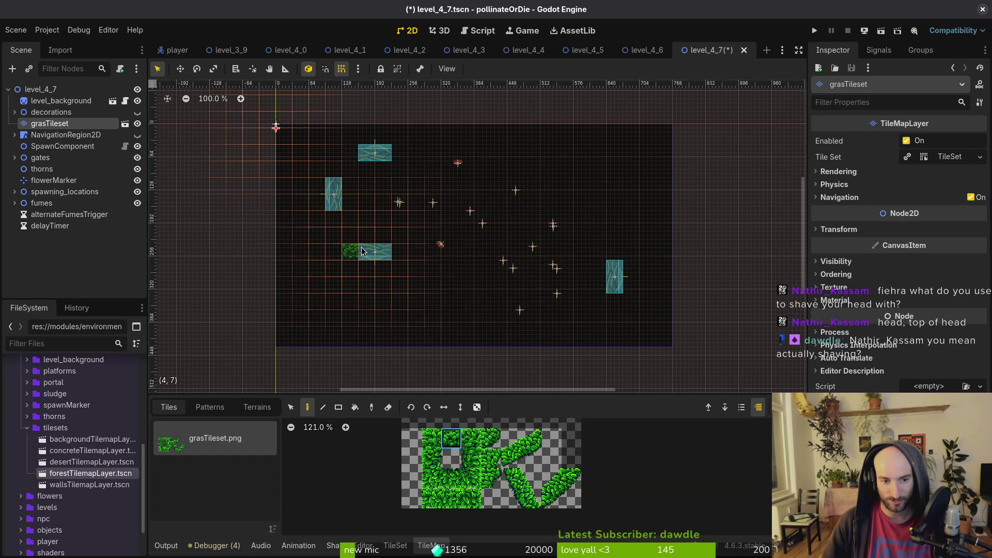
Paint a test row of five top grass tiles, undo it, and pick a lower grass tile
key("Escape")
scroll(474, 268, "up", 3)
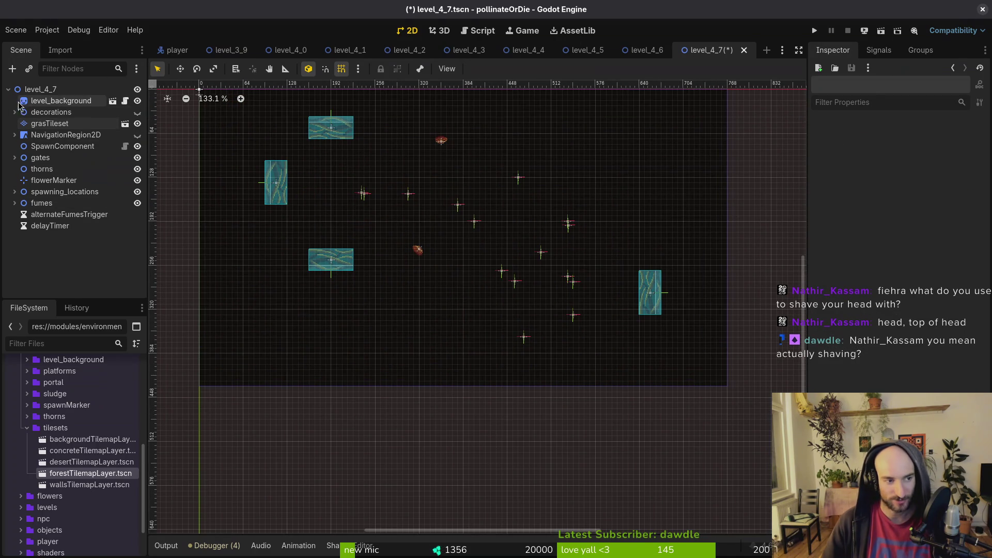
left_click(49, 124)
mouse_move(521, 301)
left_mouse_down()
mouse_move(510, 285)
mouse_move(560, 273)
left_mouse_up()
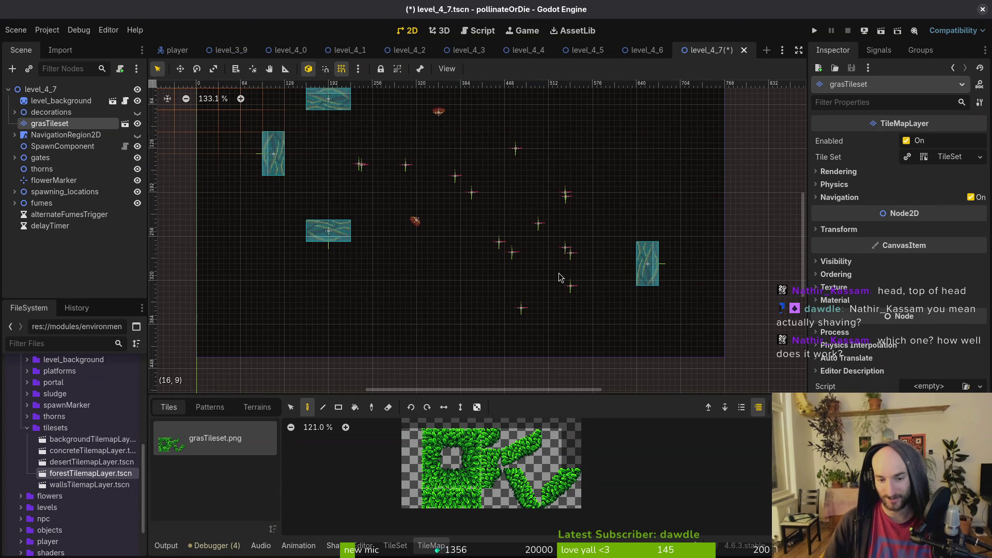
scroll(559, 278, "down", 1)
mouse_move(559, 277)
left_mouse_down()
mouse_move(544, 306)
mouse_move(551, 294)
left_mouse_up()
left_click(453, 436)
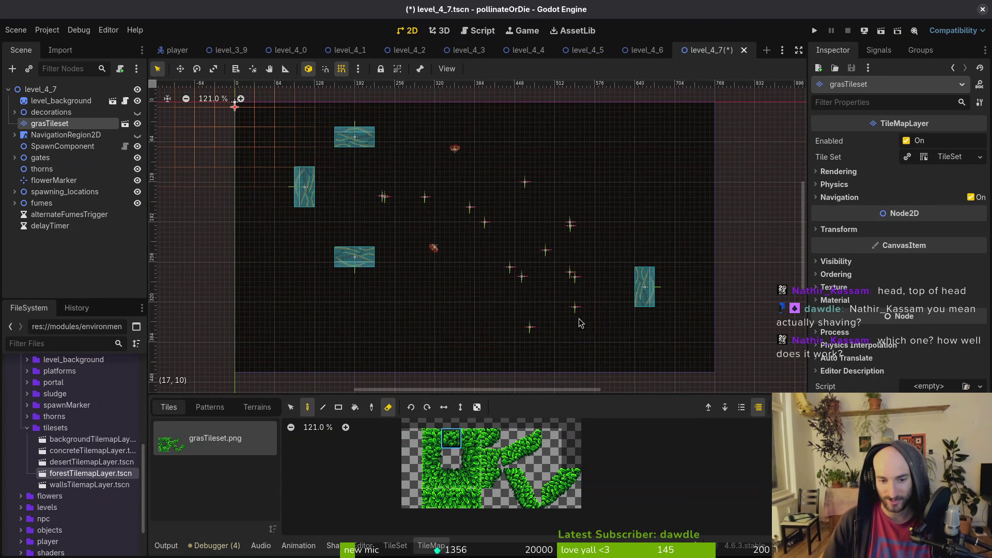
scroll(593, 317, "right", 2)
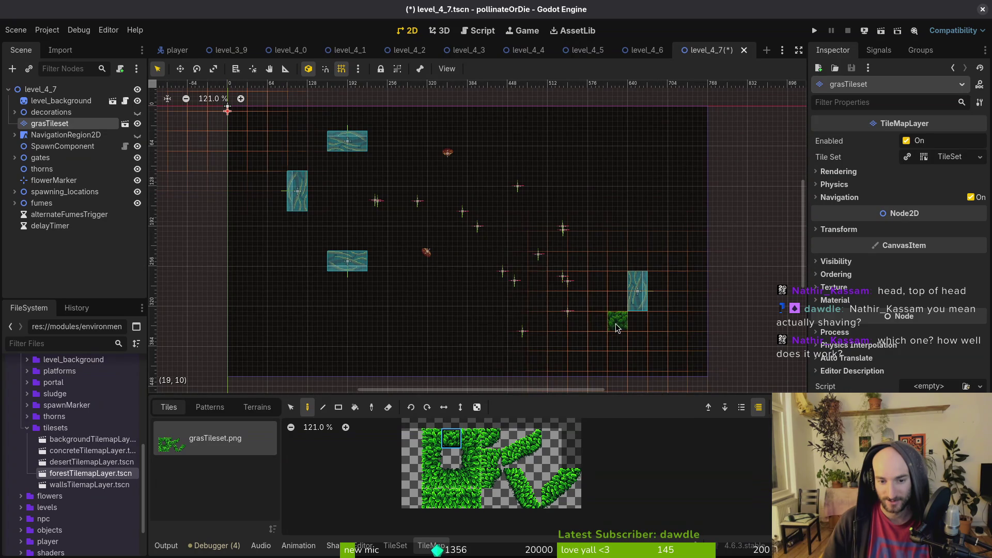
left_click_drag(619, 324, 539, 328)
key("ctrl+z")
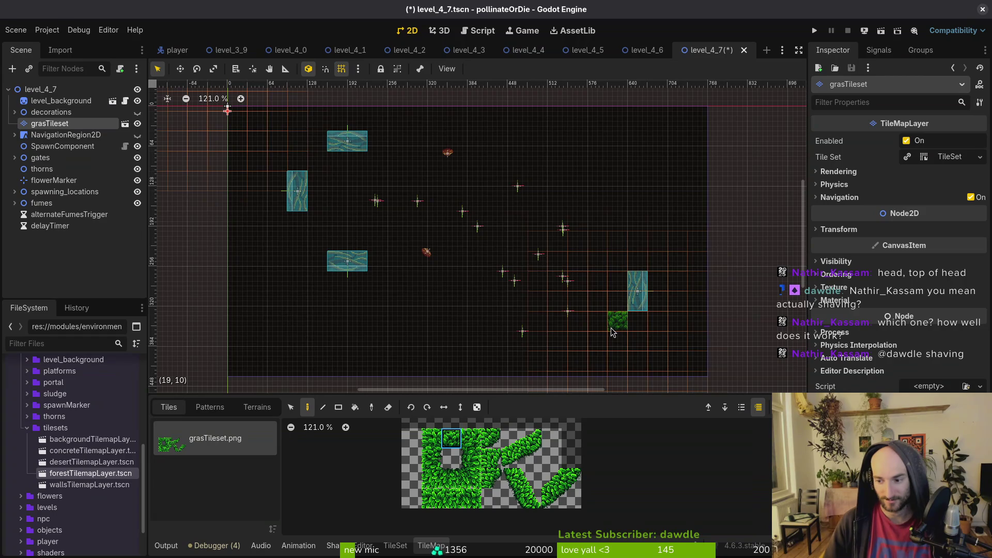
left_click(455, 479)
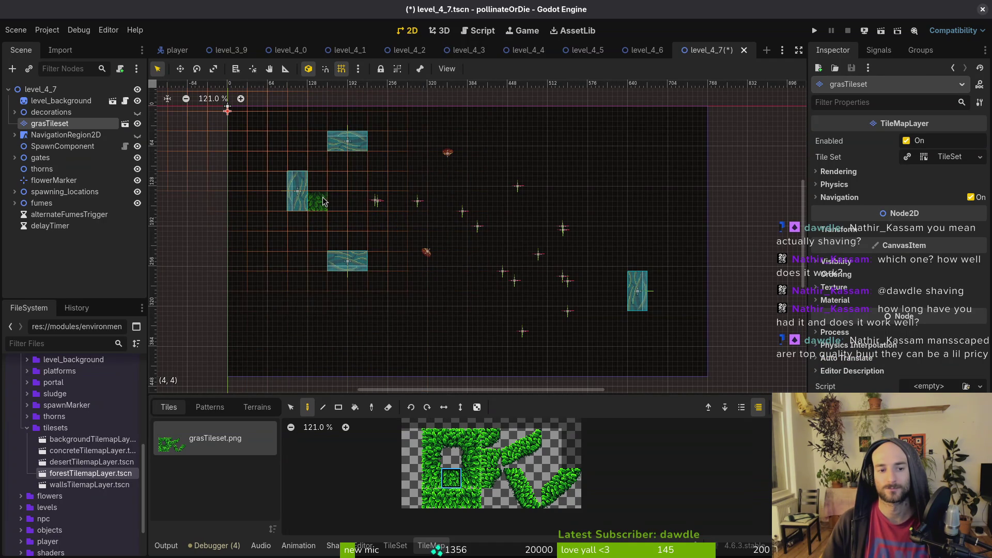
Paint grass wall runs from the left gate, along rows 4 and 2, and across row 10
left_click_drag(323, 203, 397, 203)
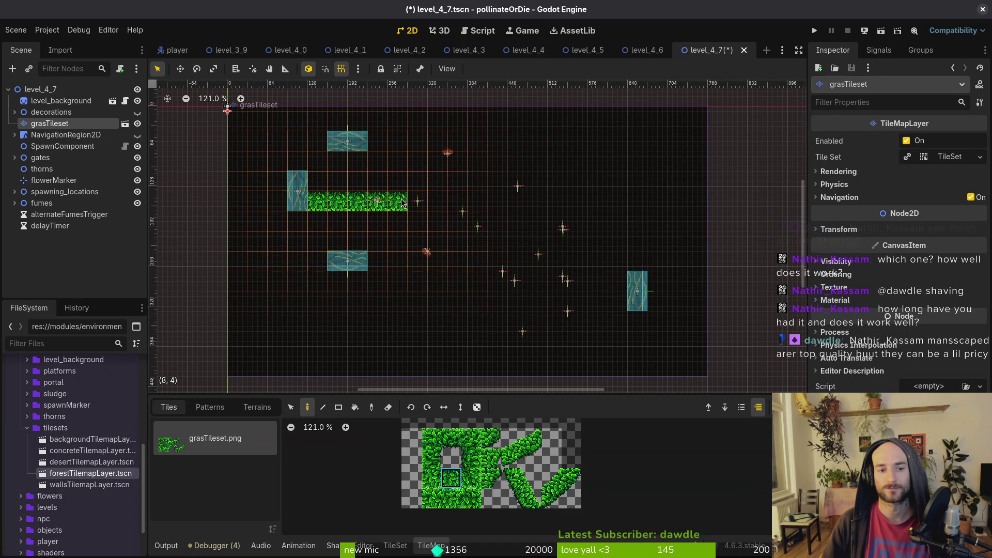
left_click_drag(537, 204, 640, 204)
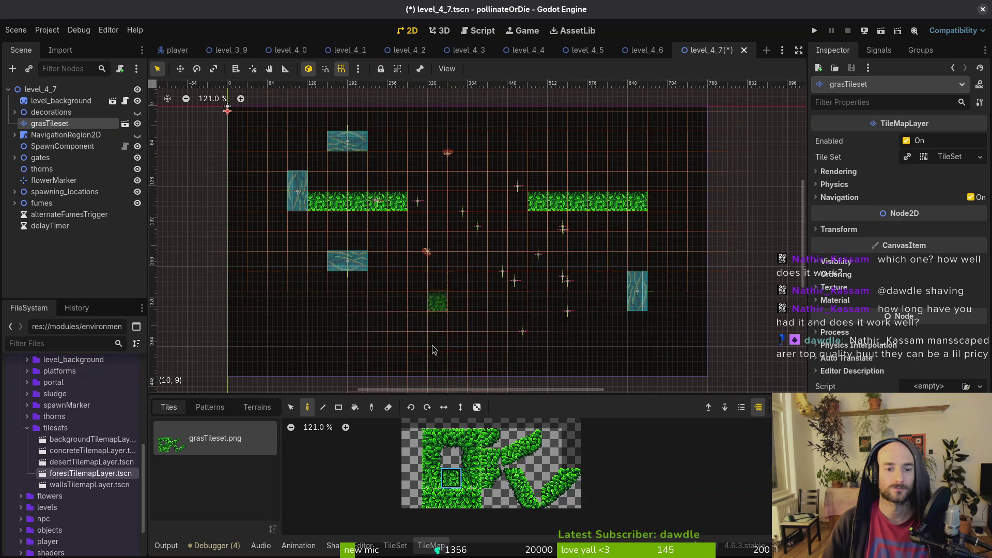
left_click_drag(428, 171, 520, 165)
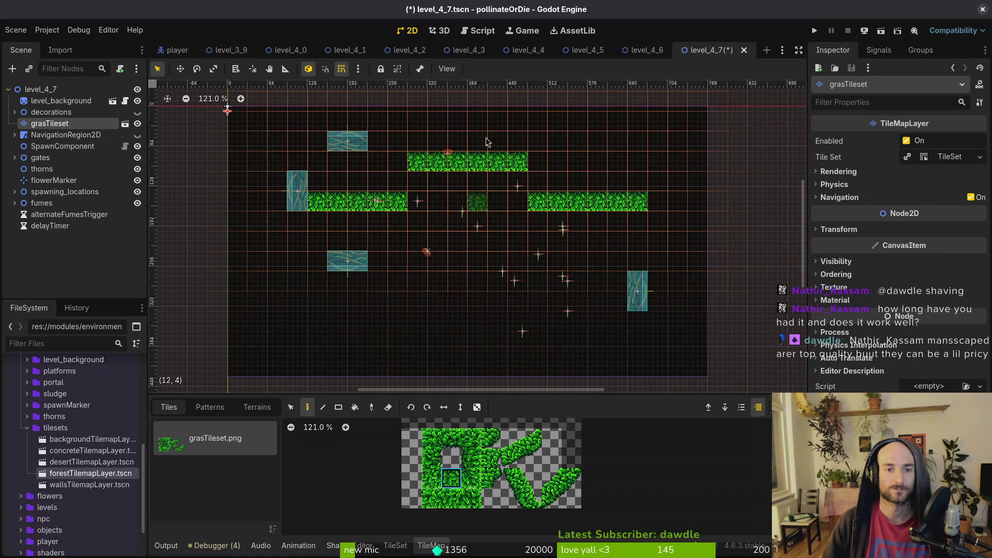
left_click(452, 439)
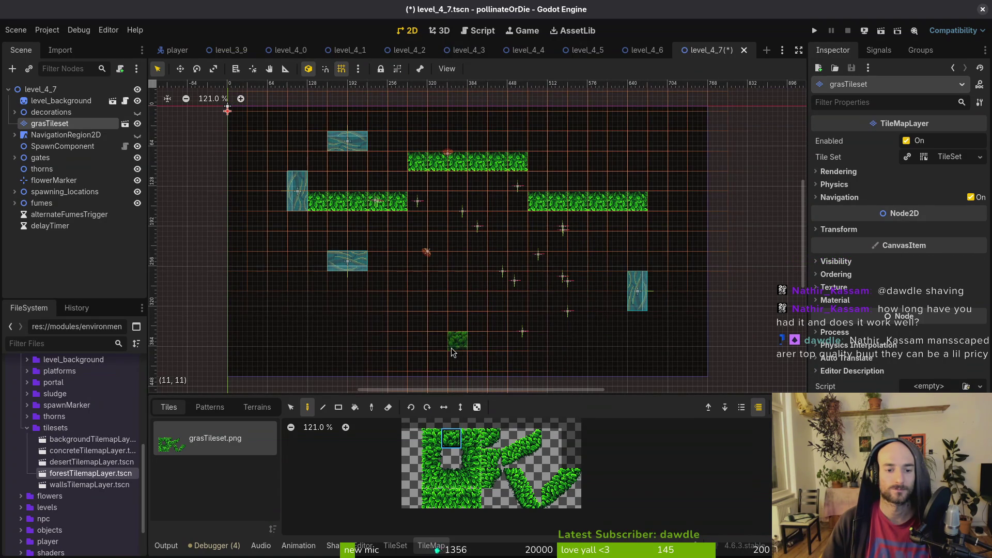
left_click_drag(418, 321, 519, 325)
Paint the lower wall's grass rows left and right, plus one tile above the lower platform
scroll(516, 302, "down", 1)
key("Escape")
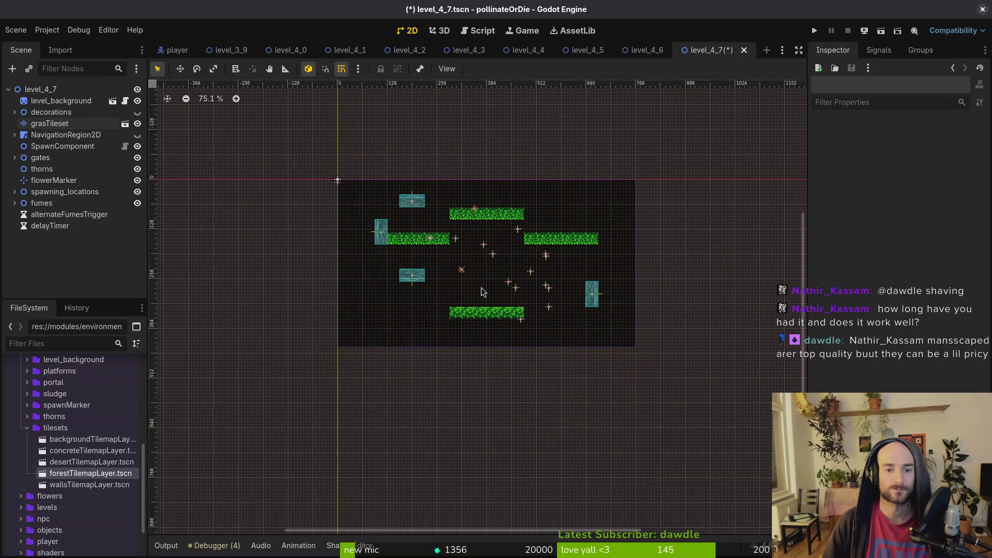
left_click(60, 124)
left_click(457, 447)
left_click(402, 282)
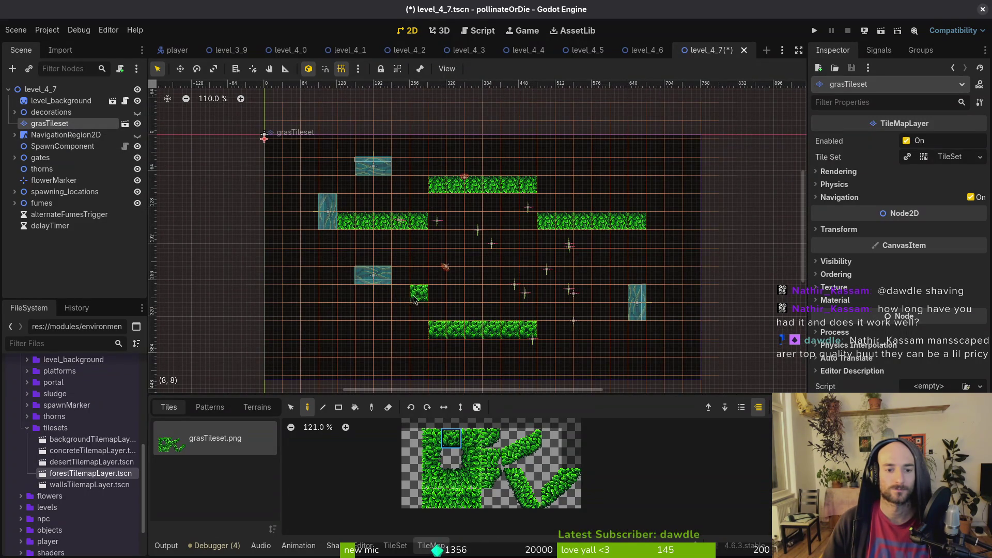
left_click_drag(417, 298, 334, 295)
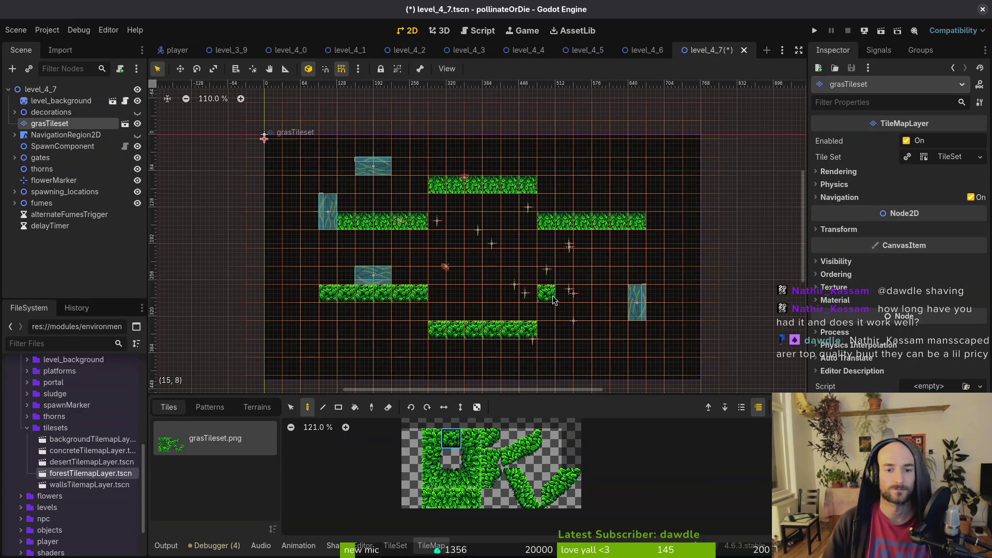
left_click_drag(545, 294, 628, 295)
left_click(526, 312)
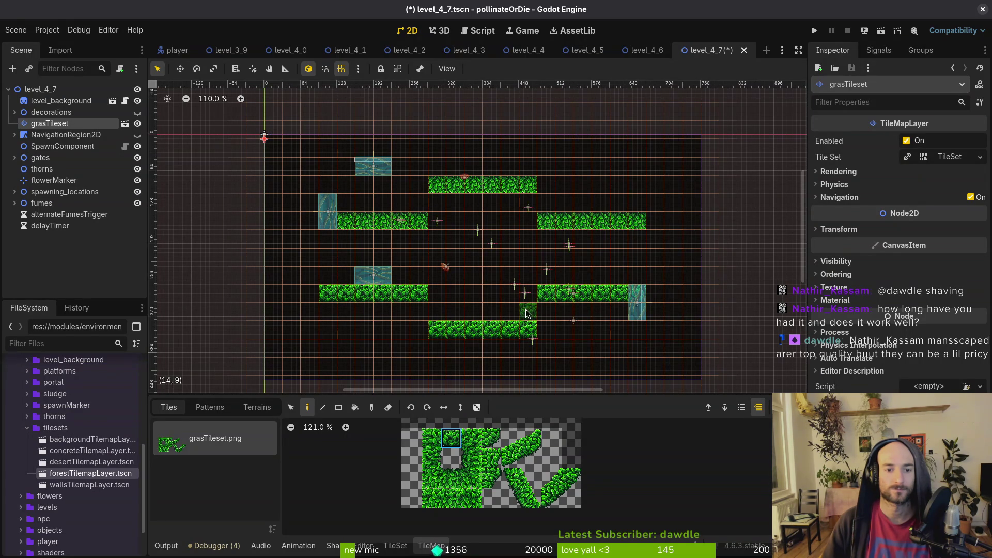
Try alternative grass tiles, undo the misplaced ones, and fill the wall junction tile
scroll(486, 279, "up", 2)
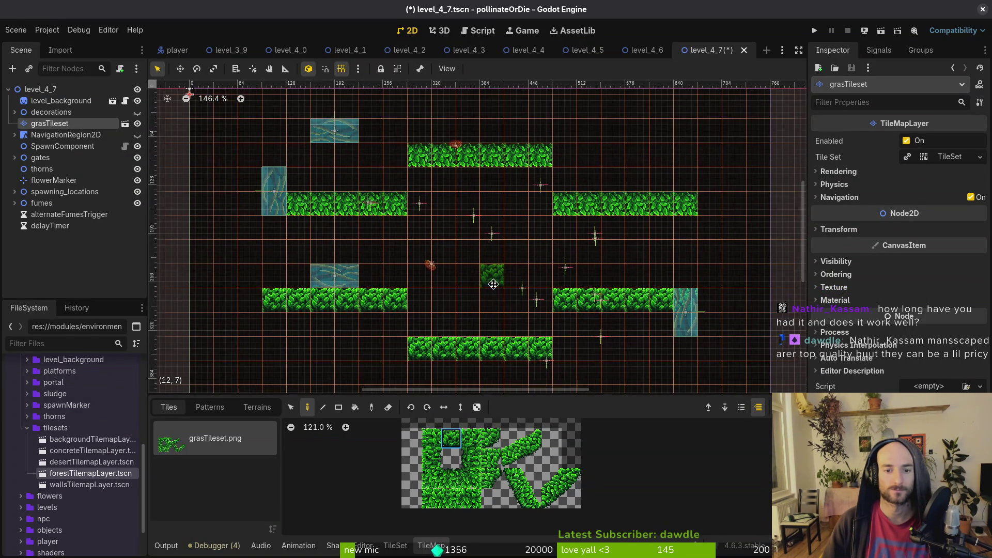
scroll(577, 350, "down", 1)
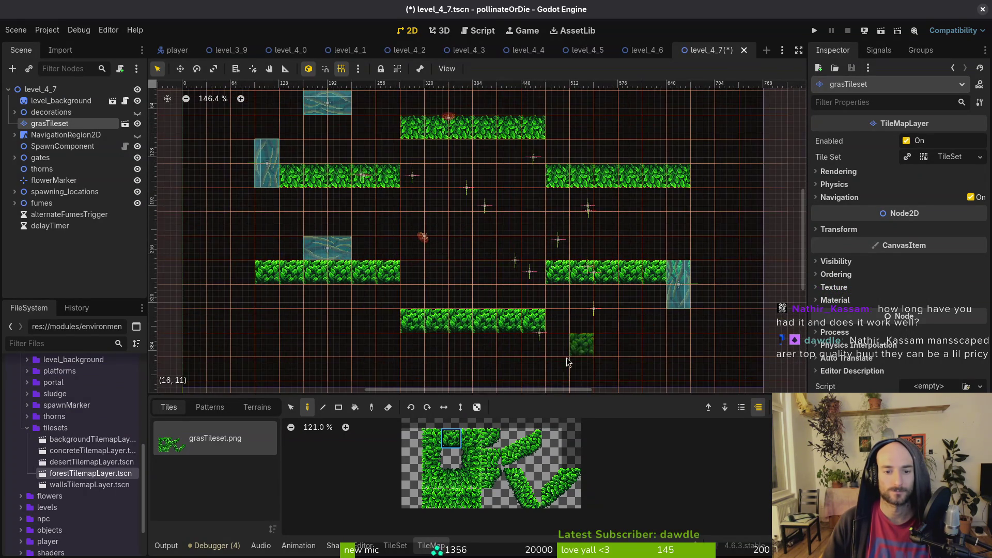
left_click(431, 438)
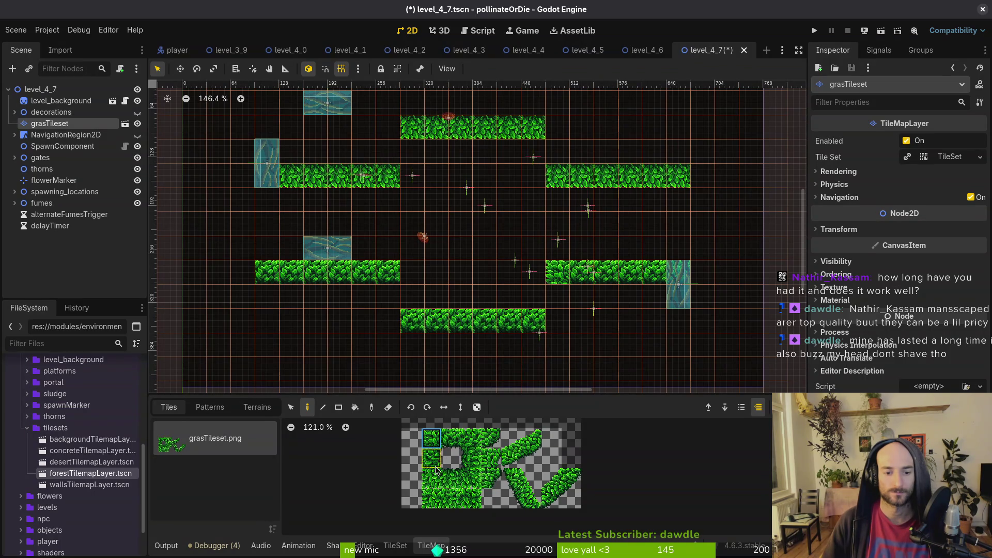
left_click(471, 478)
left_click(460, 297)
key("ctrl+z")
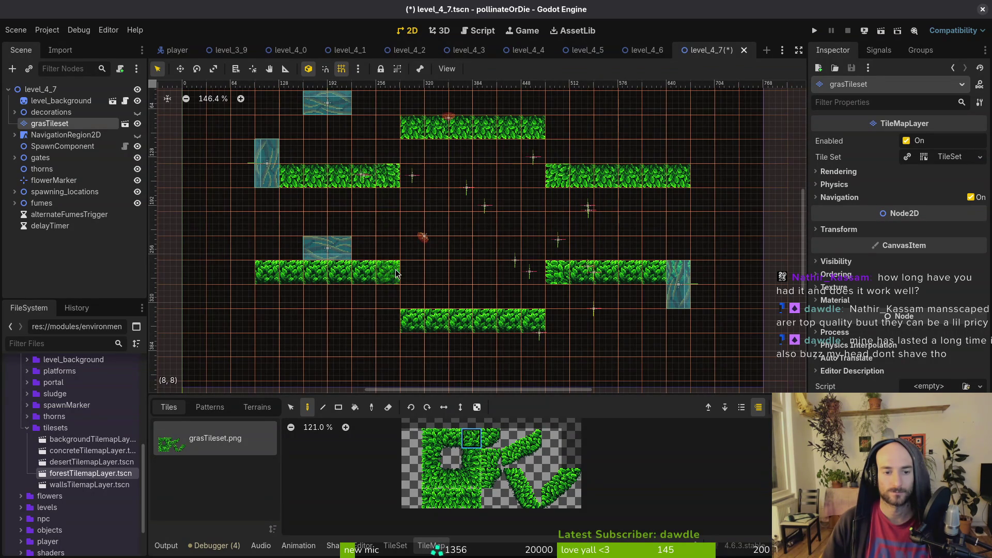
left_click(431, 459)
left_click(484, 345)
key("ctrl+z")
left_click(558, 298)
Paint the central chamber's vertical sides and round off its four corners
left_click(471, 458)
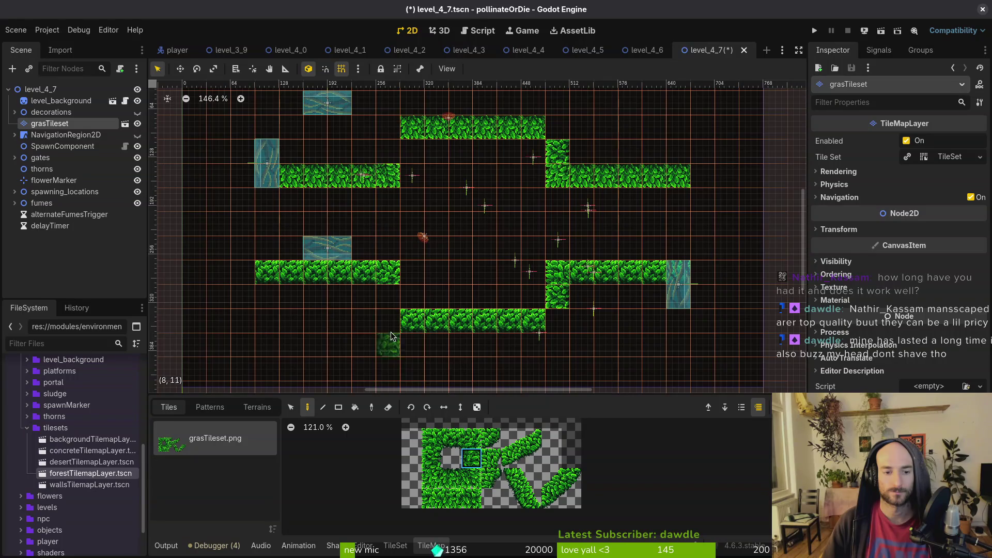
left_click(388, 300)
left_click(388, 150)
left_click(492, 439)
left_click(558, 320)
left_click(559, 135)
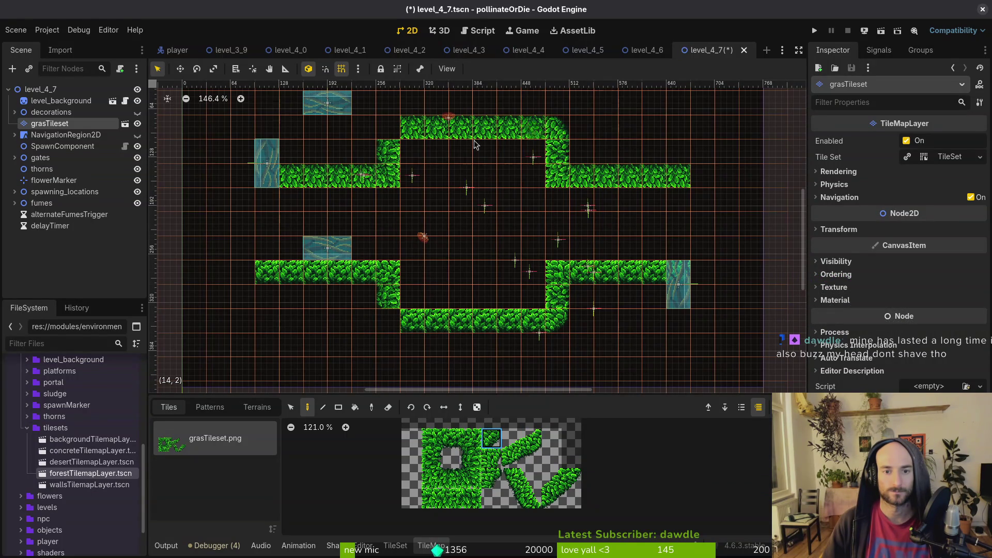
left_click(388, 129)
left_click(391, 323)
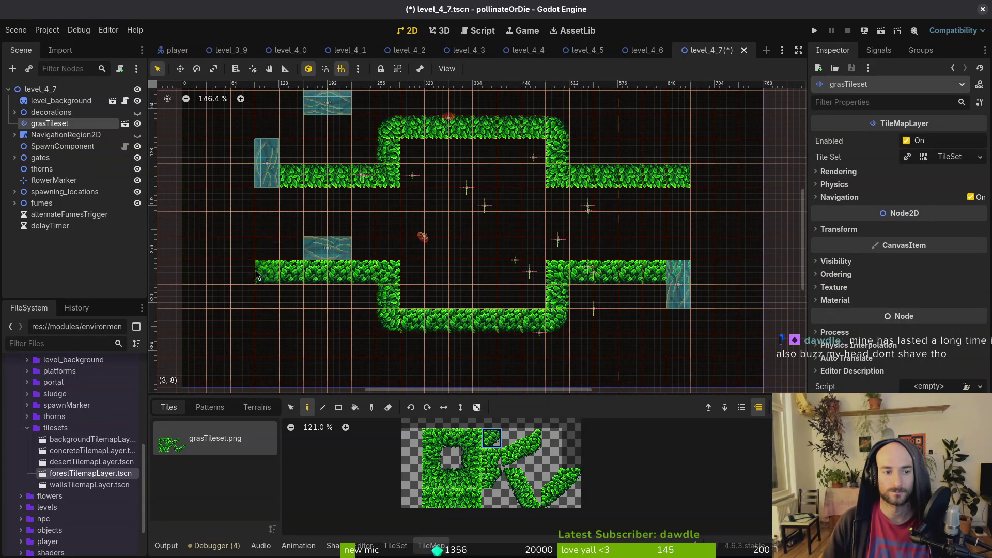
Cap the right ends of both grass strips and the upper strip's left end
left_click(701, 273)
left_click(700, 177)
left_click(250, 184)
key("Escape")
scroll(451, 261, "down", 5)
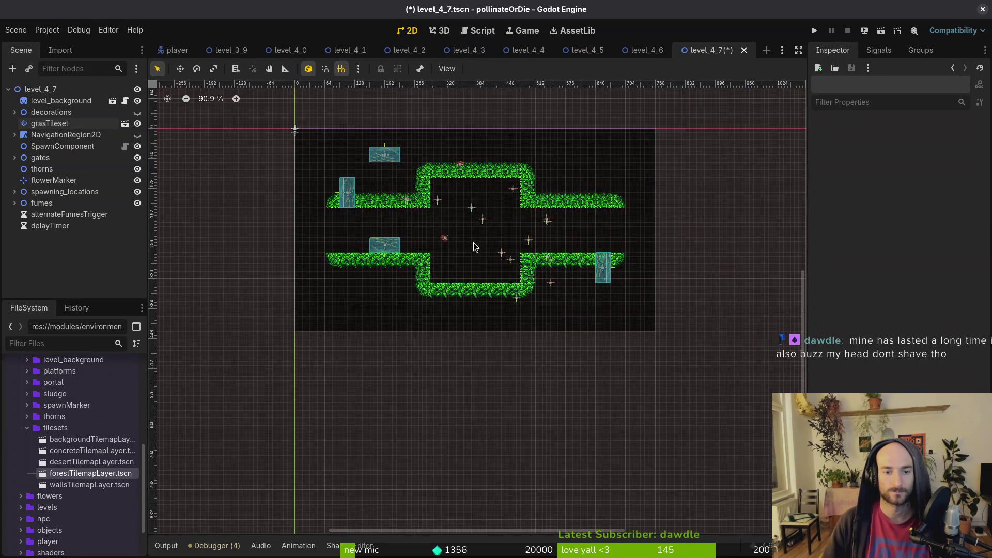
Place diagonal slope tiles on both bottom inner corners and the upper-right inner corner
scroll(475, 266, "up", 5)
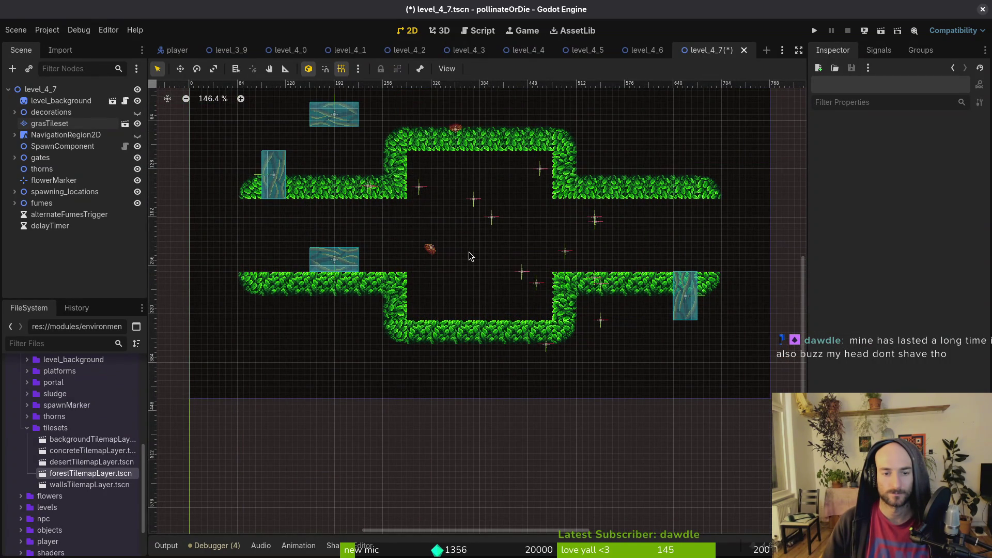
scroll(445, 224, "down", 1)
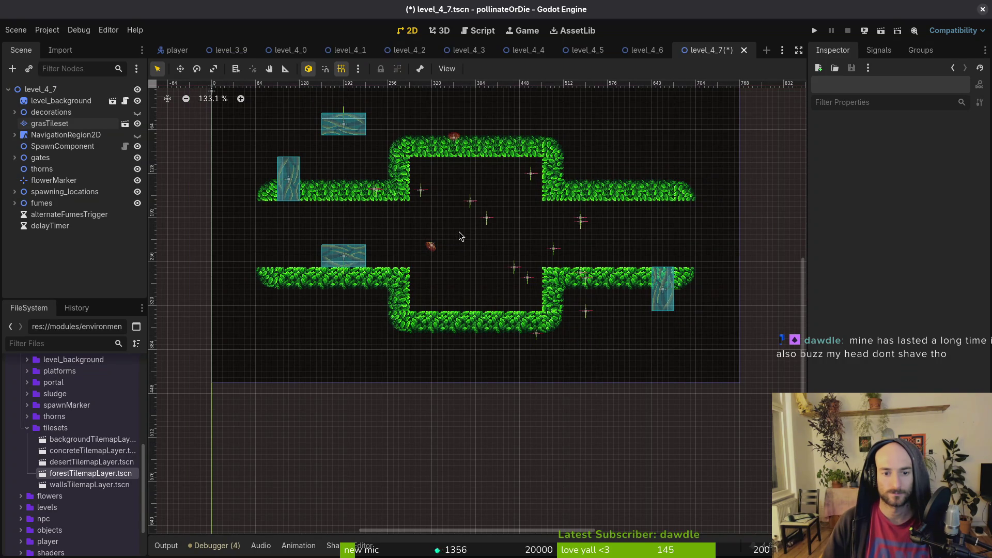
scroll(429, 195, "up", 4)
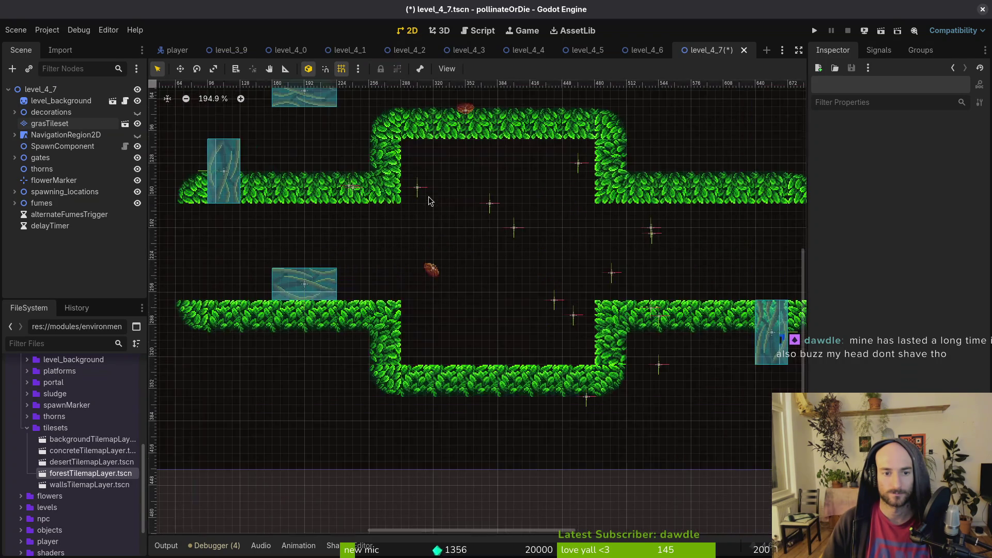
left_click(58, 126)
left_click(551, 478)
left_click(382, 194)
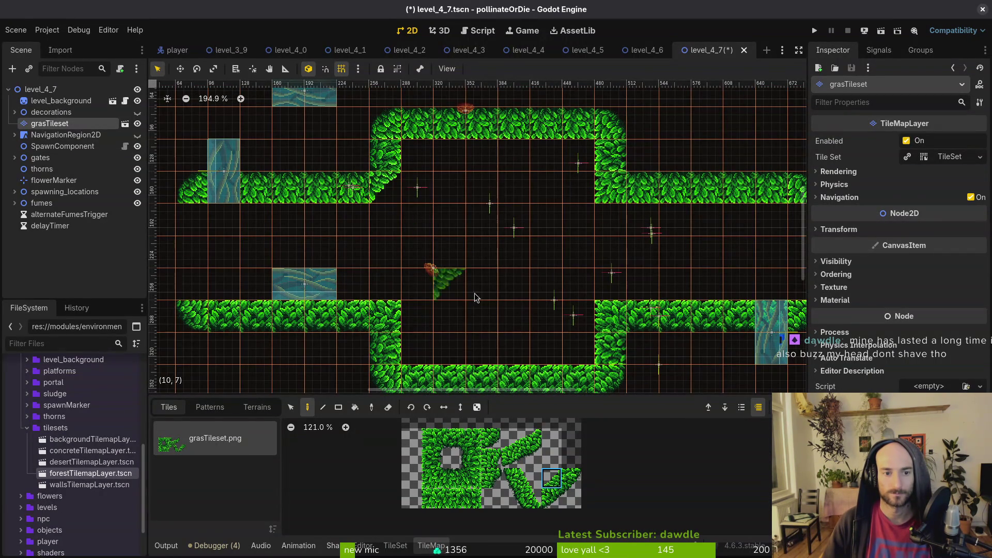
left_click(394, 321)
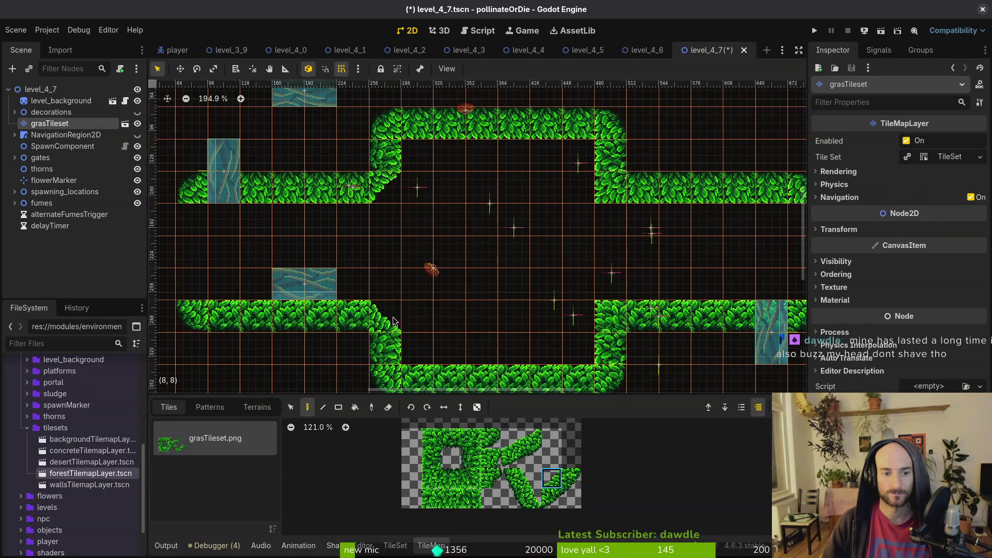
left_click(614, 322)
left_click(620, 179)
Leave tile editing and drag the west gate toward the left opening
key("Escape")
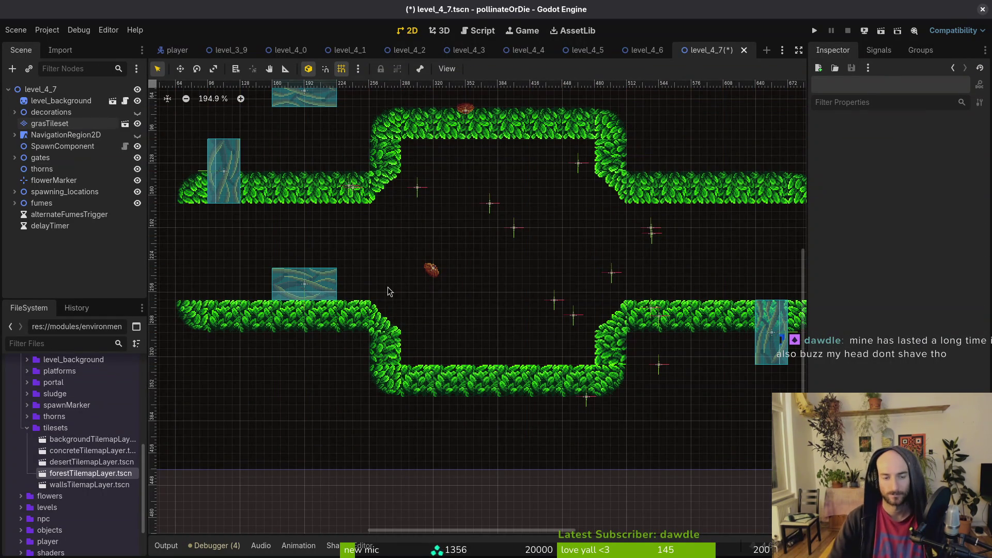
scroll(493, 253, "down", 3)
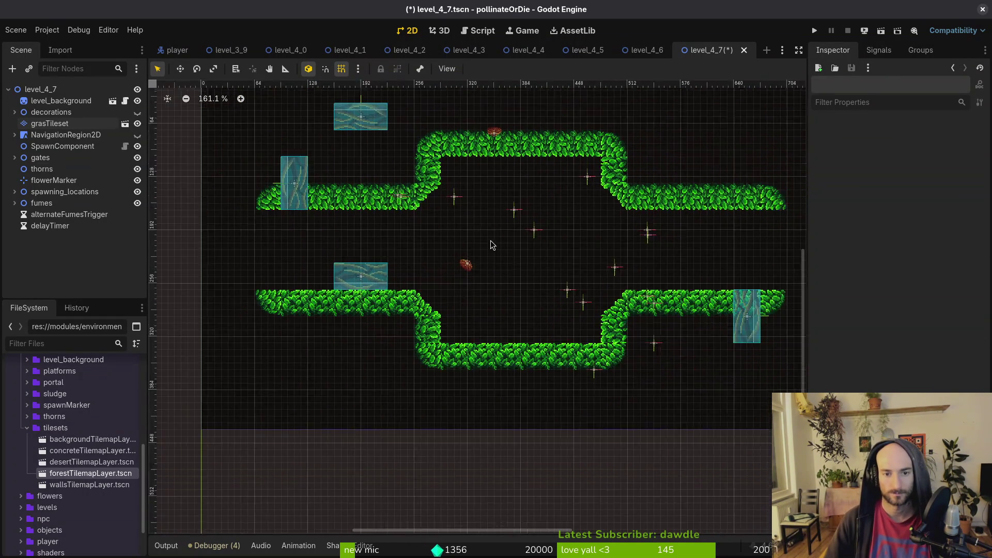
left_click_drag(486, 296, 452, 267)
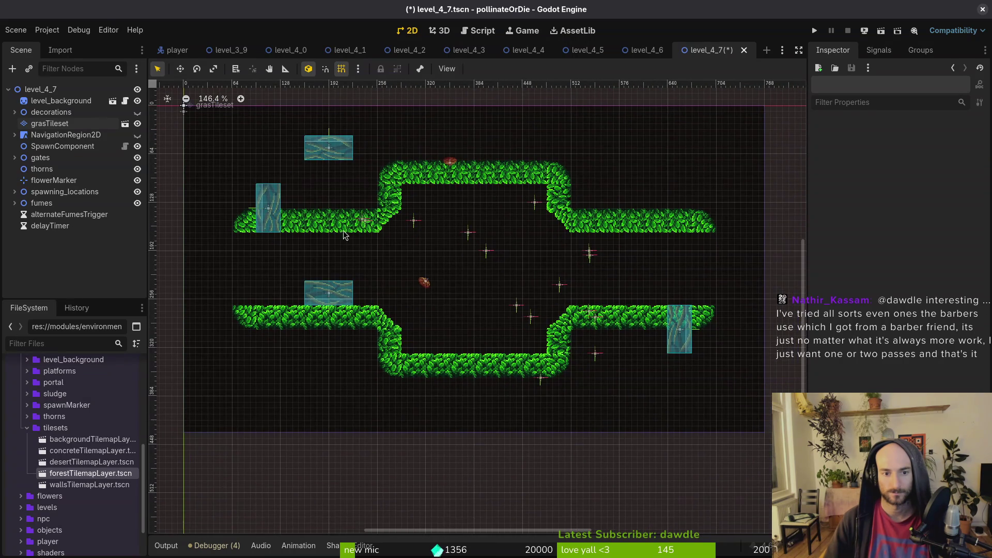
Set the west gate between the left walls and move the south gate into the bottom wall
mouse_move(271, 205)
left_mouse_down()
mouse_move(246, 283)
mouse_move(246, 254)
left_mouse_up()
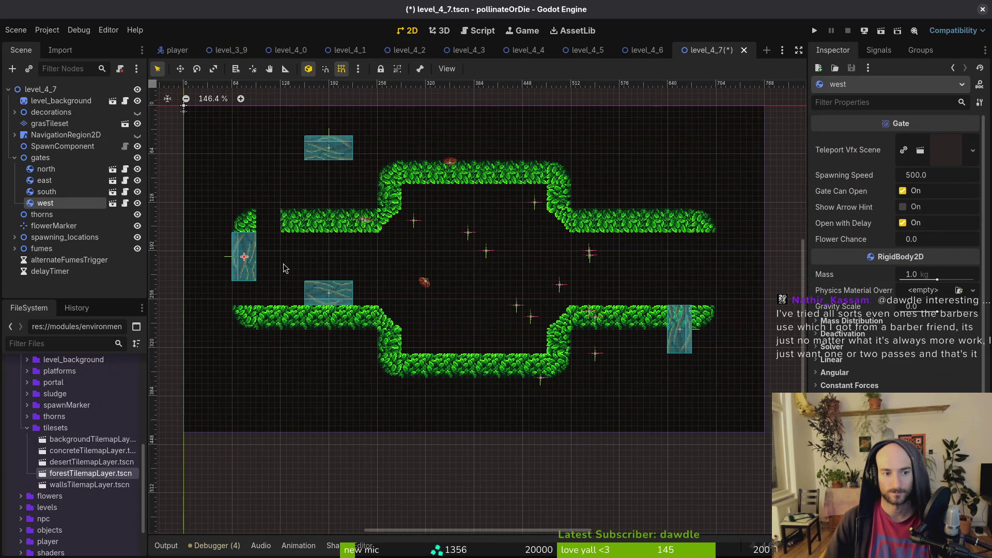
left_click(50, 126)
left_click(451, 478)
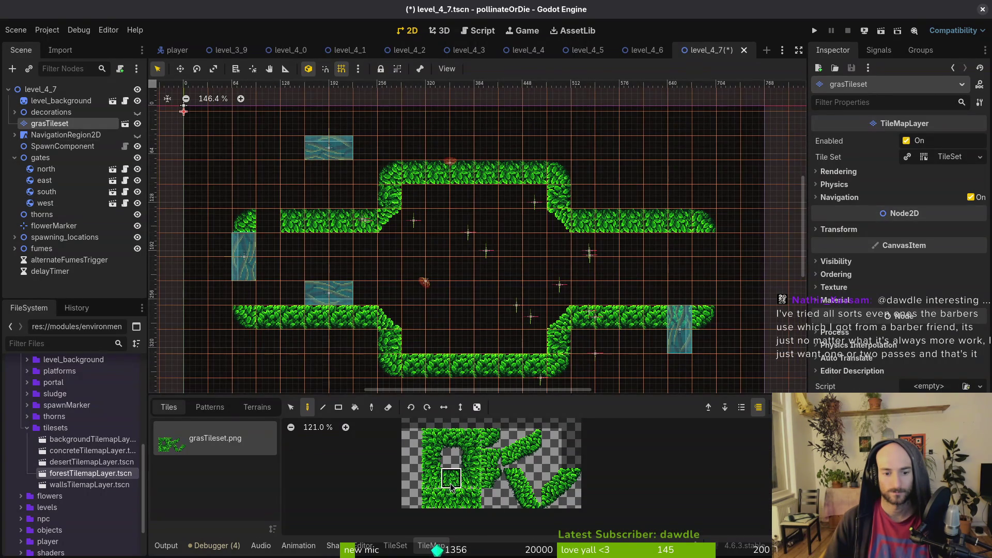
key("Escape")
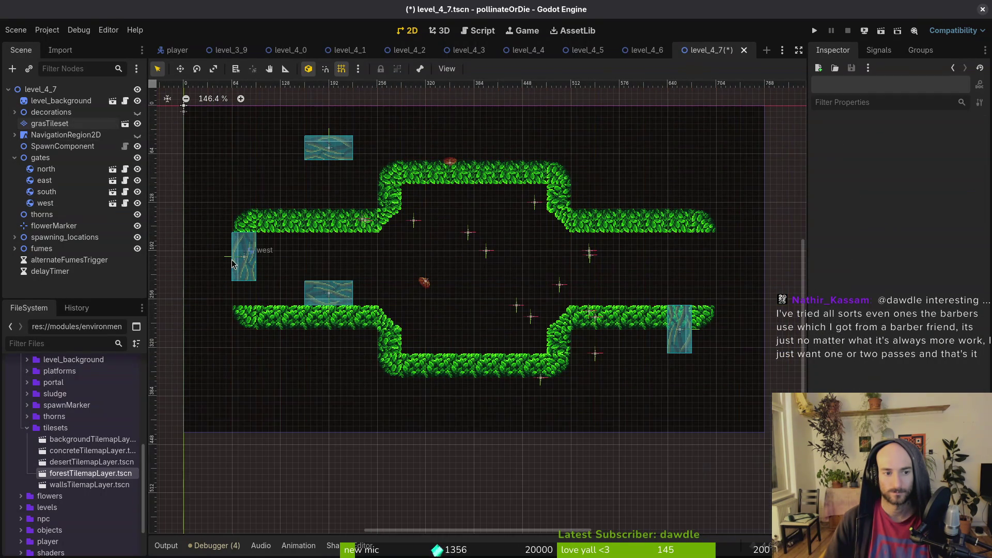
left_click_drag(247, 274, 247, 299)
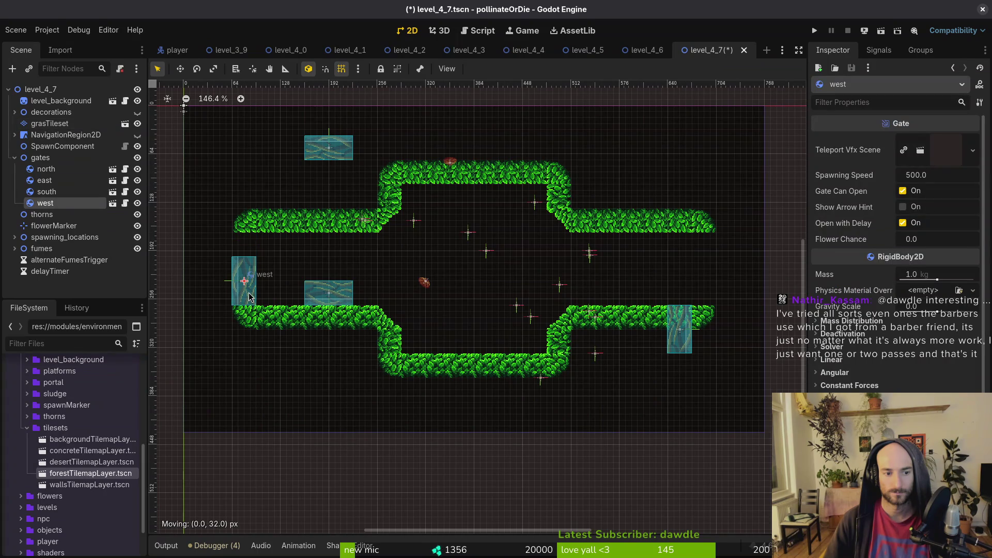
mouse_move(332, 297)
left_mouse_down()
mouse_move(582, 279)
mouse_move(473, 331)
mouse_move(456, 367)
mouse_move(427, 367)
left_mouse_up()
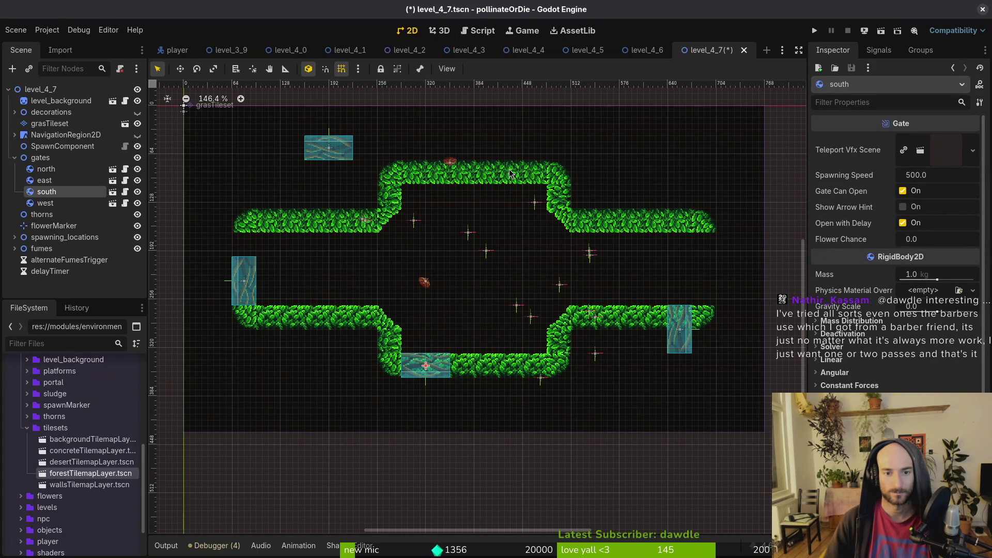
Lock level_background and erase a gap in the top grass wall
left_click(478, 263)
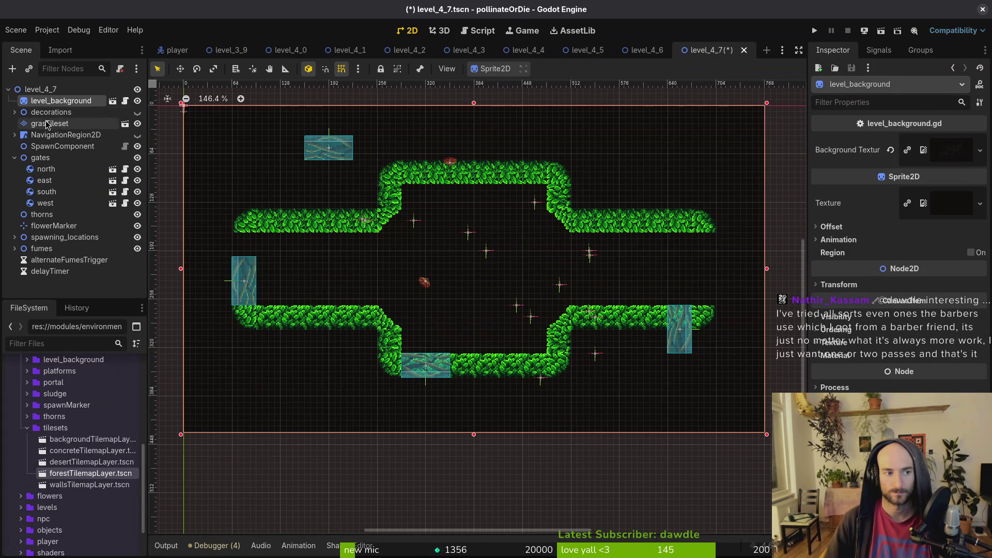
left_click(380, 69)
left_click(50, 123)
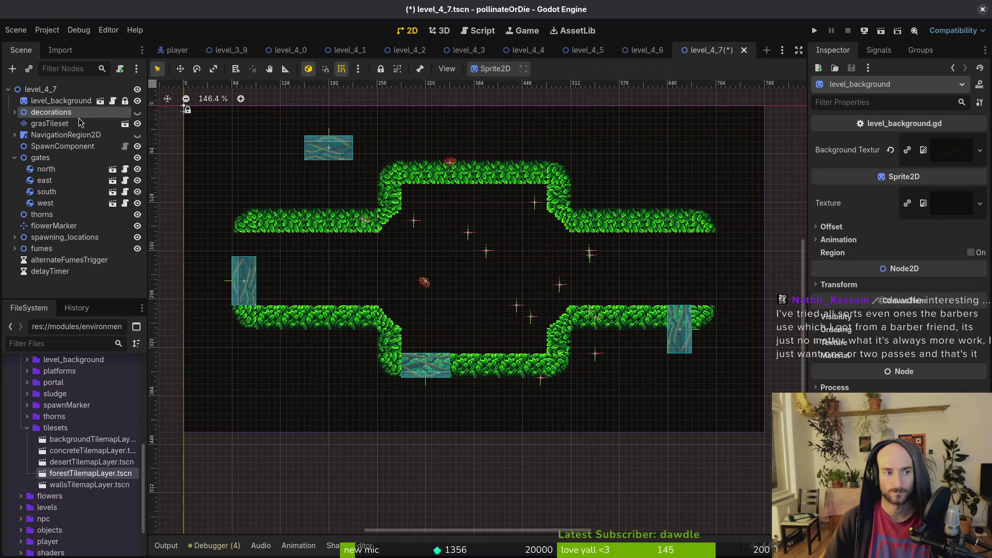
key("e")
mouse_move(543, 173)
left_mouse_down()
mouse_move(522, 173)
mouse_move(494, 239)
left_mouse_up()
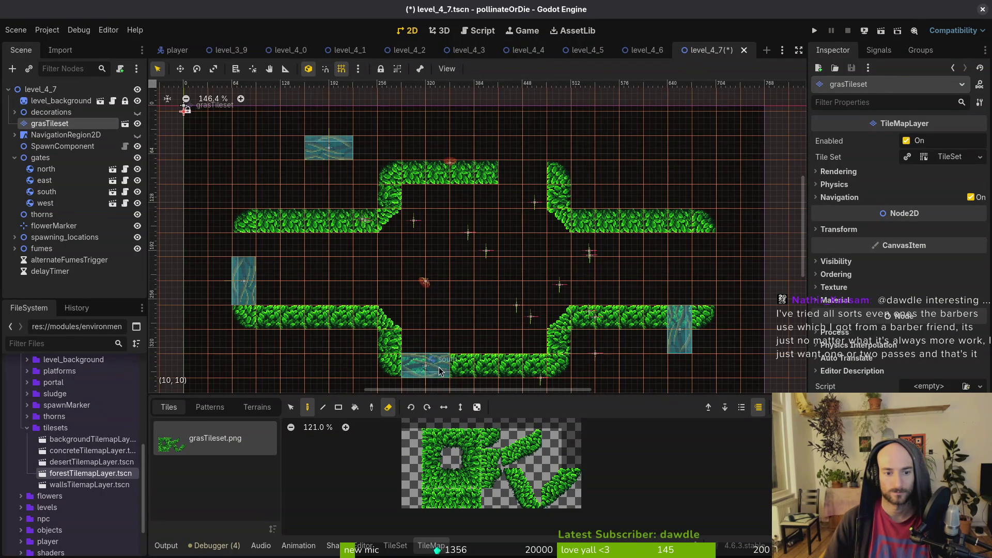
key("Escape")
Move the east gate into the right opening, the north gate into the top gap, and collapse gates
mouse_move(695, 335)
left_mouse_down()
mouse_move(715, 277)
mouse_move(695, 287)
mouse_move(711, 282)
mouse_move(708, 266)
left_mouse_up()
left_click_drag(334, 153, 527, 177)
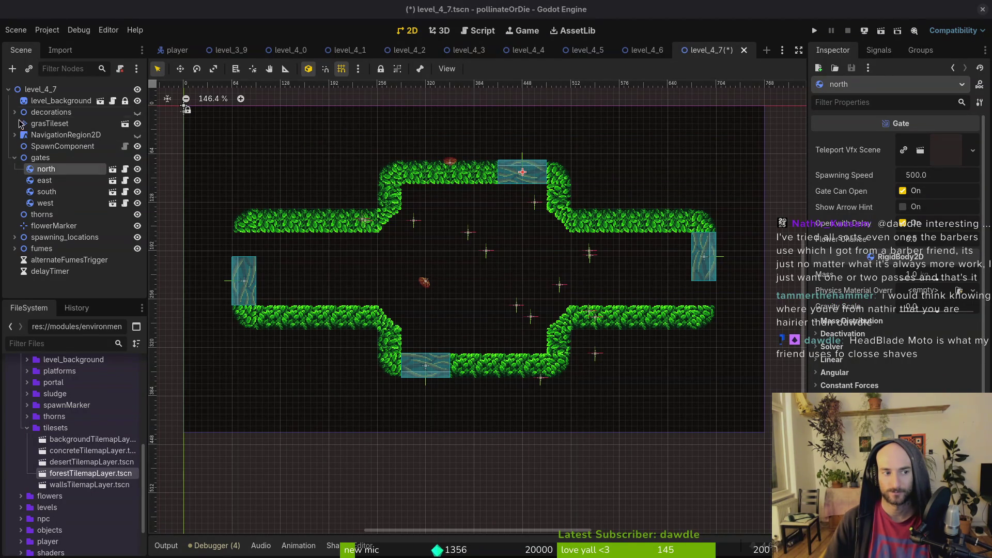
left_click(14, 158)
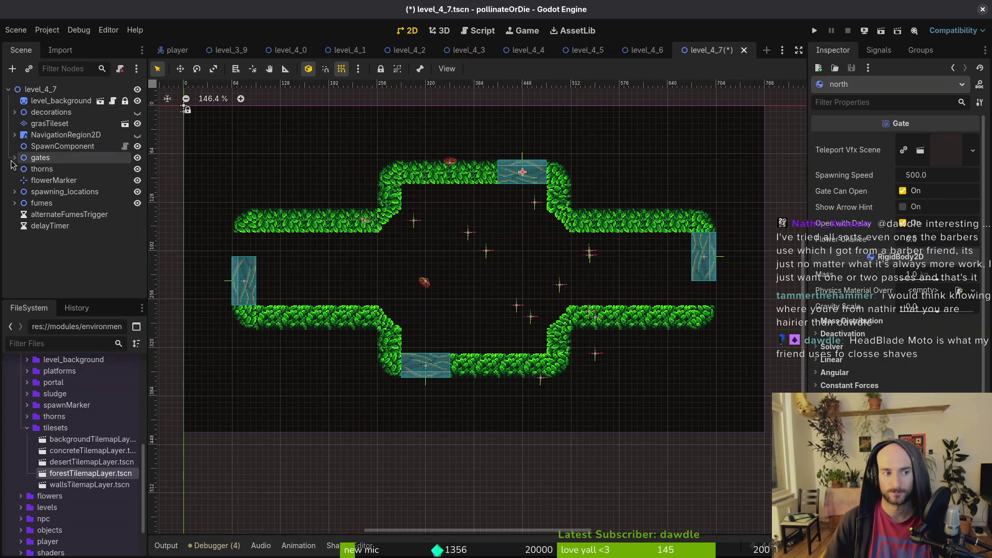
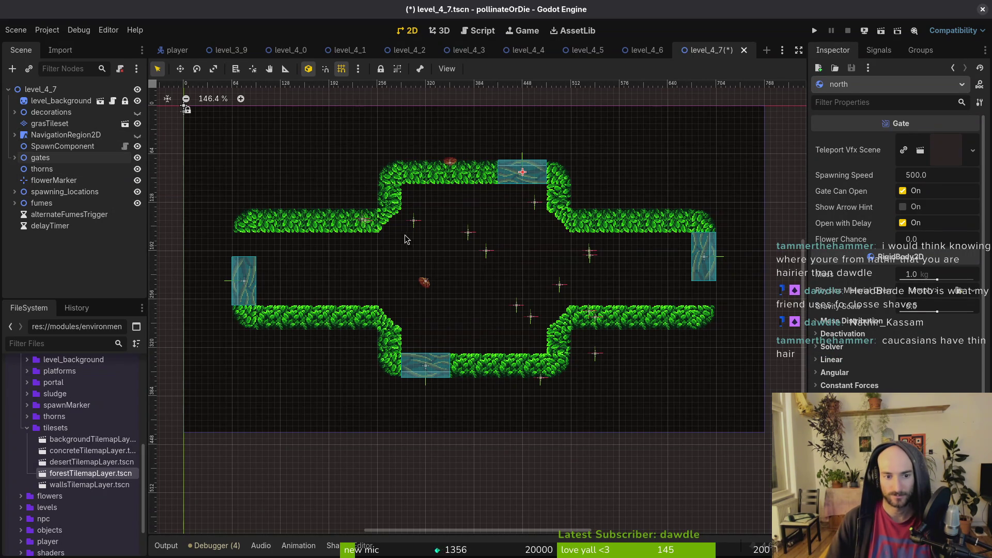
On the grass tile layer, paint a leaf tile into the gap below the east gate
left_click(50, 124)
left_click(471, 458)
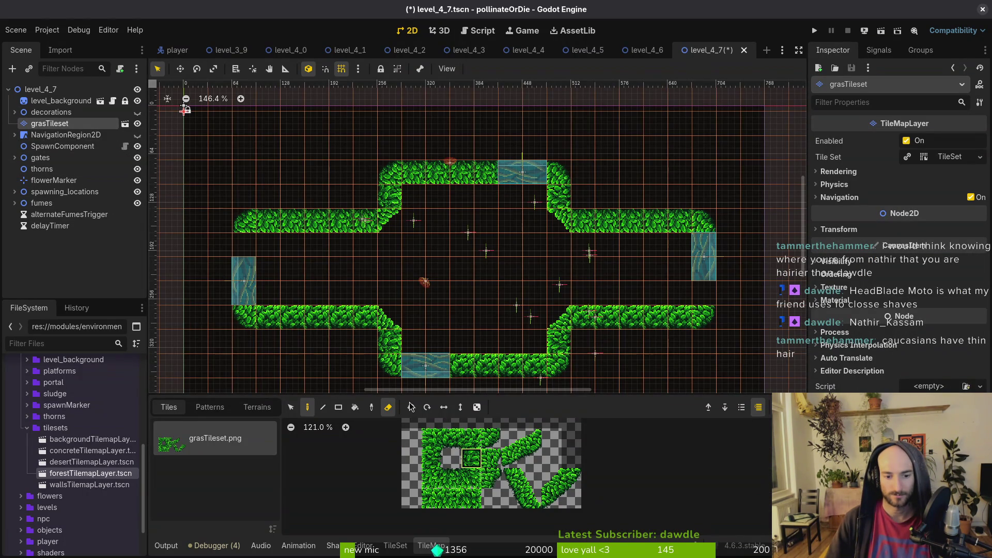
left_click(244, 253)
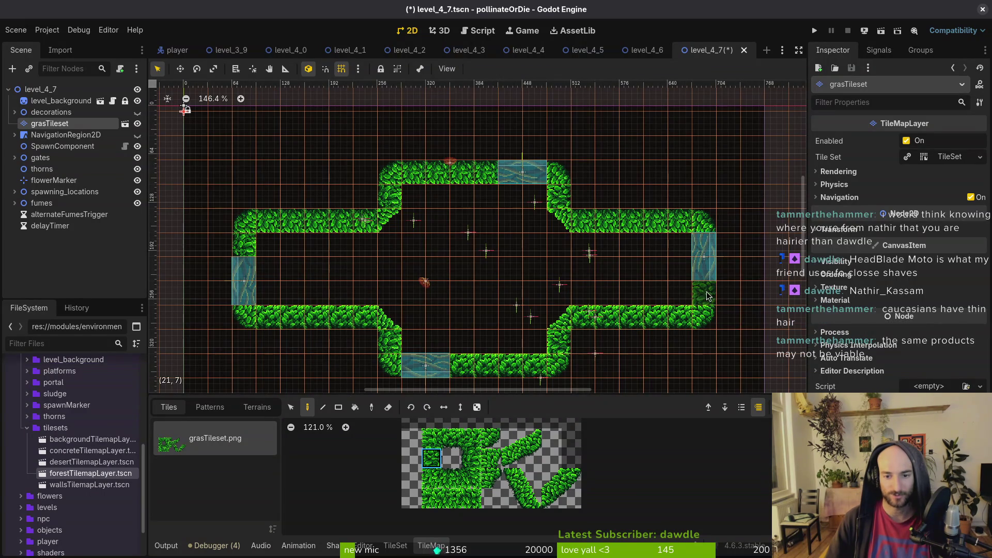
Save the level and drag fumes2 down off the top wall into the arena
key("Escape")
key("ctrl+s")
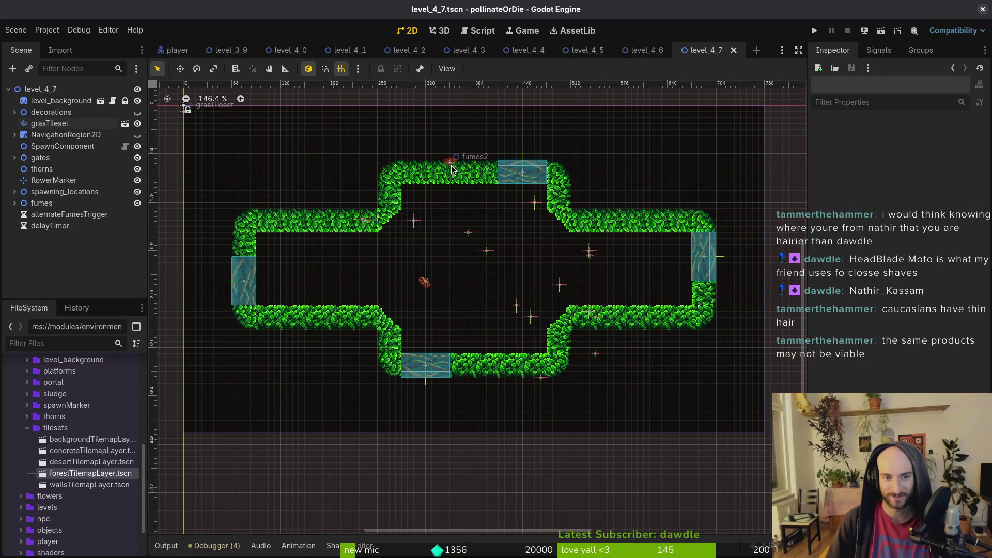
left_click_drag(448, 162, 444, 256)
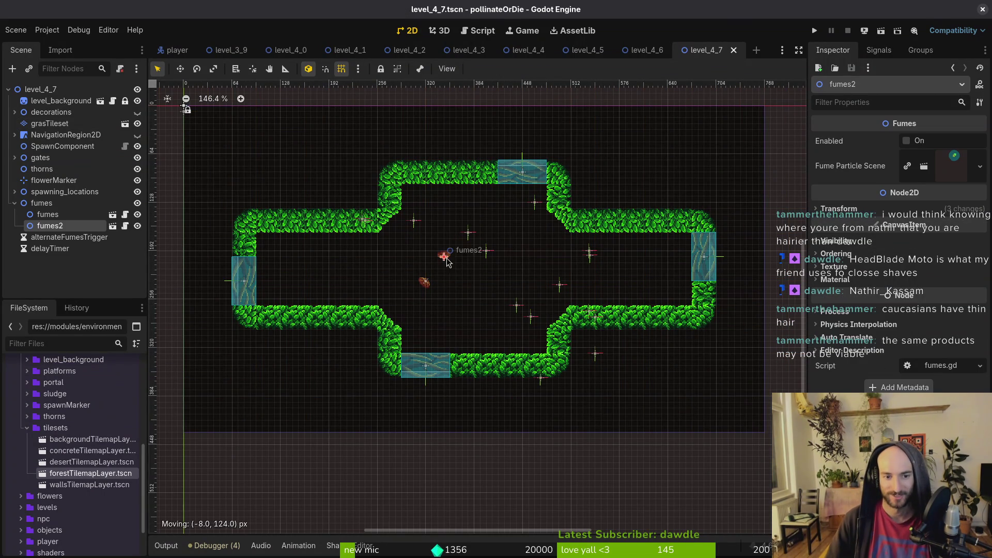
Move fumes2 against the left wall, and move the first fume emitter right, rotating it then back upright
left_click(47, 214, "ctrl")
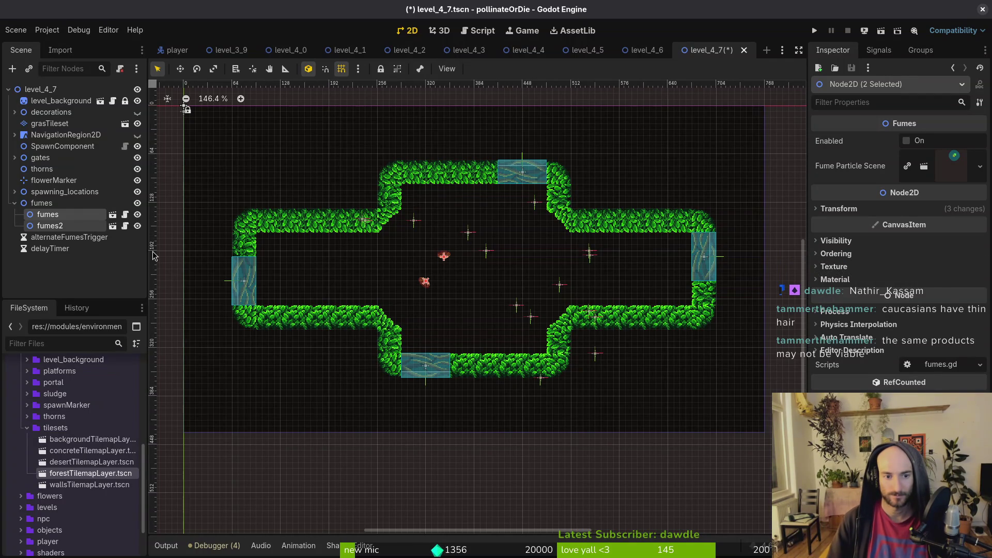
left_click(554, 266)
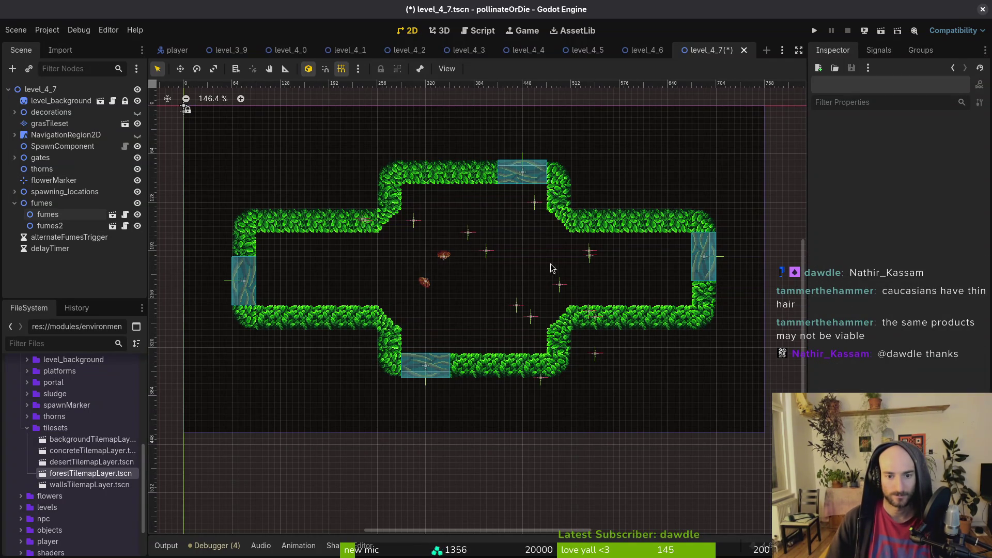
scroll(553, 262, "up", 2)
mouse_move(429, 251)
left_mouse_down()
mouse_move(312, 234)
mouse_move(322, 226)
left_mouse_up()
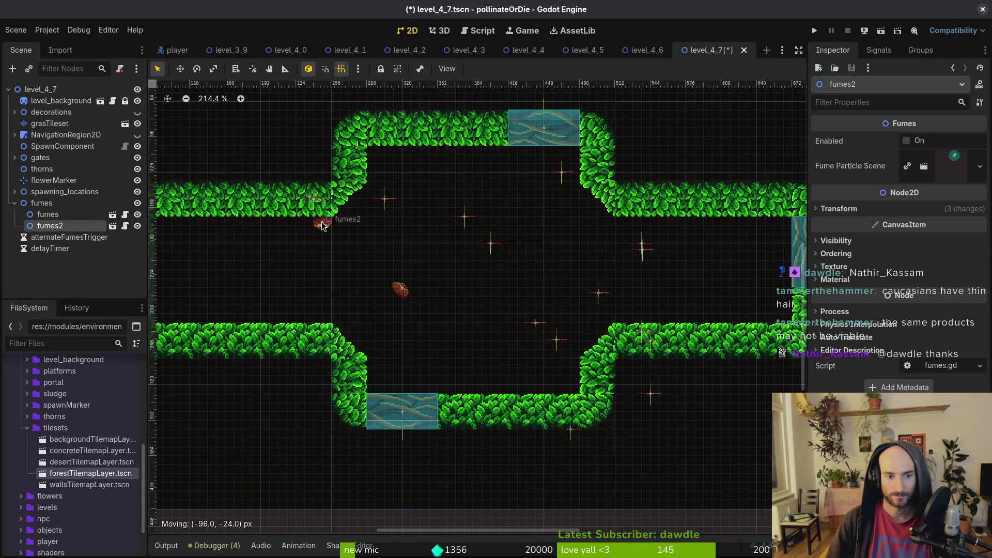
left_click_drag(401, 289, 659, 306)
left_click_drag(666, 313, 689, 304, "ctrl")
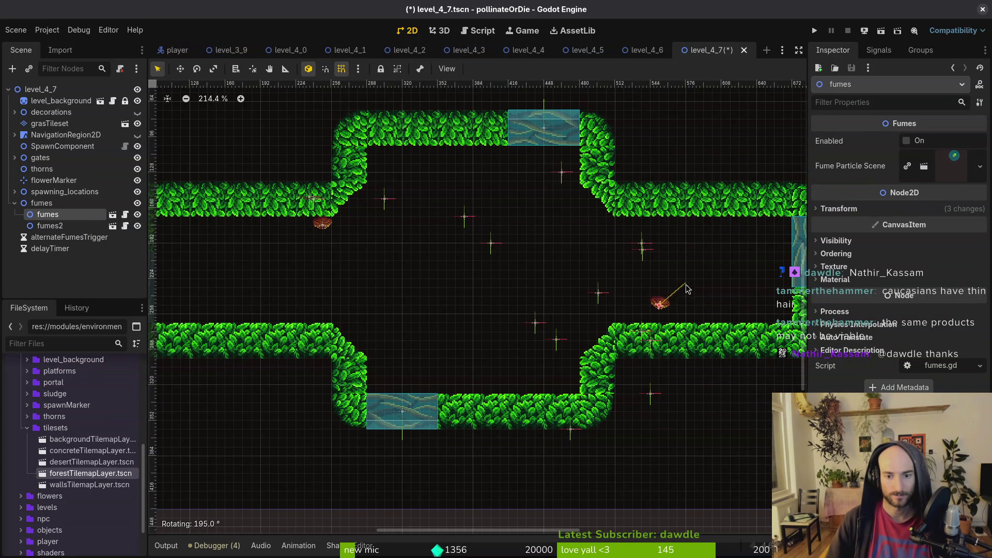
left_click_drag(652, 332, 655, 329, "ctrl")
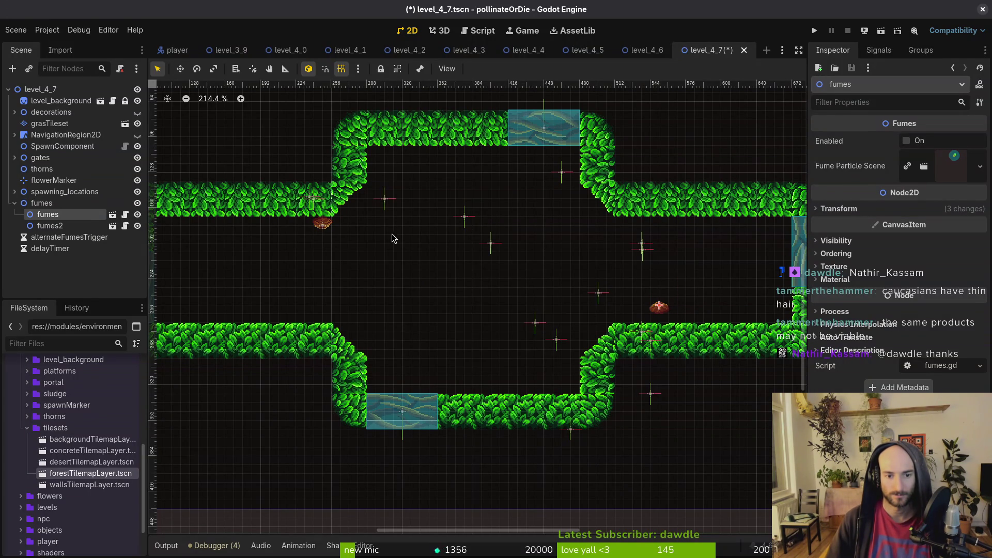
Adjust both fume emitters' positions together, with grid snapping turned off
left_click(323, 228, "shift")
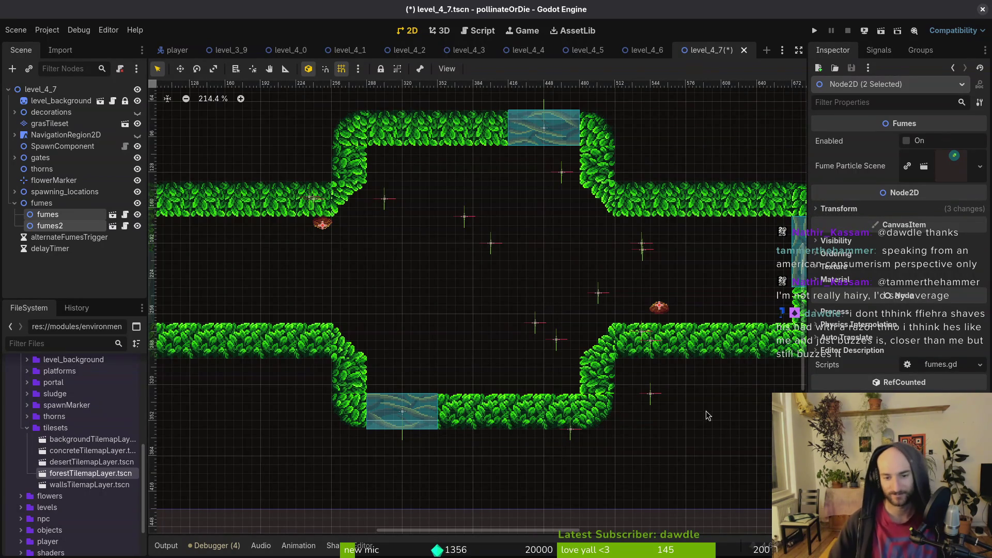
mouse_move(666, 315)
left_mouse_down()
mouse_move(620, 328)
mouse_move(664, 302)
left_mouse_up()
scroll(336, 217, "up", 5)
left_click_drag(303, 229, 311, 224)
key("shift+g")
key("ctrl+z")
mouse_move(714, 329)
left_mouse_down()
mouse_move(692, 355)
mouse_move(668, 362)
left_mouse_up()
scroll(668, 361, "down", 6)
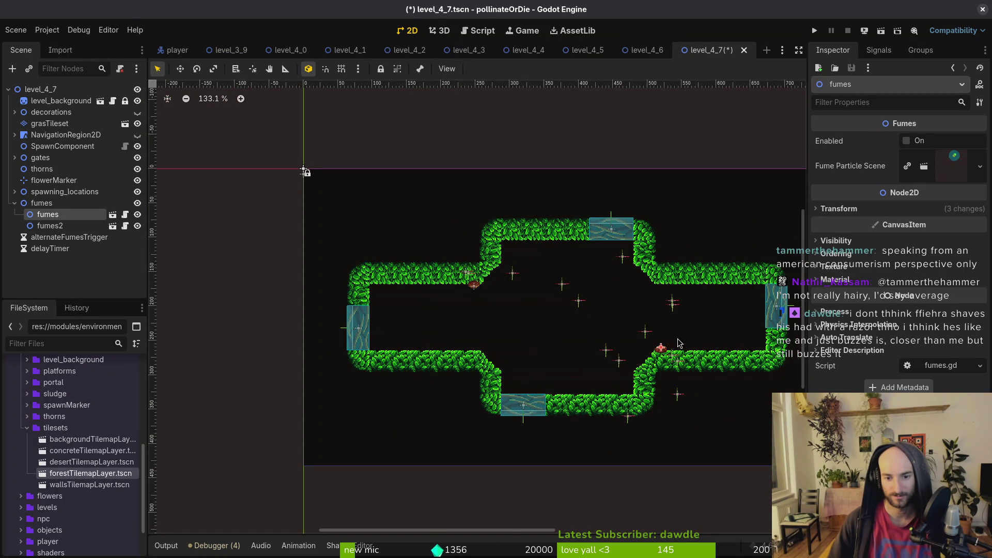
scroll(679, 344, "up", 5)
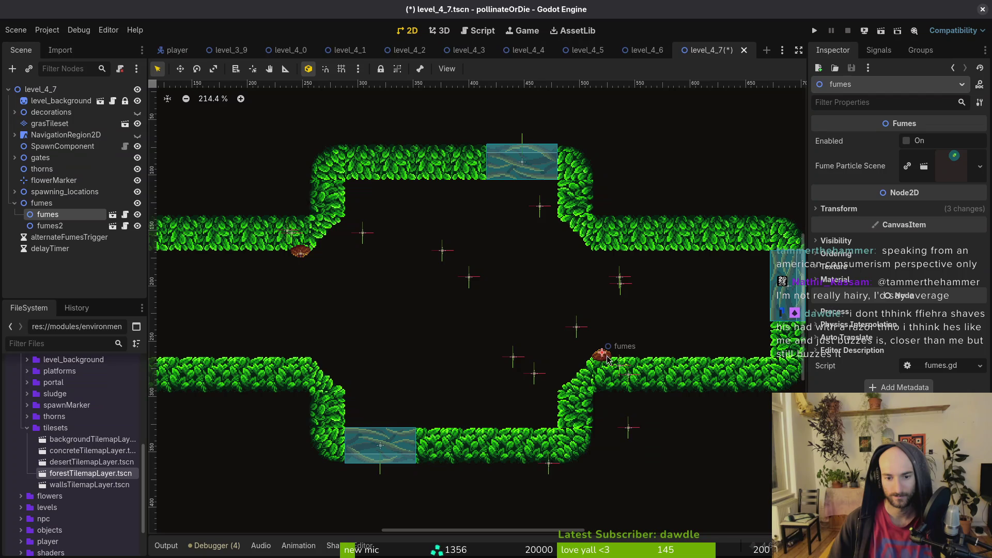
Delete both fume emitters, confirm the deletion, and save the level
left_click(301, 252, "shift")
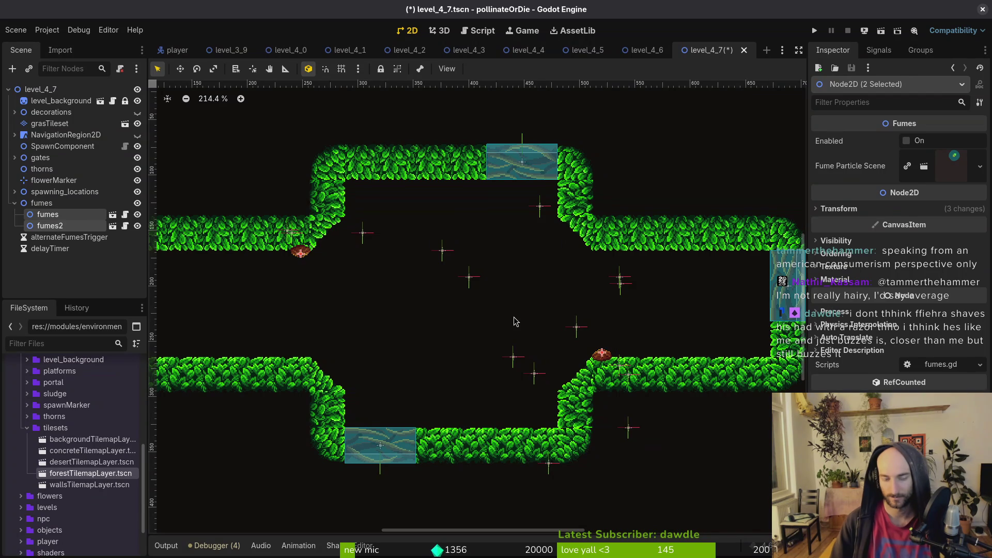
key("Delete")
key("Return")
scroll(523, 333, "down", 5)
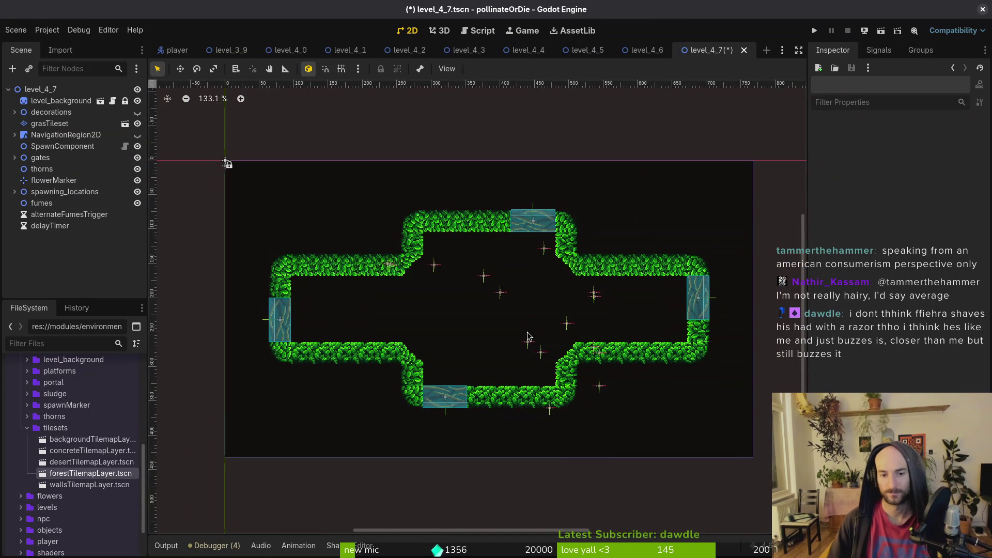
key("ctrl+s")
scroll(548, 318, "down", 1)
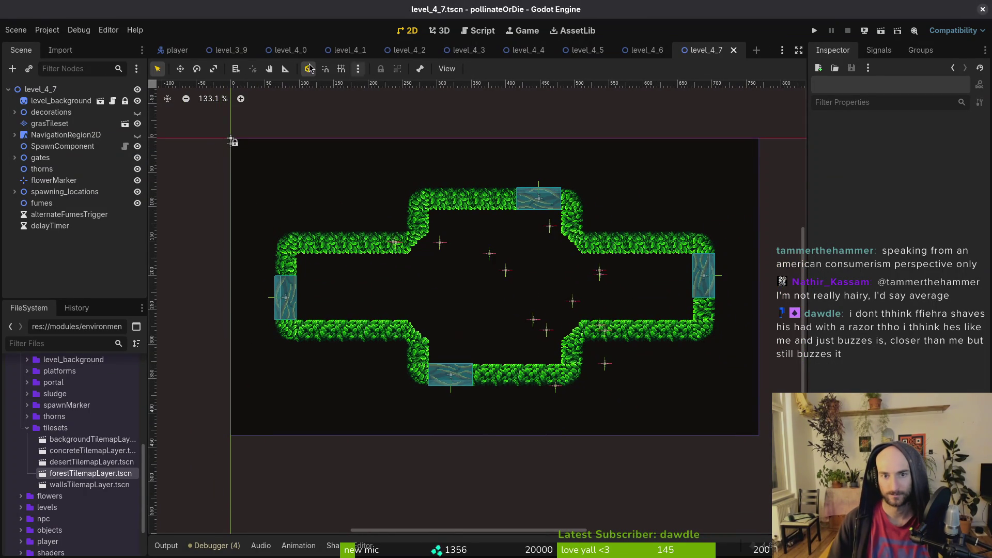
Create a new 2D scene with its root node named level_4_8
left_click(15, 29)
left_click(31, 44)
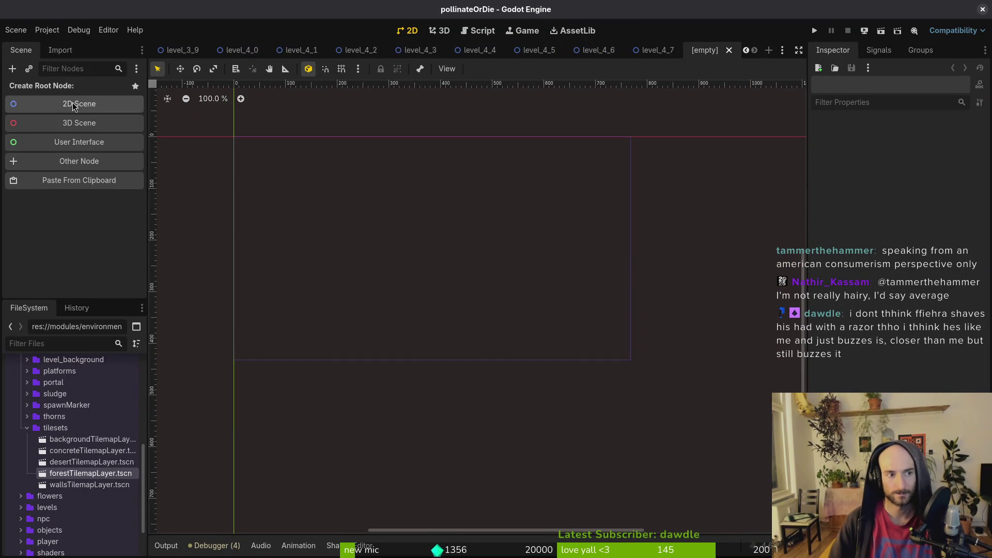
left_click(77, 103)
double_click(78, 92)
type("level")
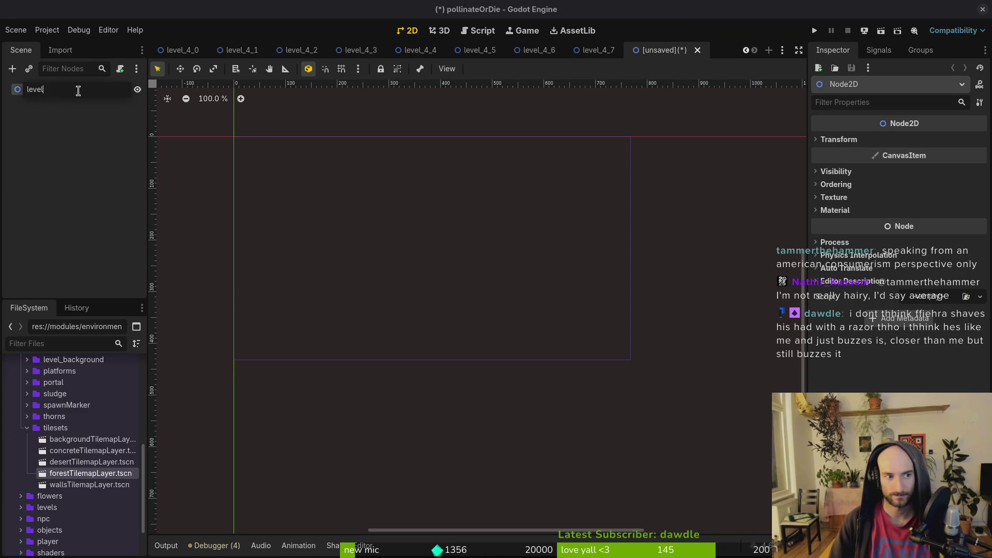
type("_4_8")
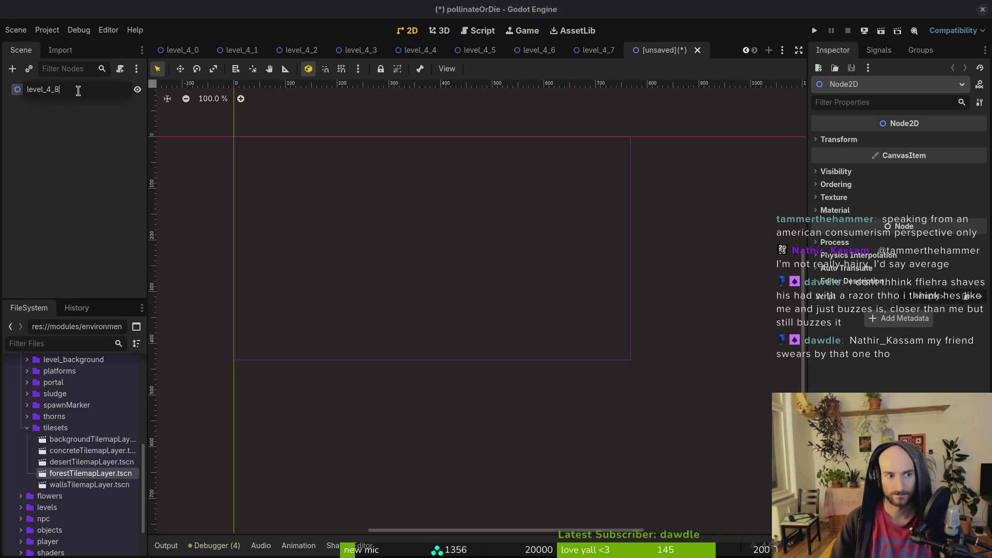
key("Return")
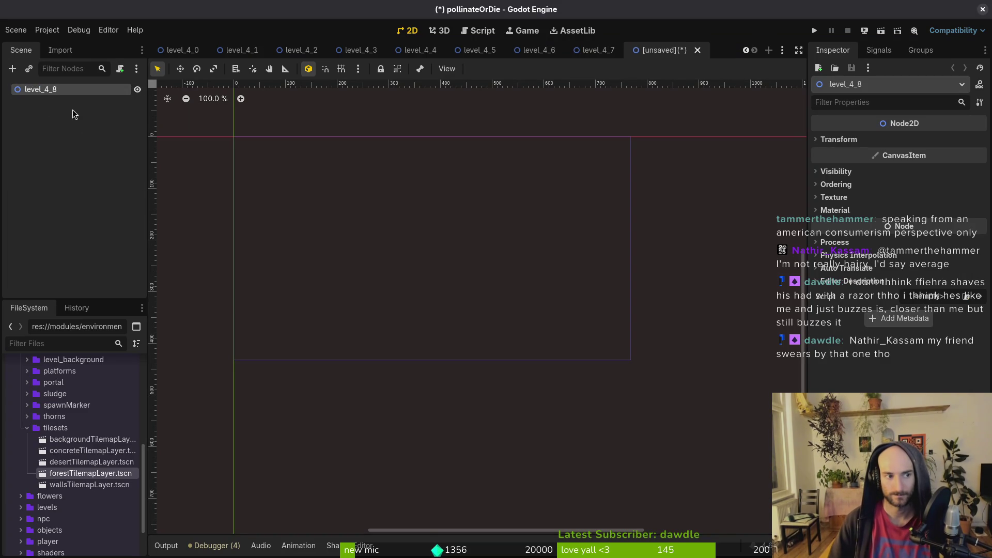
Paste the nodes copied from level_4_7 into the new level_4_8 scene
left_click(598, 50)
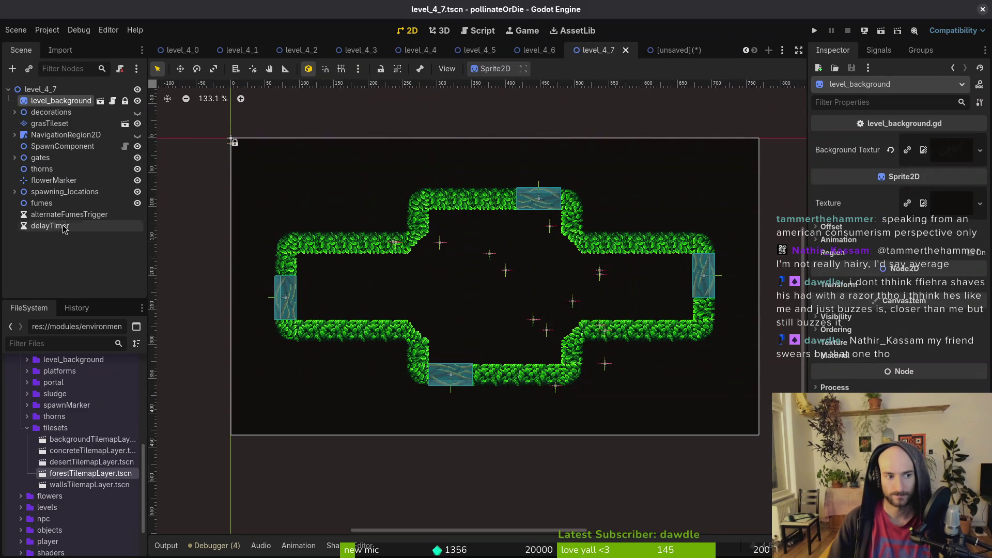
left_click(669, 50)
key("ctrl+v")
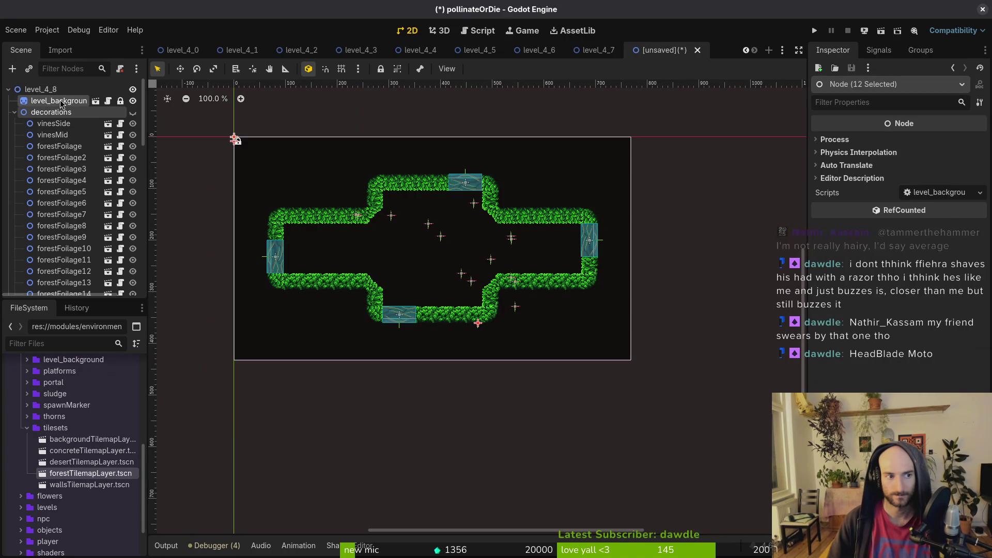
left_click(14, 112)
Save the new scene as level_4_8.tscn in the tier4 folder
key("ctrl+s")
key("Escape")
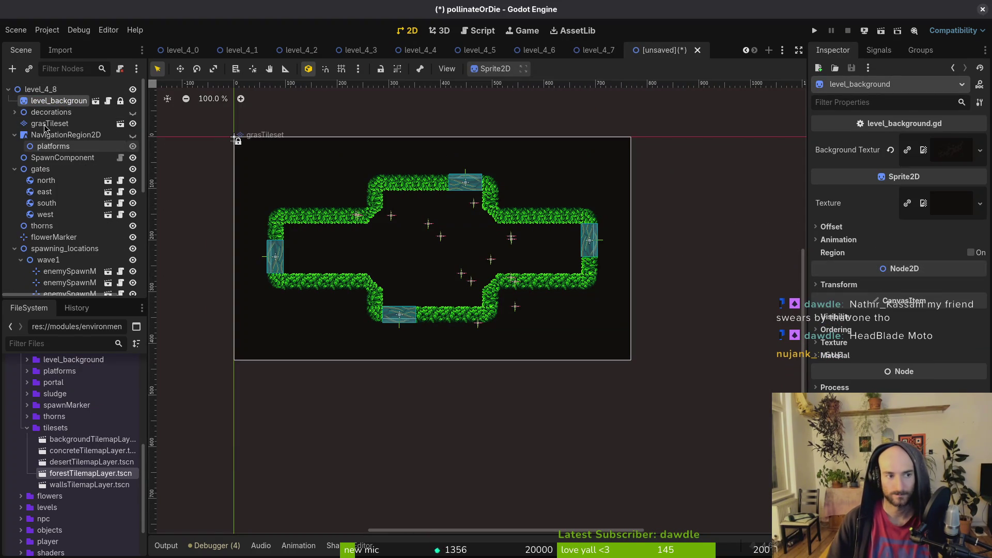
key("ctrl+s")
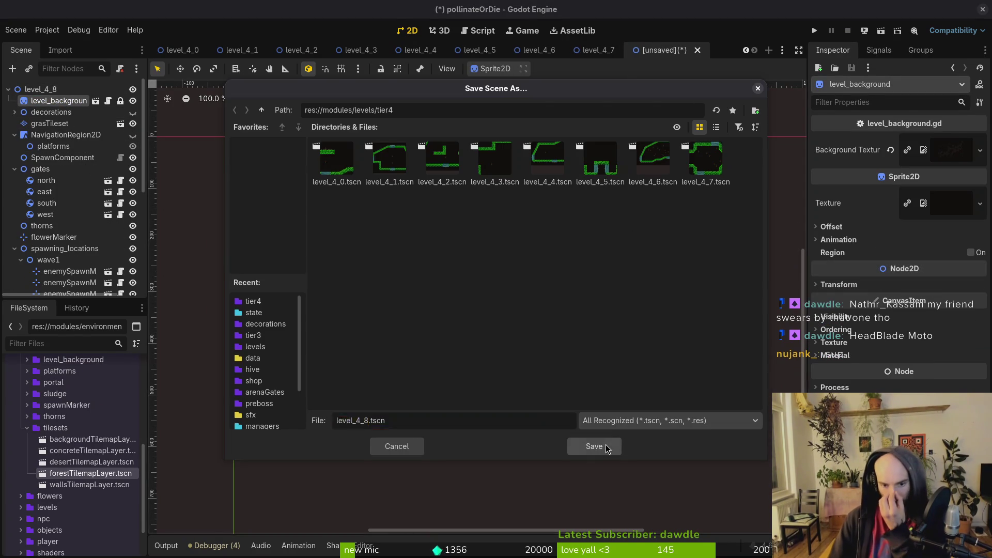
left_click(593, 446)
left_click(50, 123)
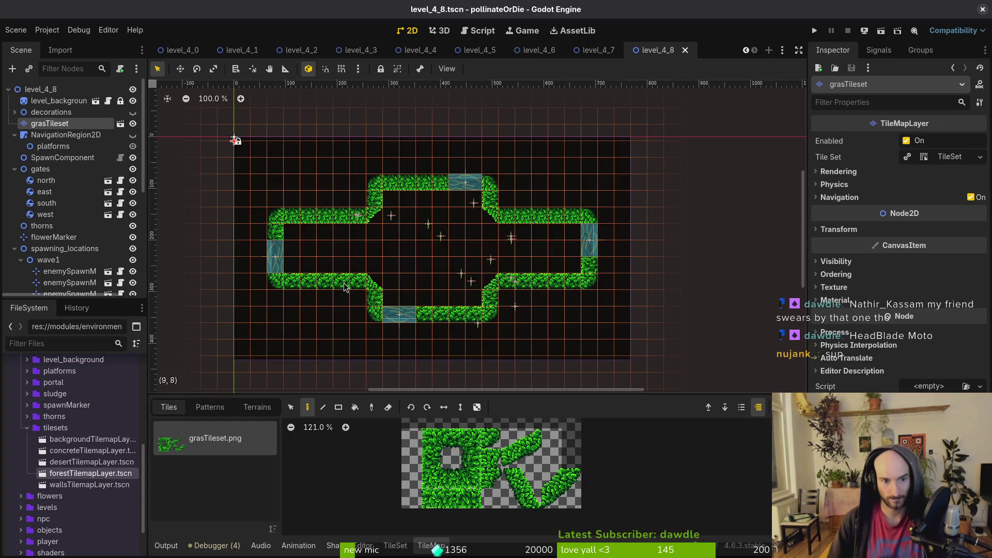
Box-select every grass tile in level_4_8 and delete them
left_click(291, 407)
left_click_drag(251, 157, 649, 356)
key("Delete")
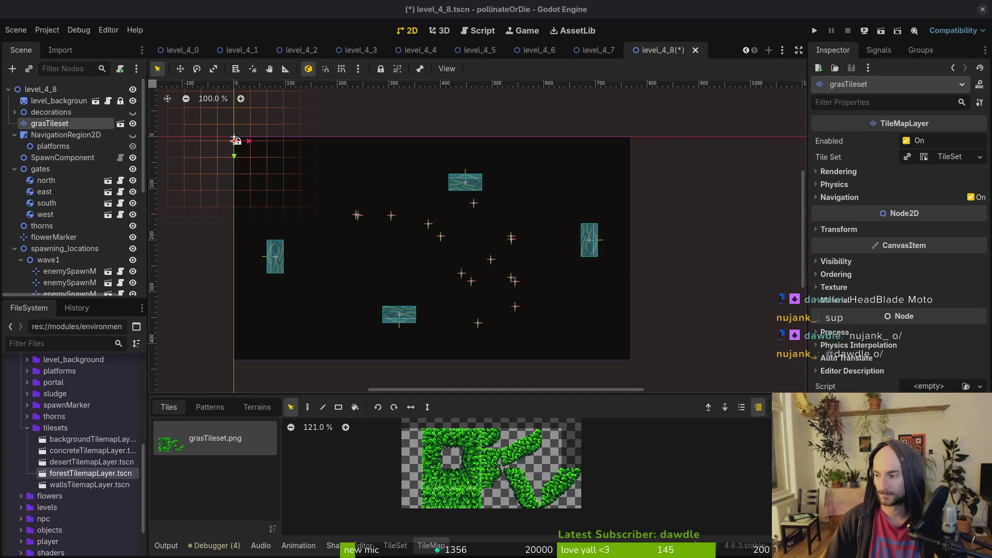
left_click(235, 140)
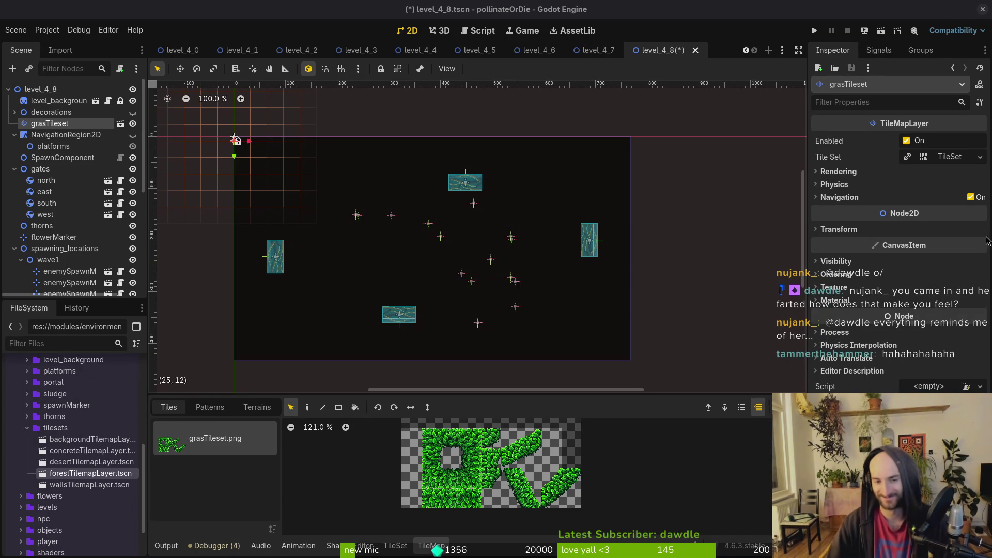
Pick a grass tile in paint mode, then switch to the level_4_7 scene as reference
scroll(539, 291, "left", 1)
scroll(539, 291, "down", 1)
scroll(539, 291, "left", 1)
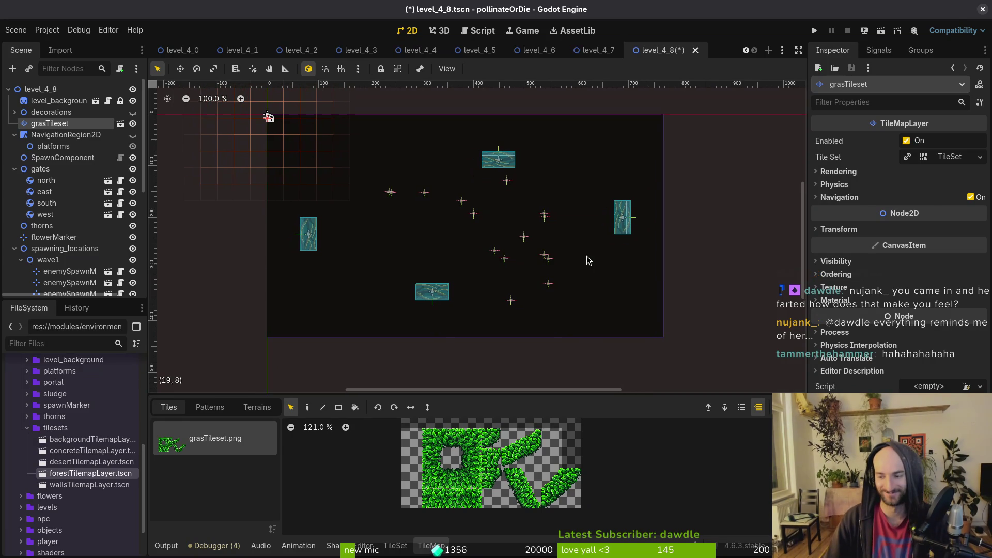
left_click(451, 439)
scroll(346, 385, "left", 1)
scroll(346, 385, "up", 1)
key("d")
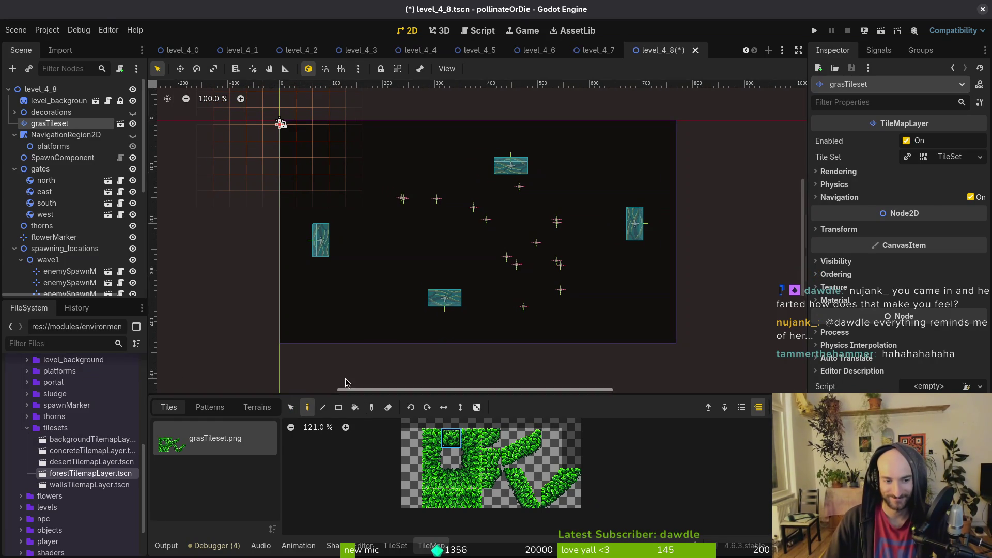
scroll(516, 297, "up", 3)
scroll(471, 309, "down", 3)
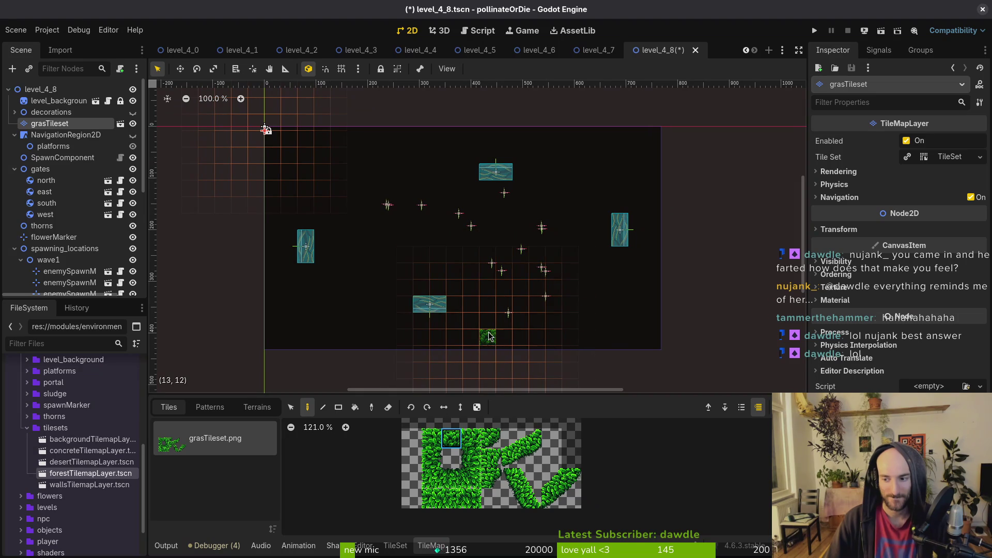
scroll(453, 202, "up", 1)
scroll(454, 201, "up", 1)
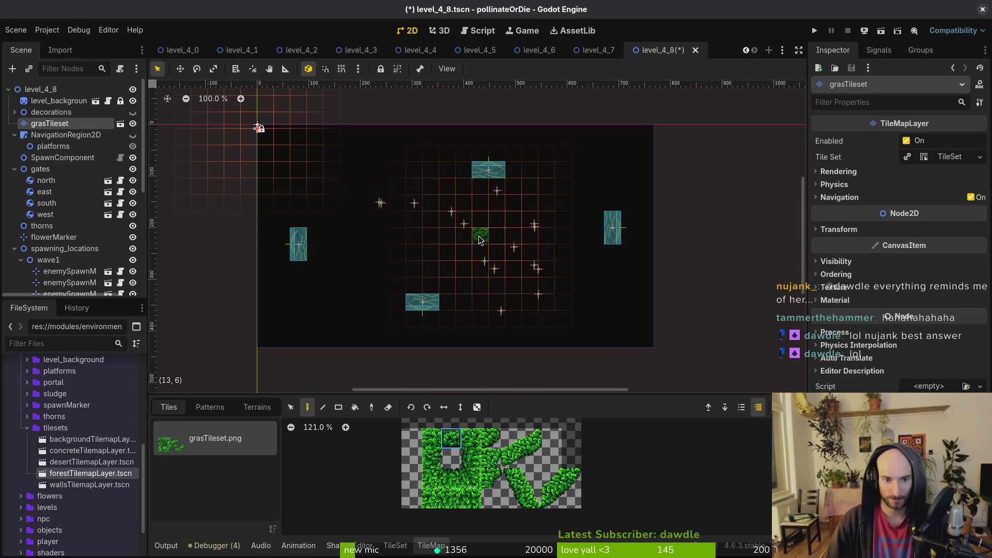
scroll(413, 269, "up", 2)
left_click(599, 49)
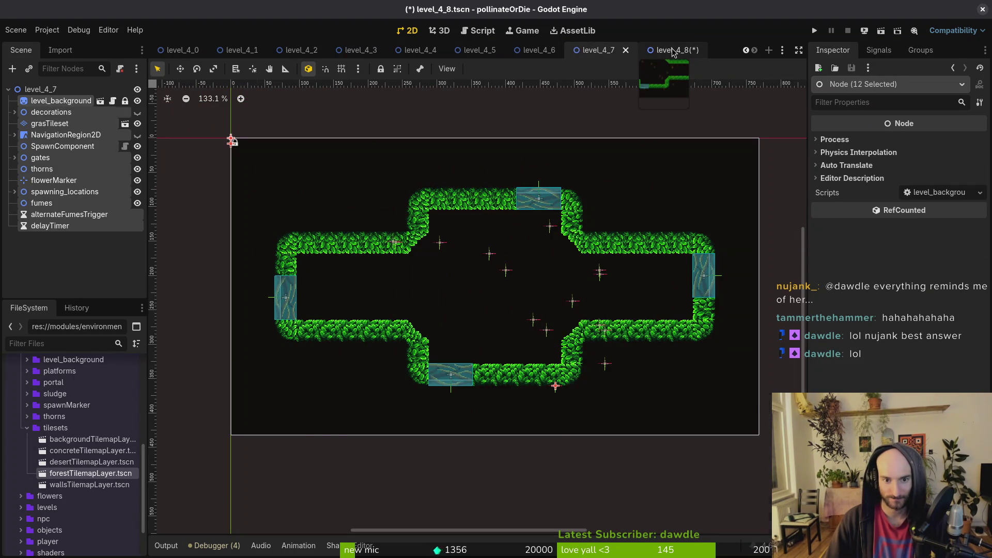
In level_4_7, box-select the right-hand hedge tiles and move them two cells right
left_click(671, 50)
left_click(595, 50)
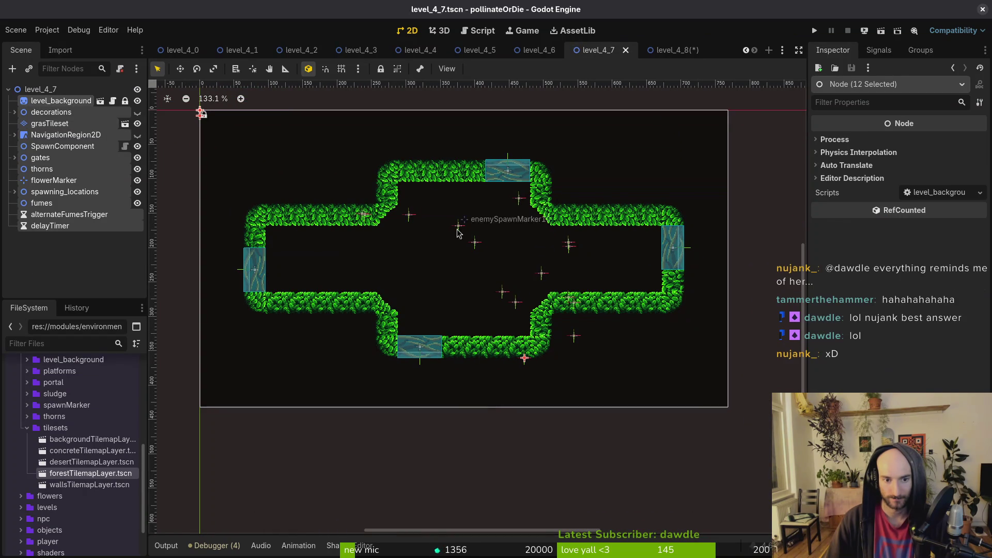
left_click(42, 124)
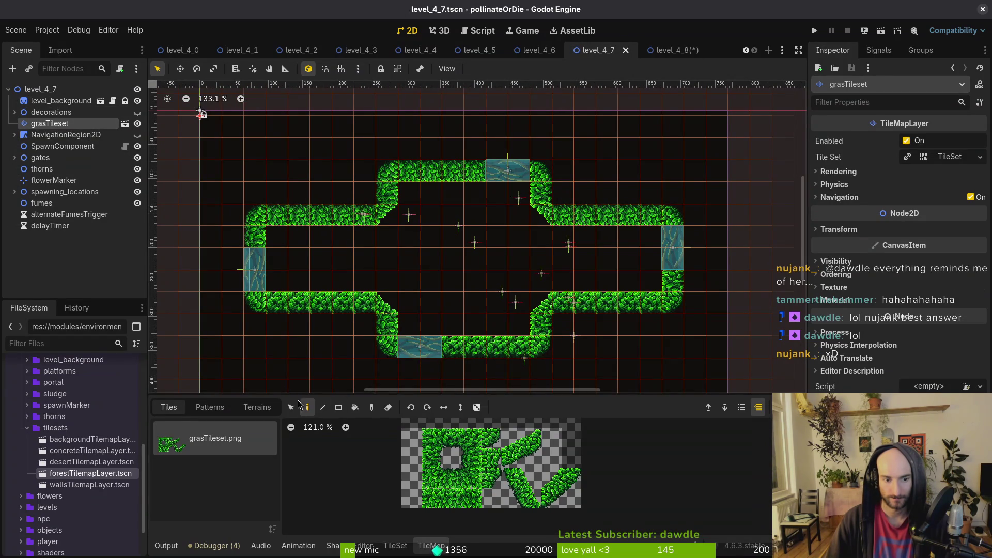
left_click_drag(354, 116, 596, 381)
left_click_drag(543, 354, 594, 353)
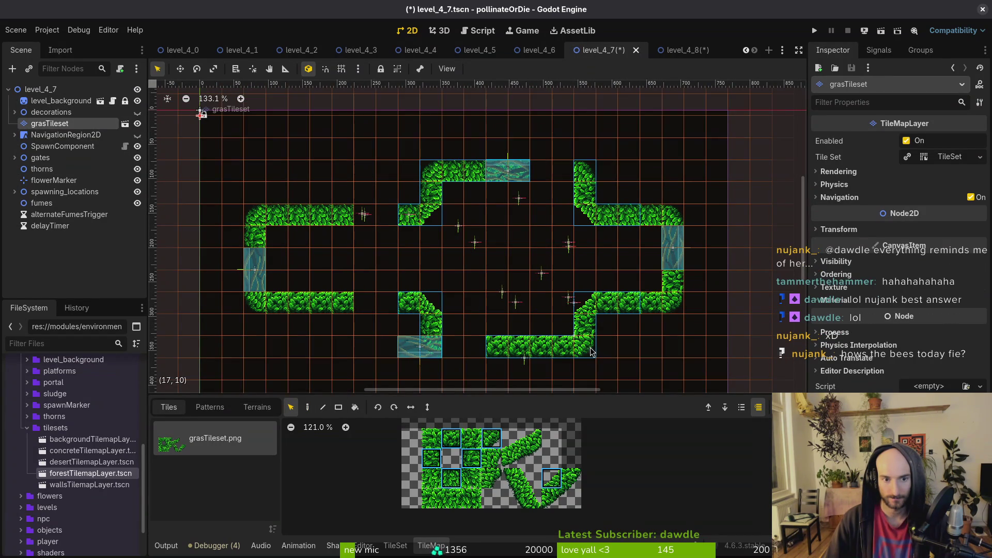
key("Escape")
Paint grass tiles into the gaps in the lower-left and upper-left hedges
left_click(57, 124)
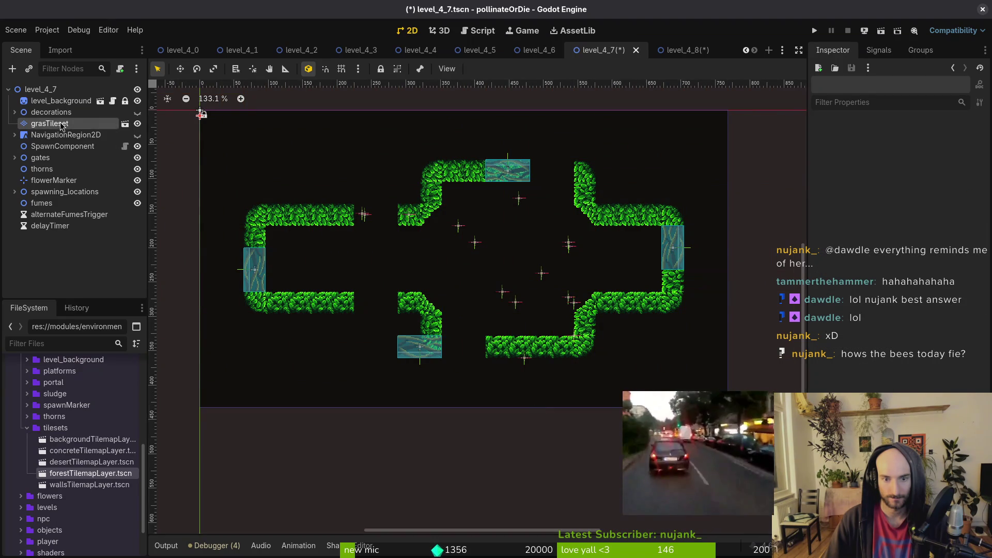
left_click(451, 440)
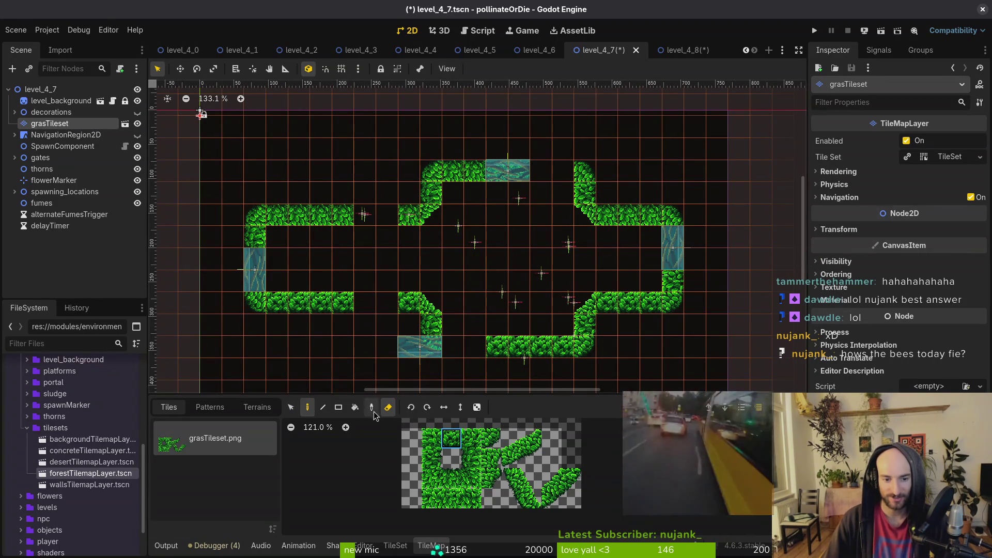
left_click_drag(387, 303, 365, 303)
left_click(451, 478)
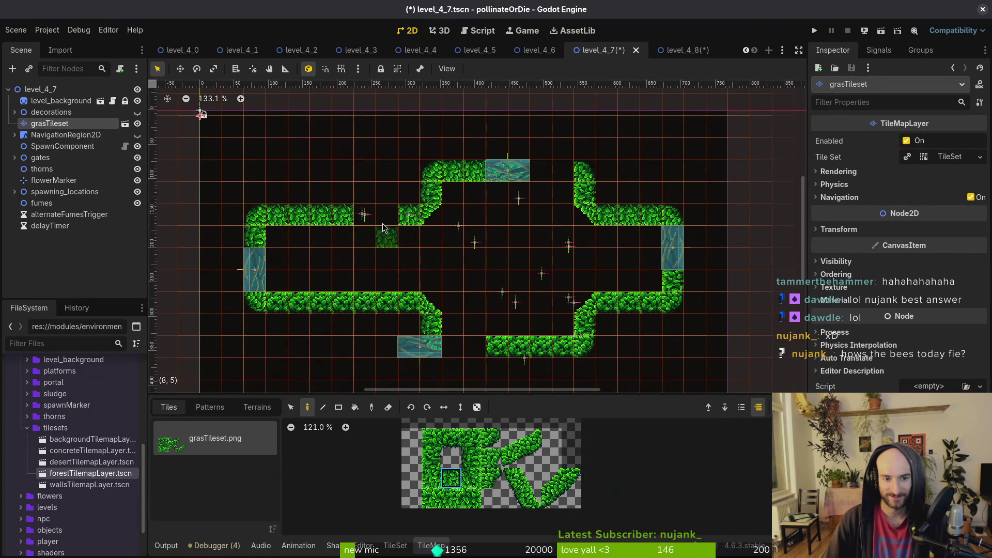
left_click_drag(388, 214, 365, 215)
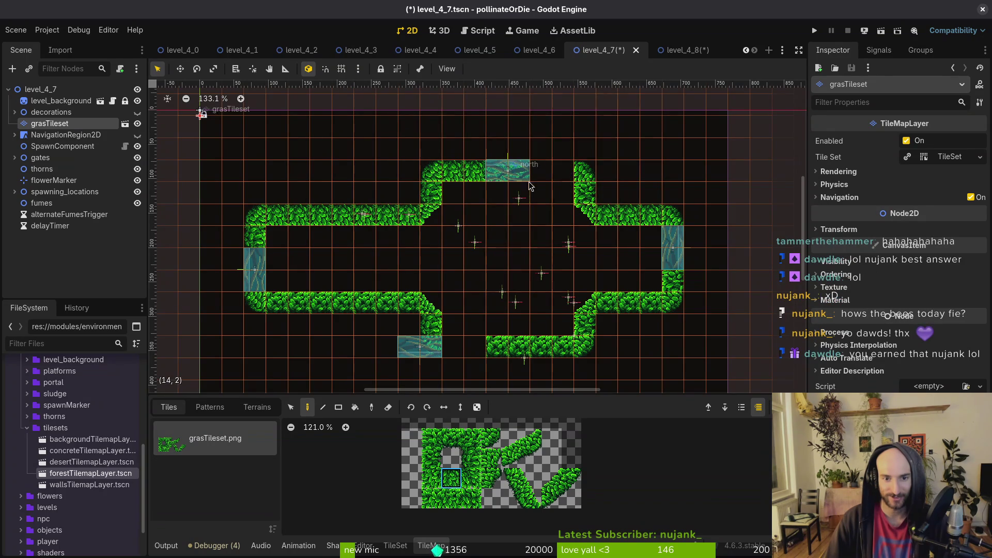
Move the south gate toward the bottom hedge, snap the north gate 64 px right, and save
mouse_move(414, 350)
left_mouse_down()
mouse_move(461, 346)
mouse_move(464, 321)
mouse_move(457, 355)
left_mouse_up()
key("shift+g")
scroll(465, 323, "up", 3)
left_click_drag(534, 119, 593, 117)
key("ctrl+s")
scroll(495, 223, "down", 7)
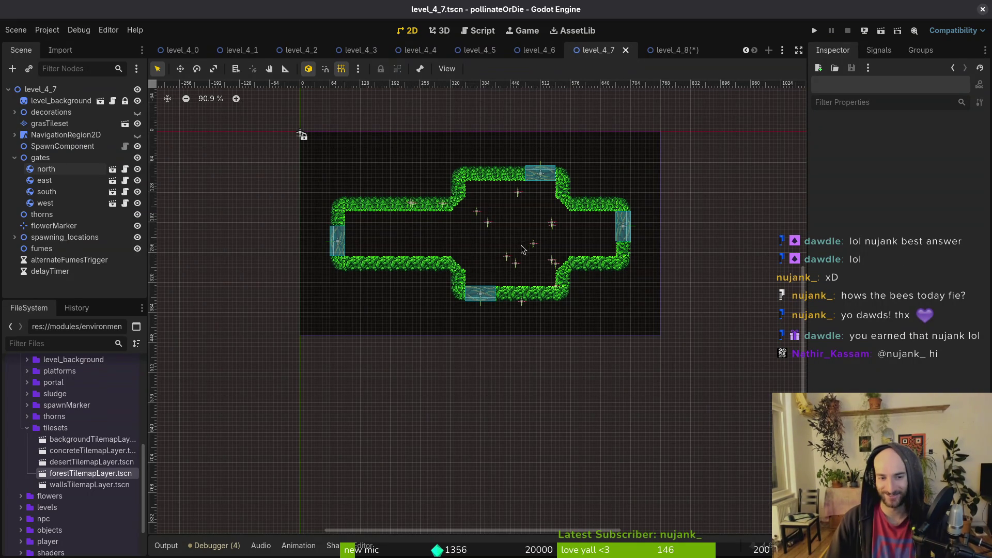
Move enemySpawnMarker10 and the Wasp spawn marker into the arena, and shift the flower marker
scroll(521, 249, "up", 5)
left_click_drag(398, 196, 414, 231)
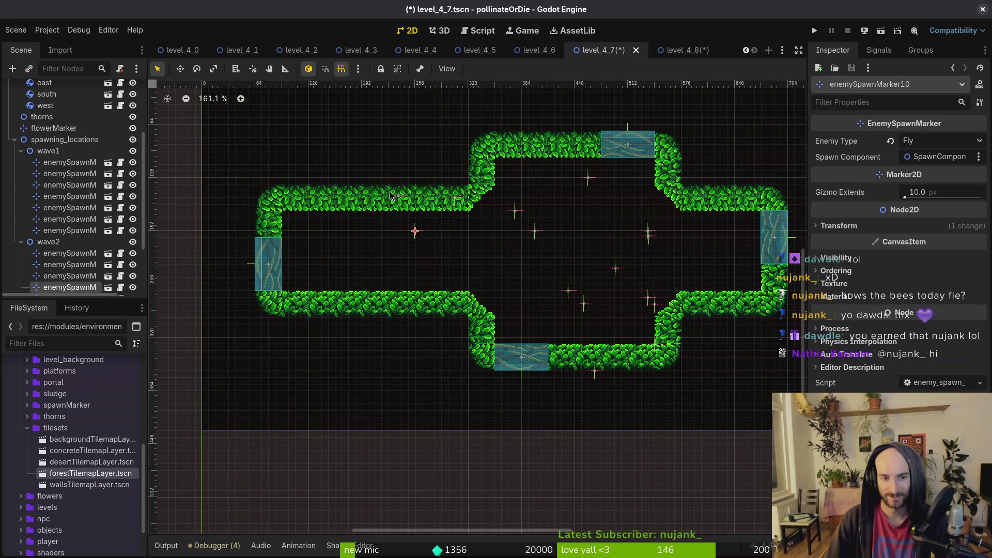
left_click_drag(459, 202, 479, 236)
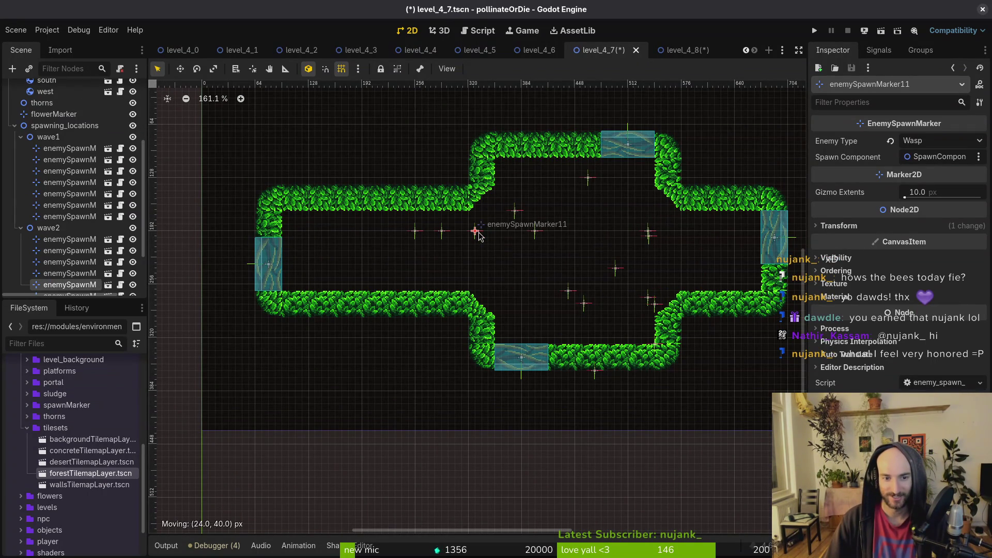
mouse_move(594, 371)
left_mouse_down()
mouse_move(592, 333)
mouse_move(575, 357)
left_mouse_up()
scroll(593, 334, "up", 5)
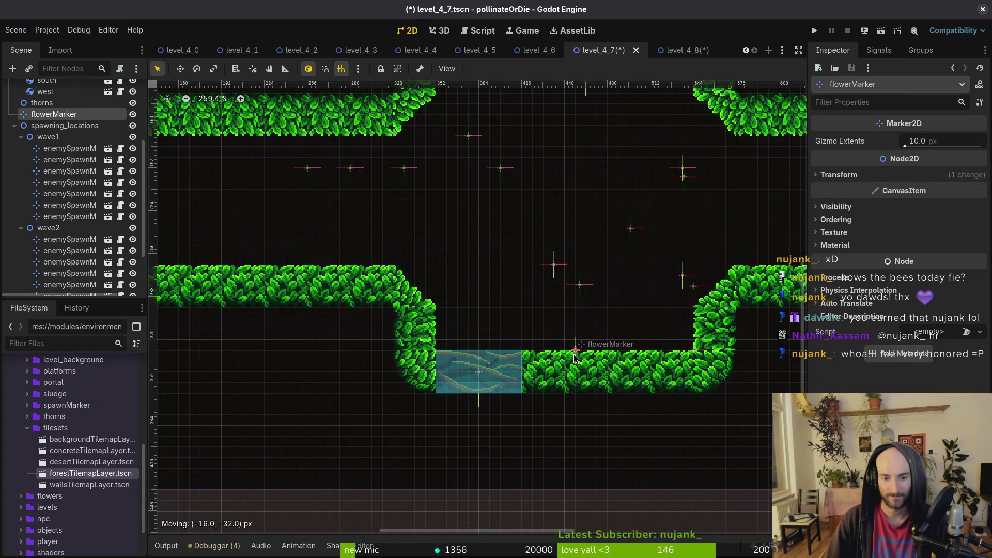
mouse_move(575, 358)
left_mouse_down()
mouse_move(564, 356)
mouse_move(601, 336)
left_mouse_up()
scroll(601, 336, "down", 6)
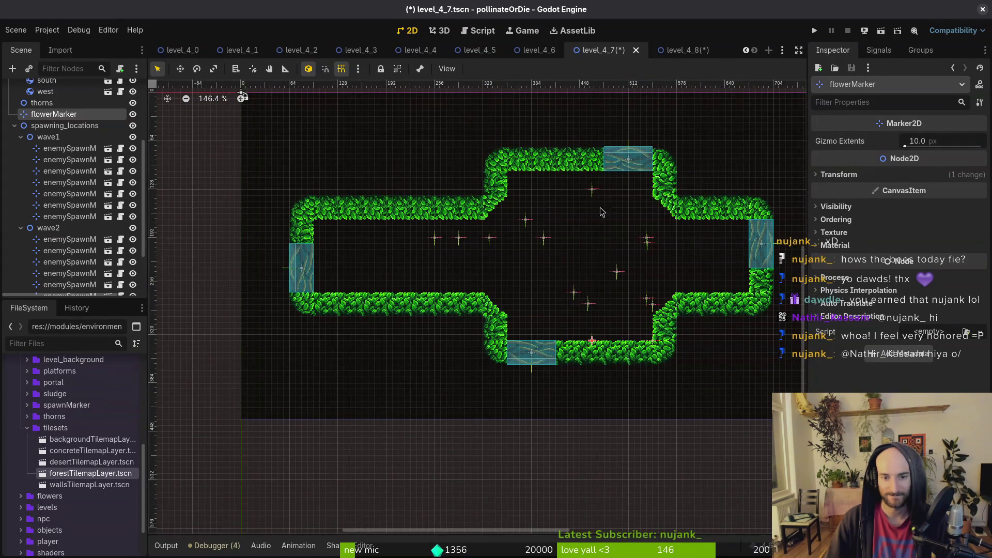
scroll(595, 187, "up", 7)
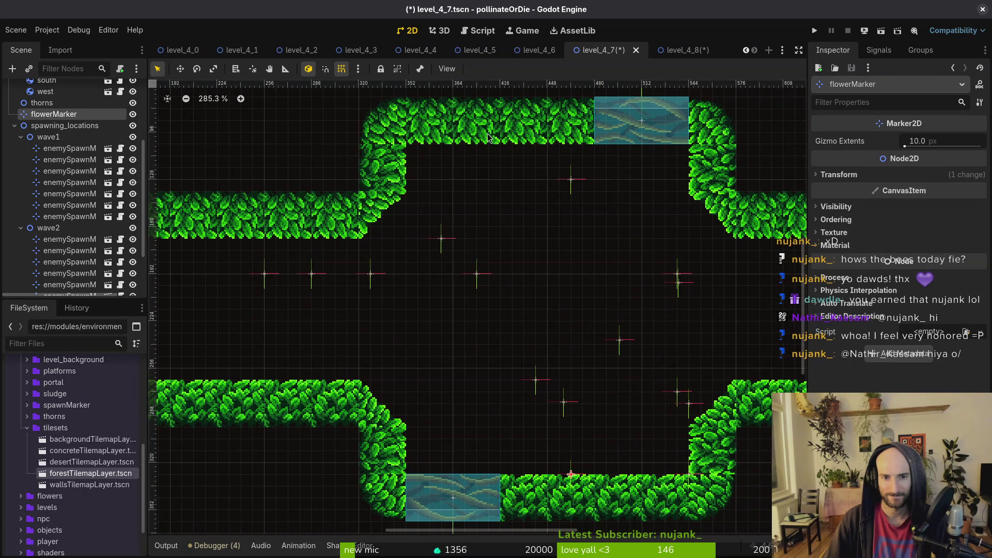
scroll(549, 478, "down", 5)
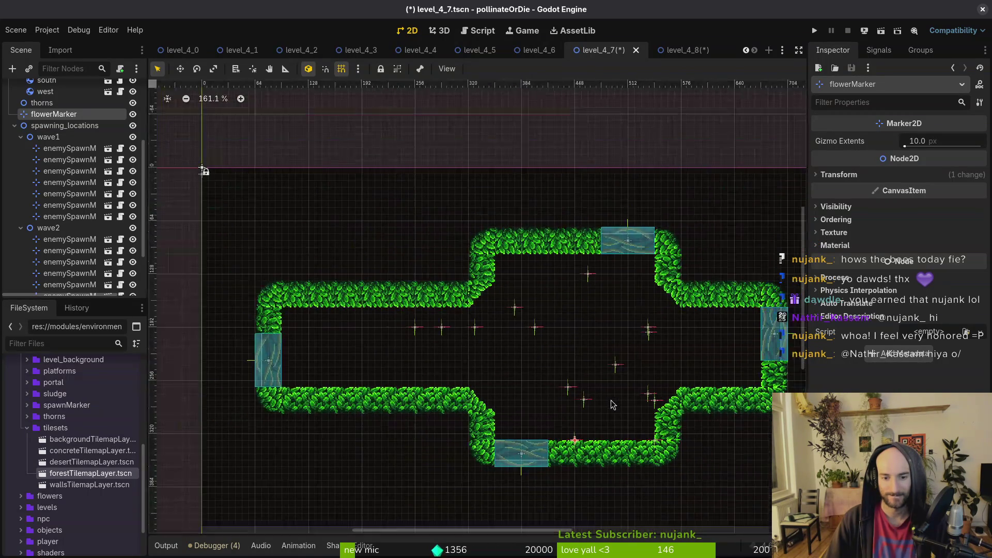
Reposition the remaining spawn markers up and left, then save level_4_7
mouse_move(644, 449)
left_mouse_down()
mouse_move(620, 416)
mouse_move(607, 425)
left_mouse_up()
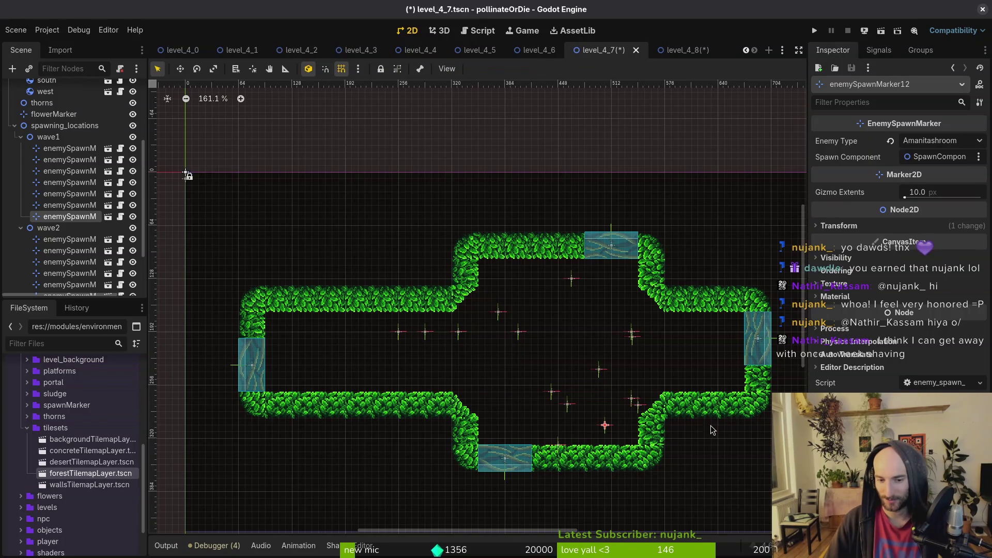
mouse_move(635, 401)
left_mouse_down()
mouse_move(596, 347)
mouse_move(630, 380)
left_mouse_up()
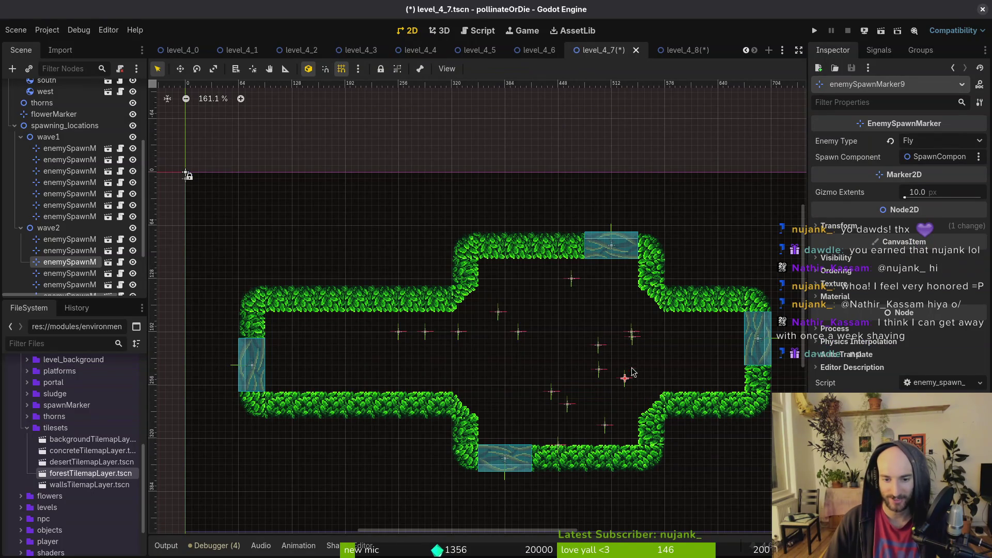
mouse_move(631, 335)
left_mouse_down()
mouse_move(591, 299)
mouse_move(644, 352)
left_mouse_up()
left_click(582, 382)
key("ctrl+s")
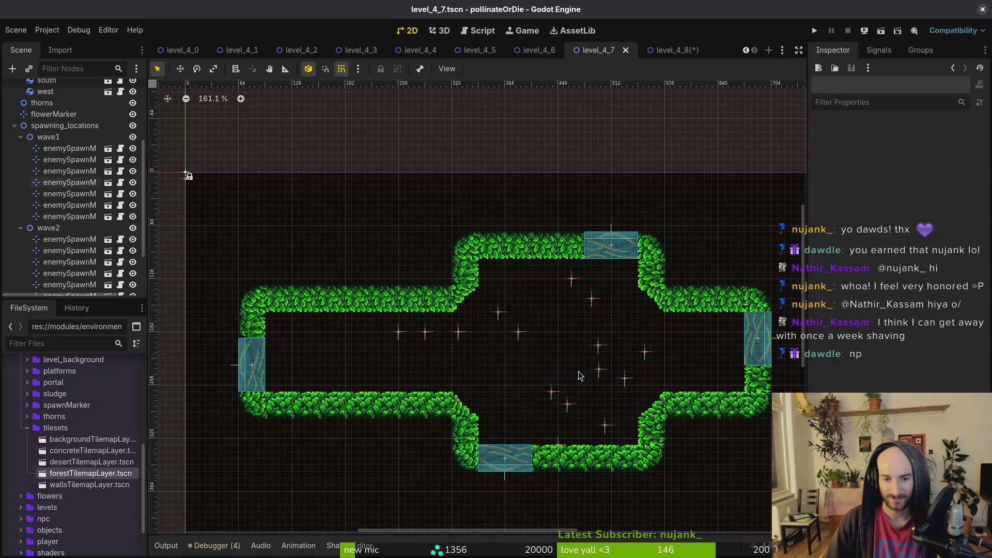
In level_4_8, try painting a grass row along the top, then undo it
left_click(667, 48)
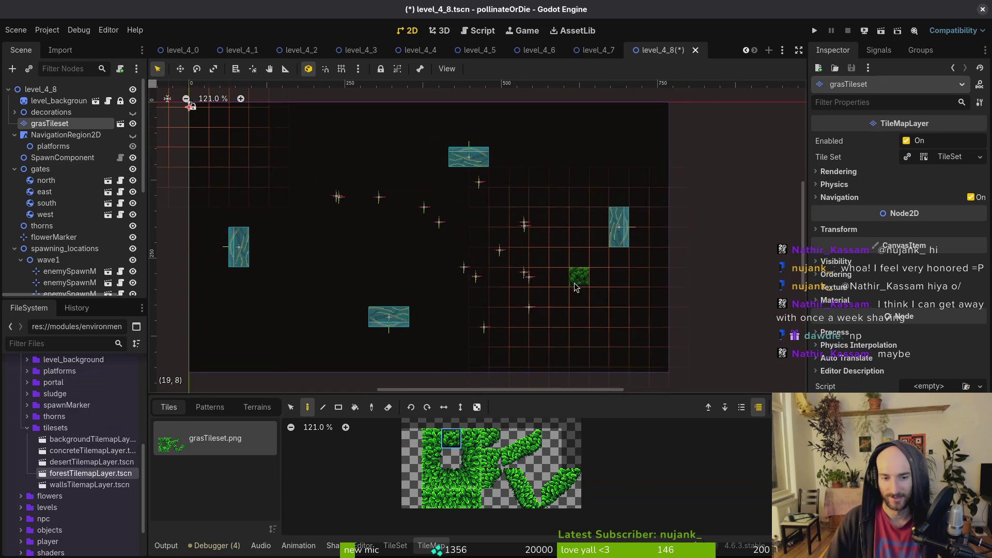
left_click(511, 438)
left_click_drag(518, 442, 532, 459)
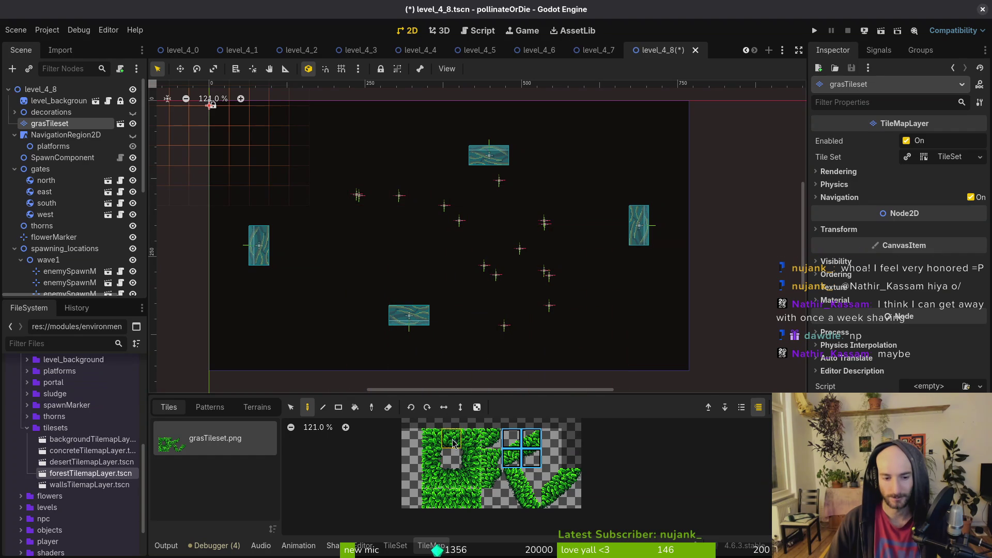
left_click(452, 483)
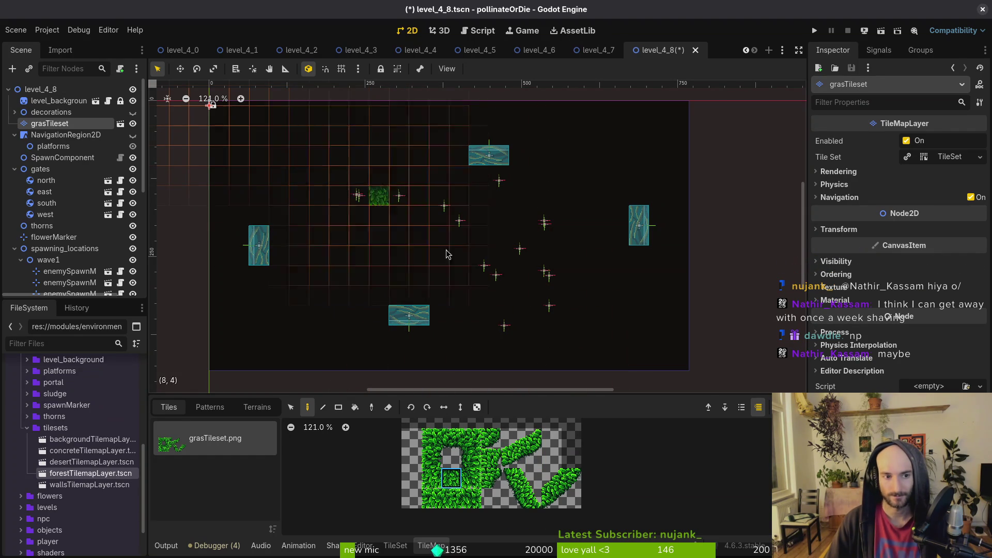
scroll(517, 248, "left", 3)
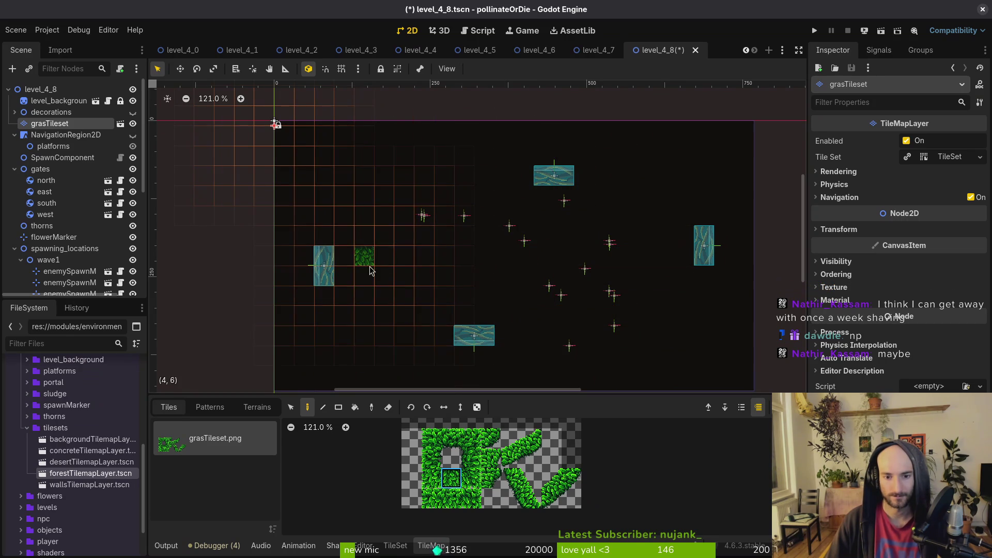
scroll(630, 216, "right", 2)
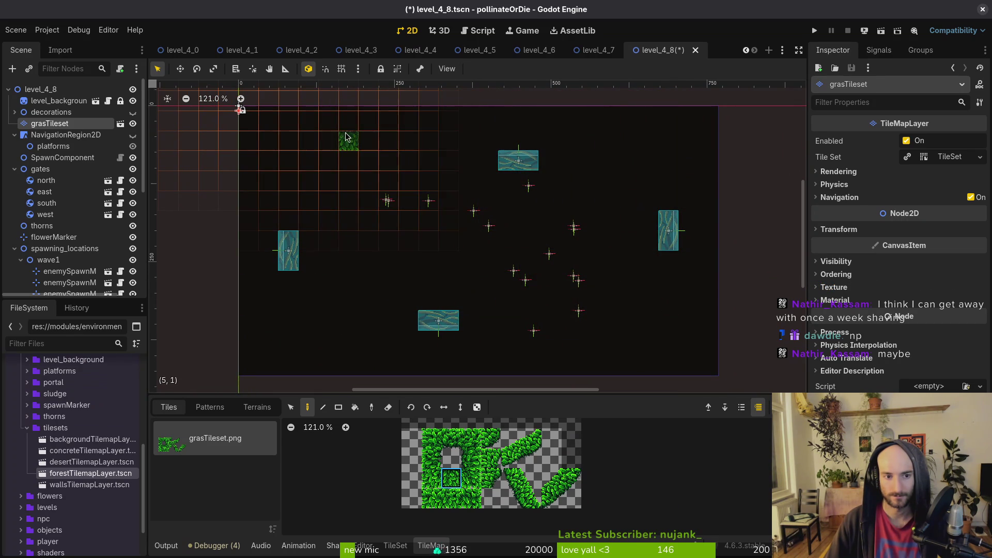
left_click_drag(316, 142, 431, 141)
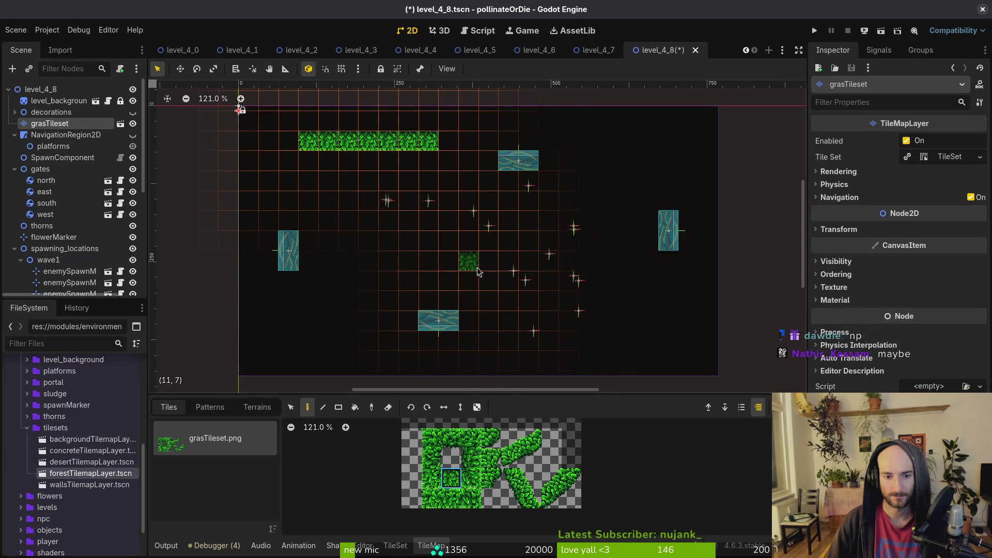
key("ctrl+z")
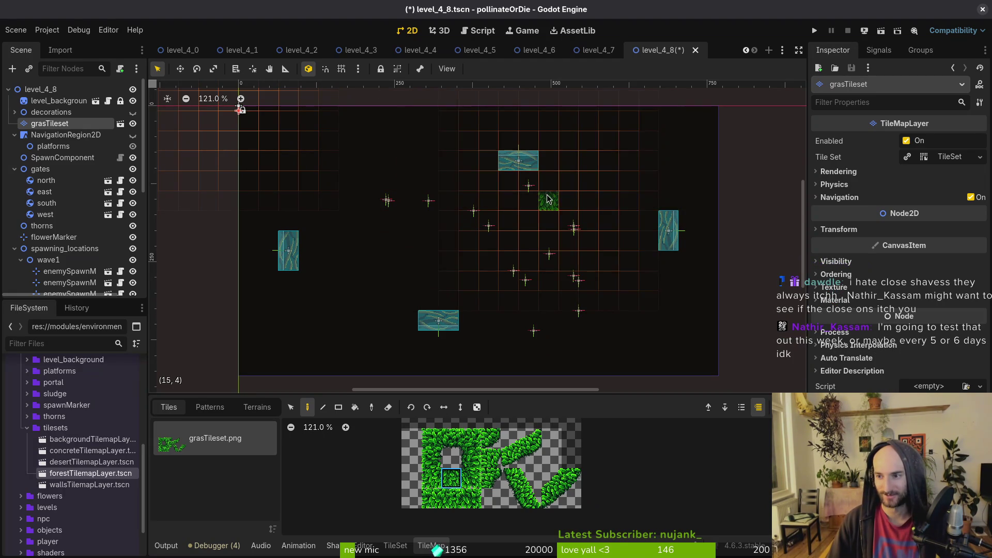
Pan the level_4_8 view and pick a 2x2 block of grass tiles
left_click_drag(544, 200, 553, 181)
left_click_drag(616, 187, 613, 190)
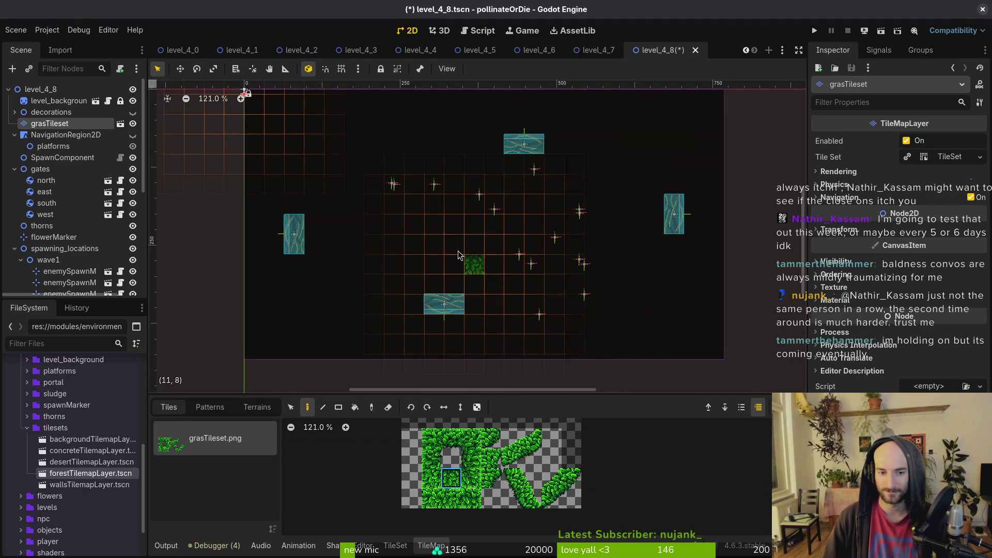
left_click_drag(471, 233, 537, 261)
scroll(537, 261, "up", 1)
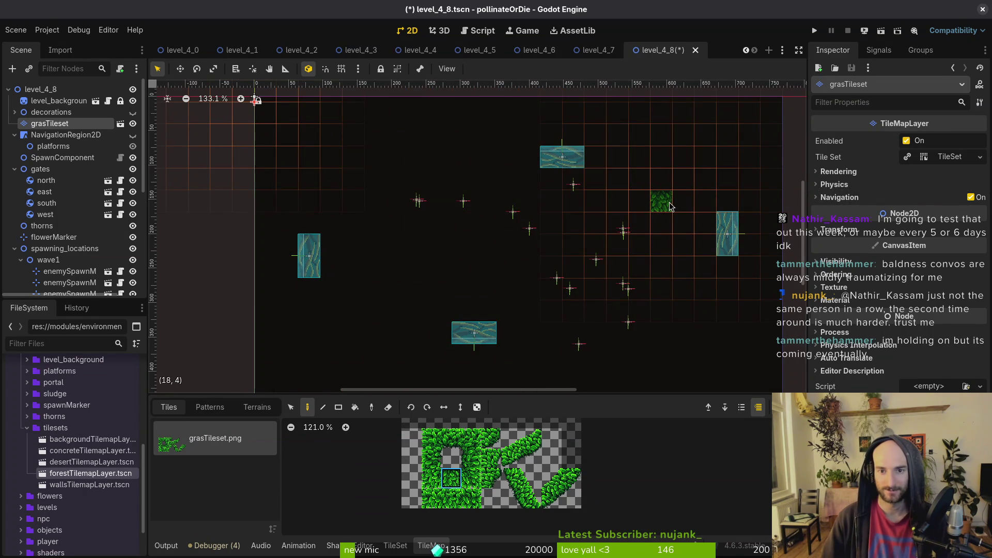
left_click_drag(512, 478, 532, 500)
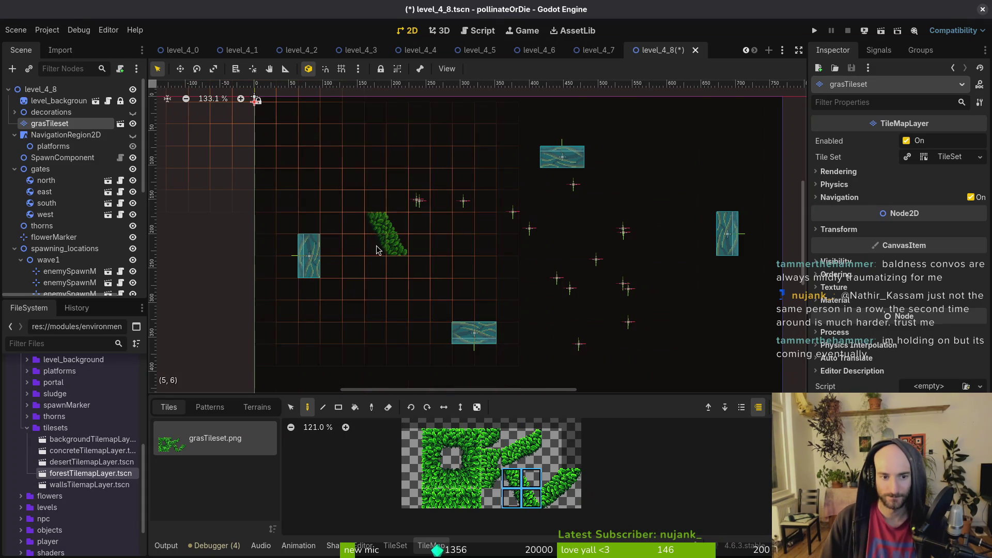
Above the west gate, paint two stacked grass tiles, a horizontal row, and two tiles stepping down-left
left_click(358, 254)
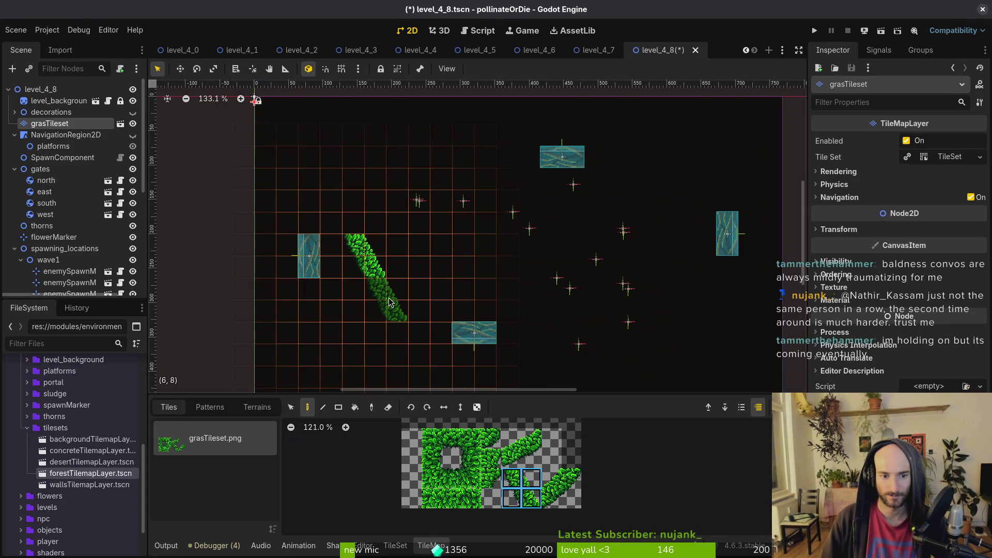
key("ctrl+z")
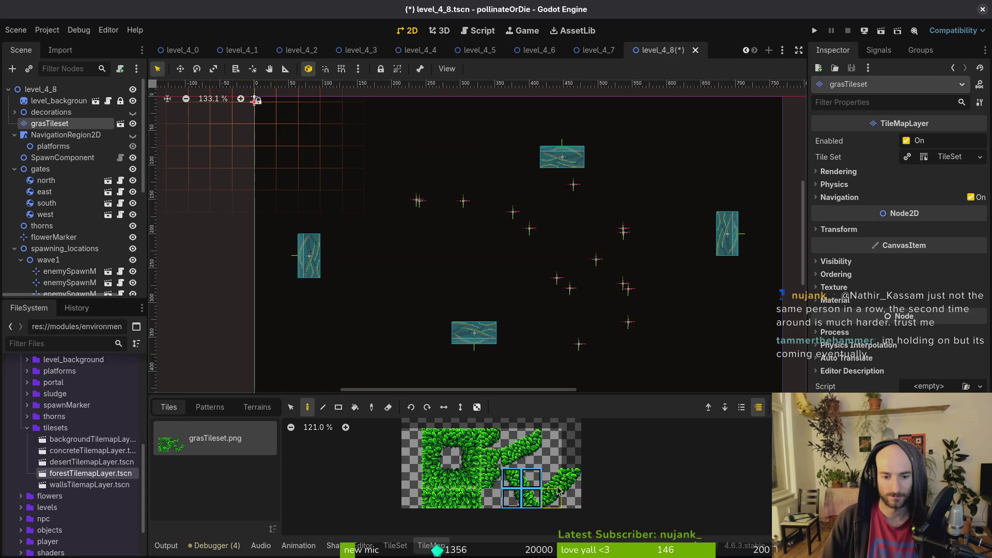
left_click(471, 459)
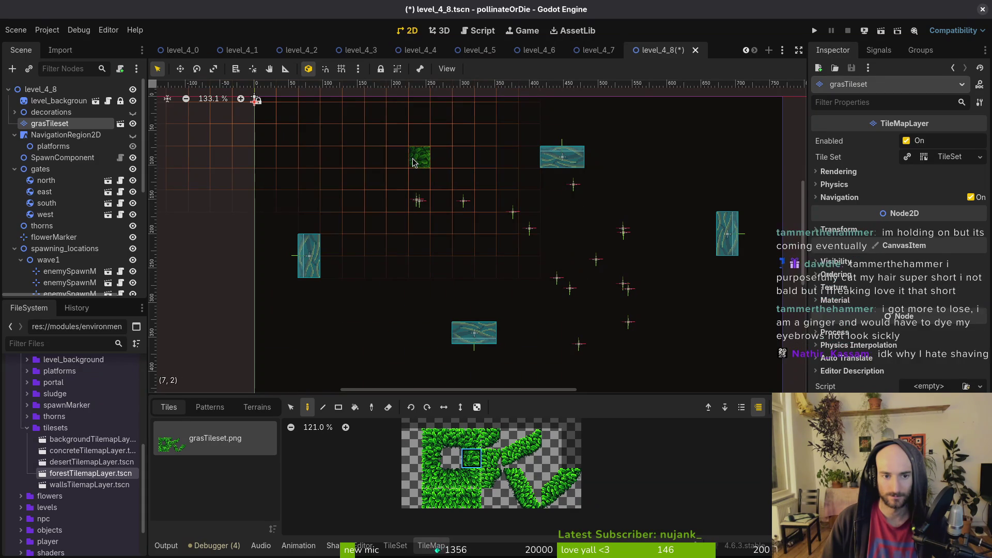
left_click_drag(420, 157, 434, 200)
left_click(471, 478)
left_click(451, 478)
left_click_drag(420, 180, 359, 183)
left_click(472, 478)
left_click(374, 201)
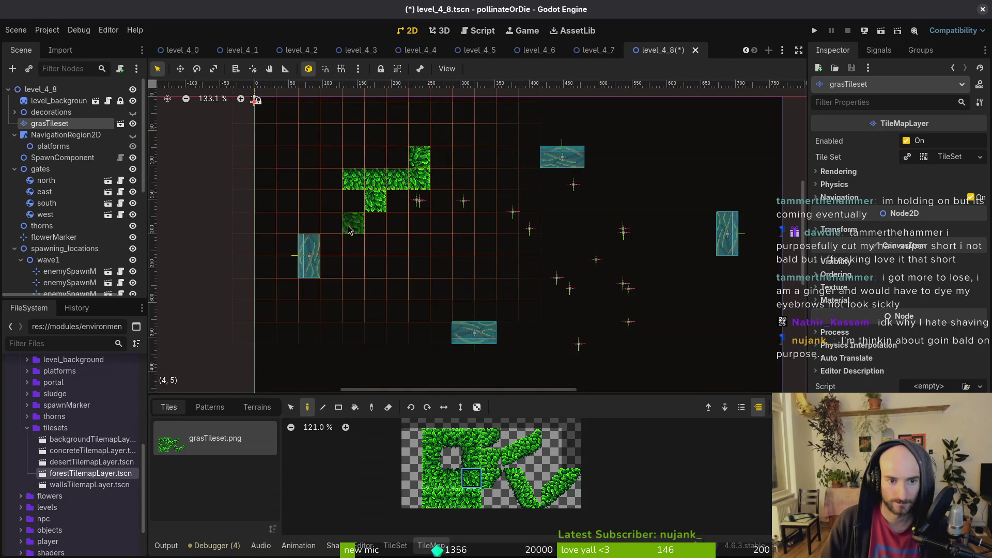
left_click(332, 223)
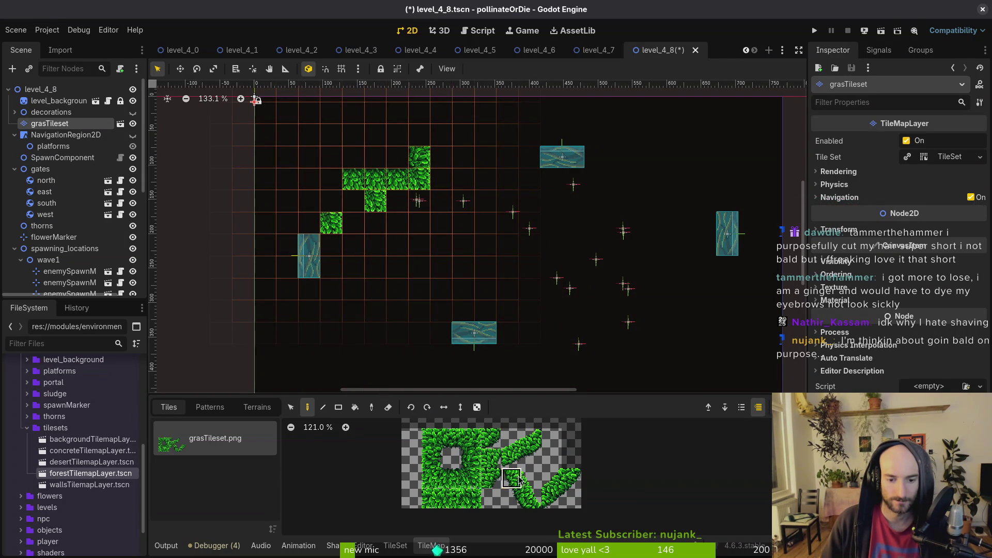
Lay a 2x2 diagonal grass block over the square tiles and preview the result
left_click_drag(512, 439, 533, 459)
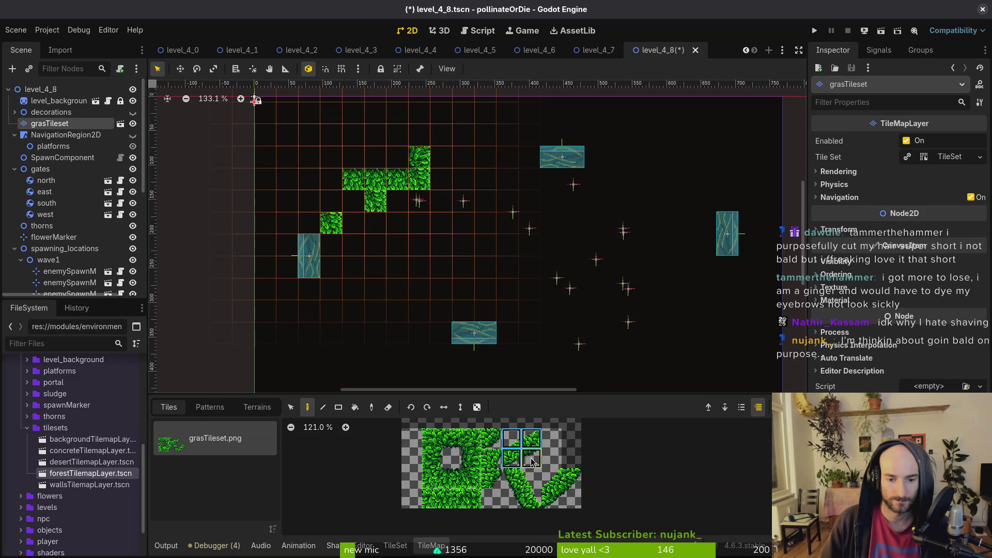
left_click(388, 193)
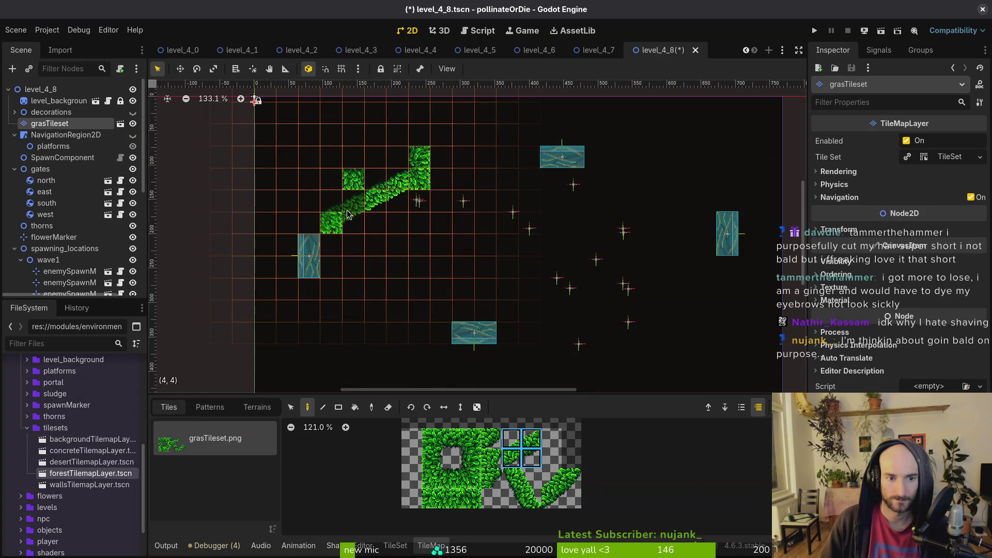
key("Escape")
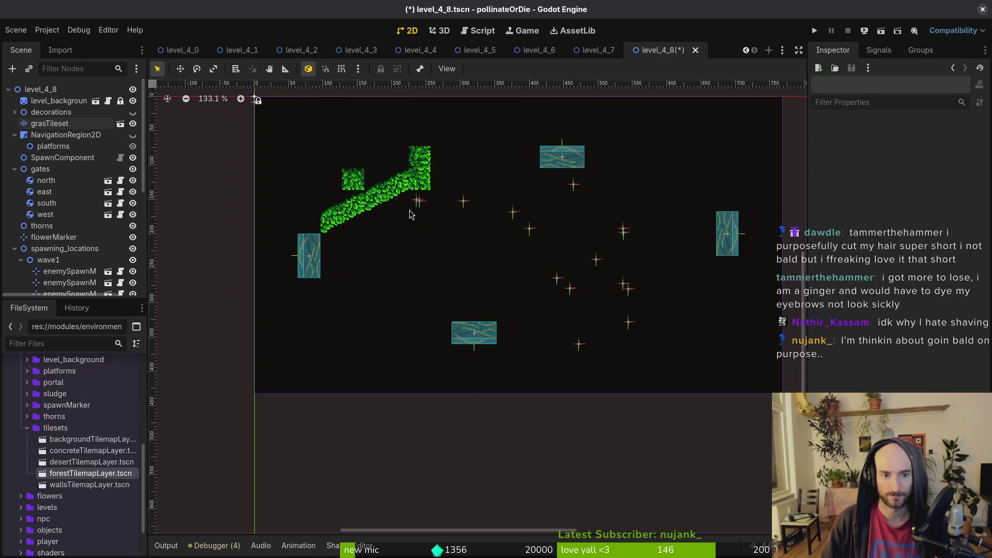
scroll(413, 197, "up", 3)
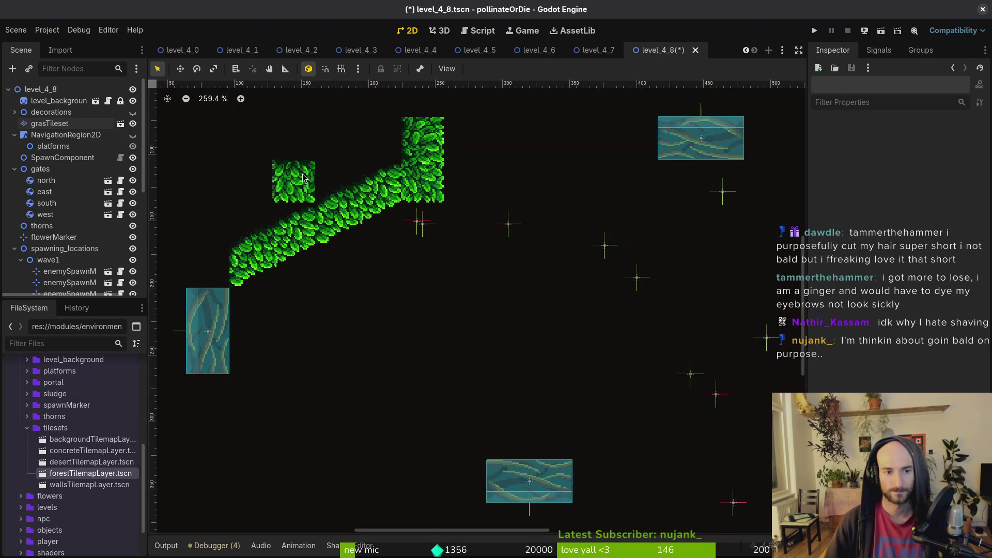
Paint a row of plain grass tiles along the top wall
left_click(52, 124)
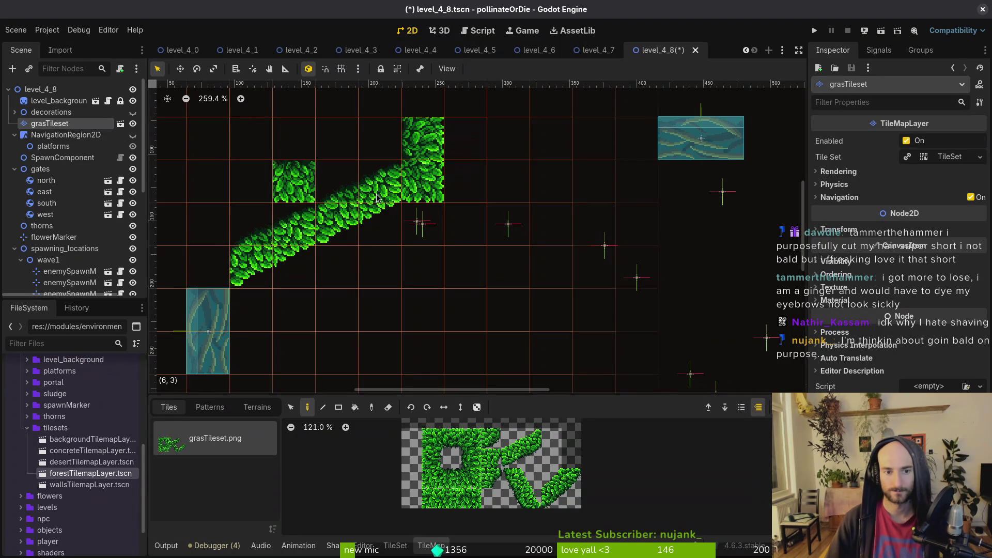
scroll(440, 230, "down", 5)
scroll(440, 221, "up", 3)
left_click(451, 479)
left_click_drag(427, 150, 541, 152)
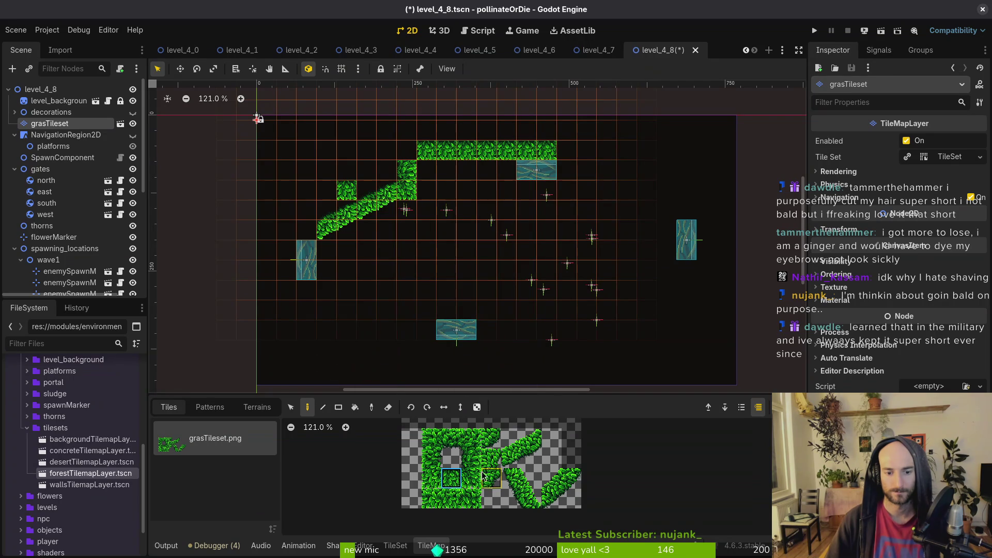
Paint grass below the west gate and build the bottom wall with a mirrored diagonal block
mouse_move(306, 290)
left_mouse_down()
mouse_move(307, 310)
mouse_move(336, 331)
mouse_move(365, 332)
left_mouse_up()
left_click(454, 445)
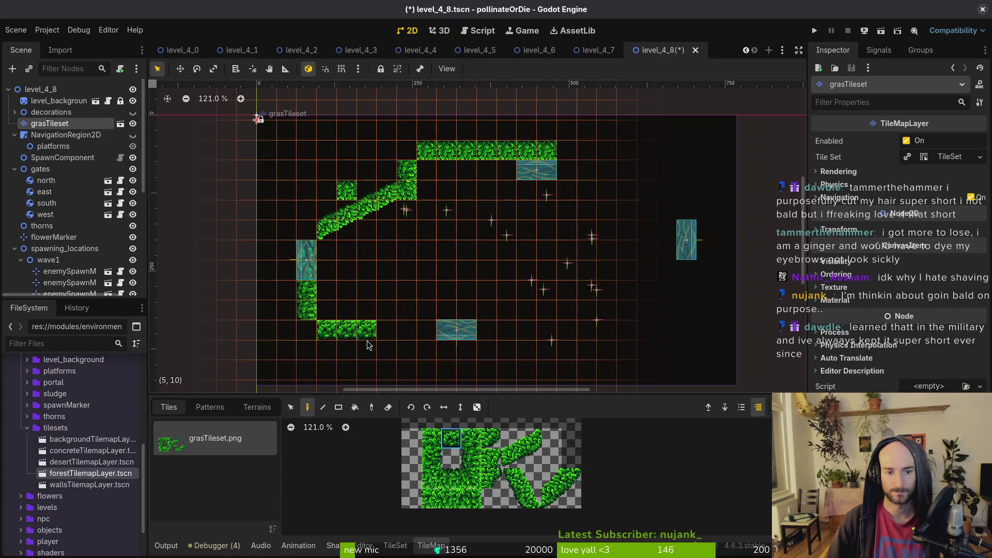
left_click_drag(521, 444, 532, 459)
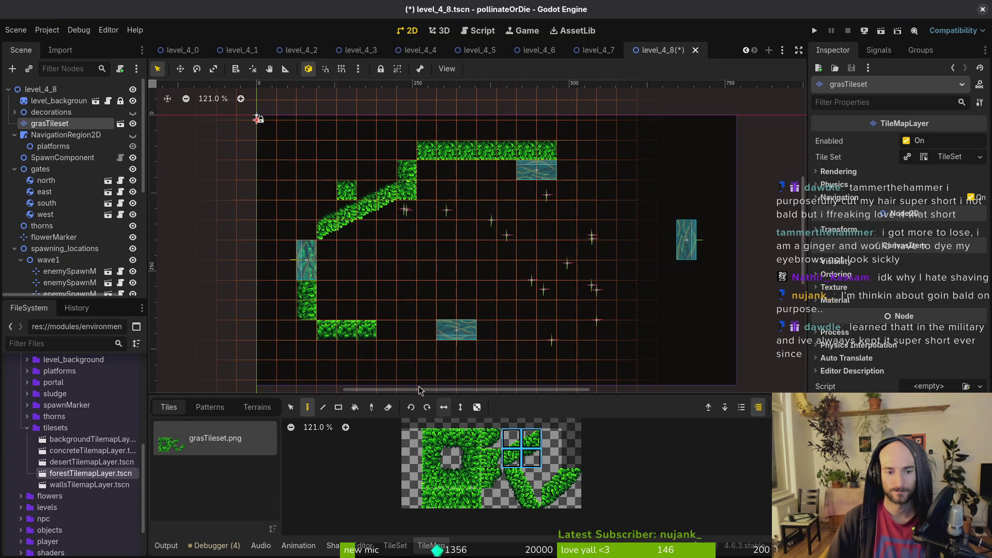
left_click(443, 407)
left_click(397, 338)
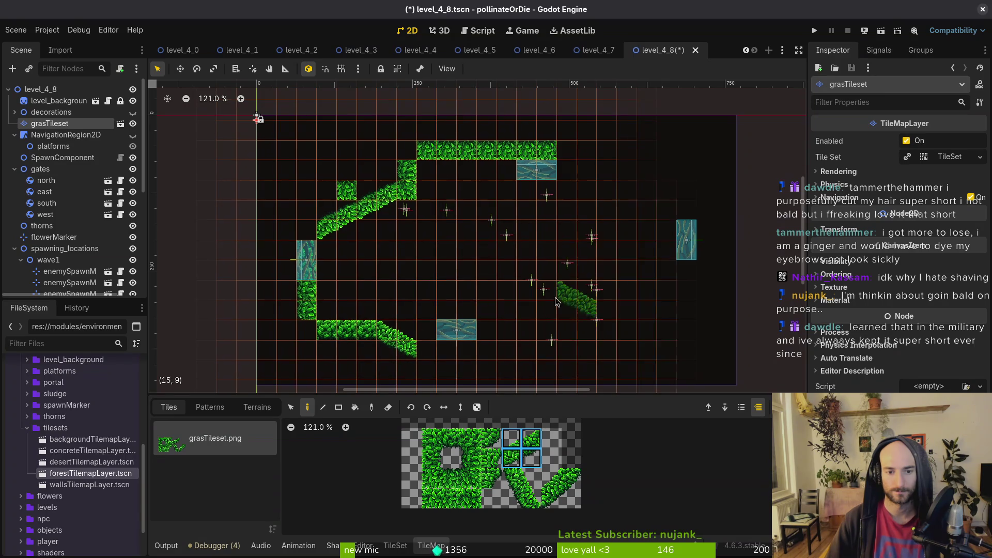
scroll(443, 237, "right", 3)
scroll(443, 237, "down", 2)
scroll(444, 238, "left", 2)
scroll(443, 238, "up", 4)
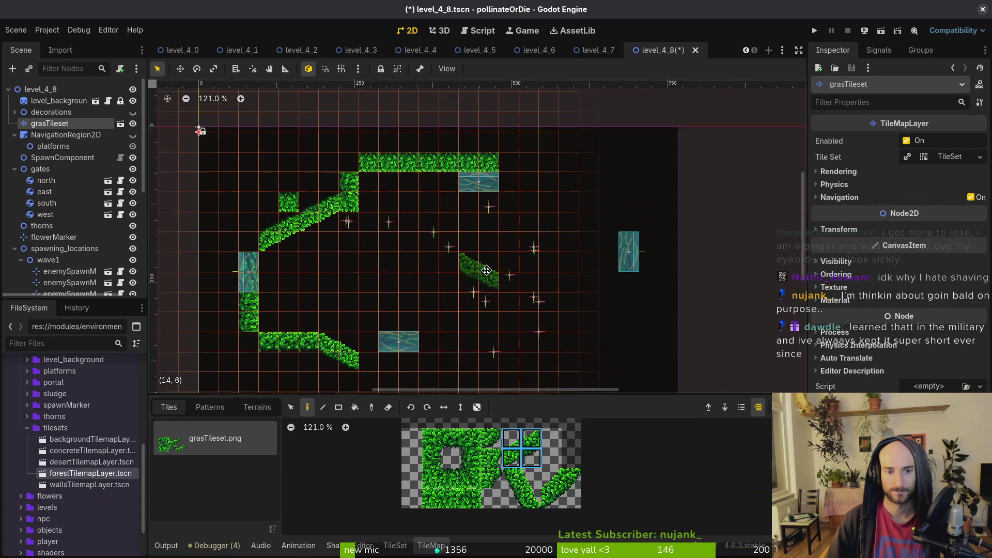
scroll(500, 259, "down", 2)
scroll(501, 259, "right", 1)
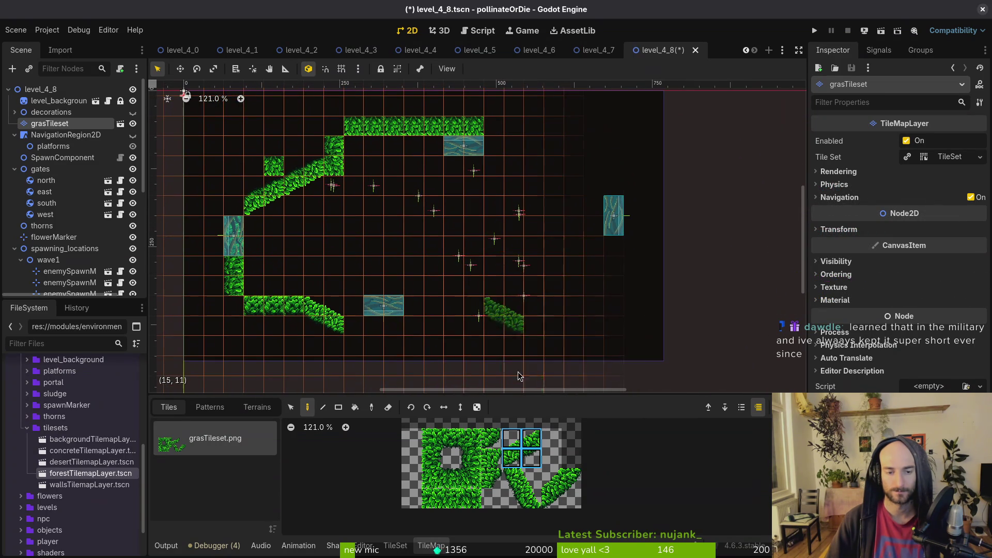
left_click(456, 445)
left_click_drag(354, 326, 434, 326)
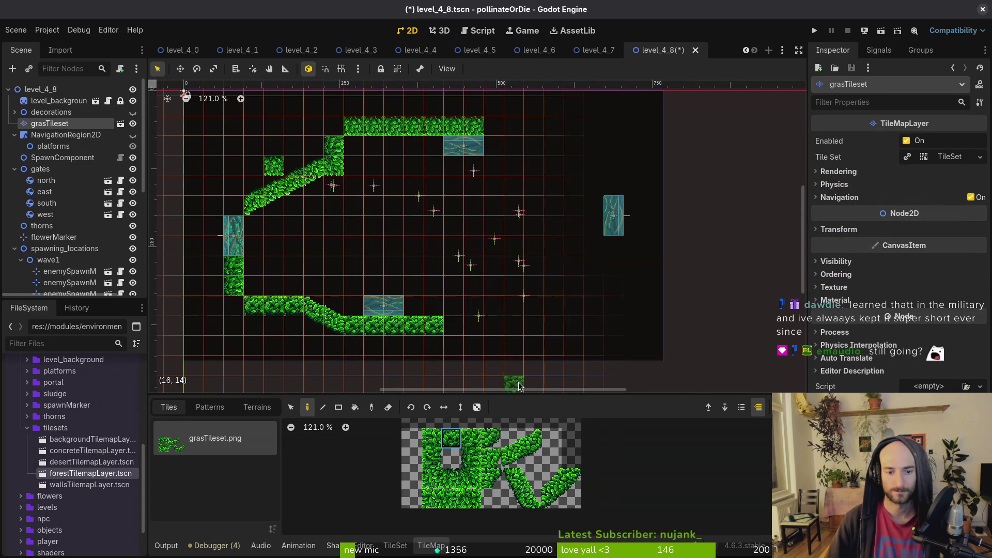
Paint a diagonal grass wall rising to the right, capped and continued as a horizontal row
left_click_drag(527, 492, 531, 500)
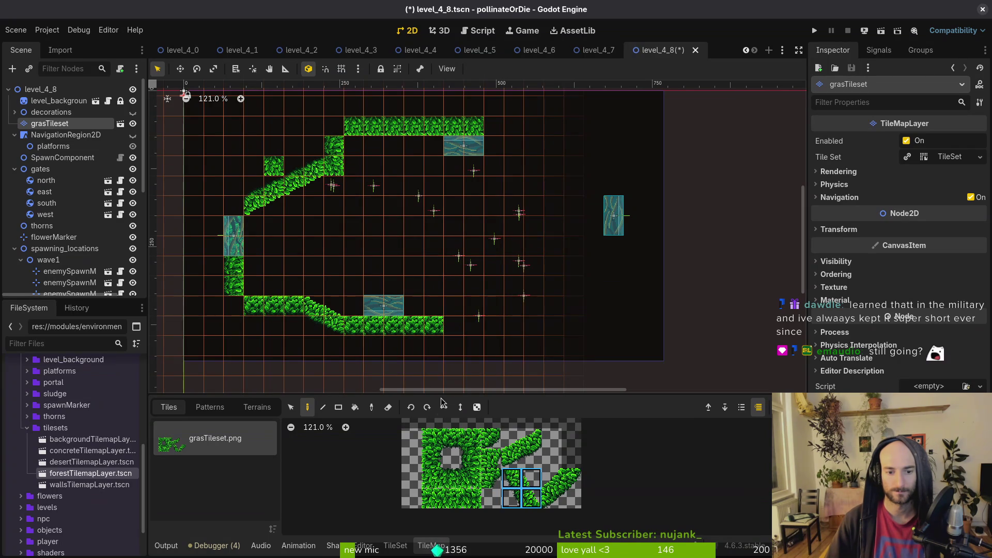
left_click_drag(467, 309, 483, 260)
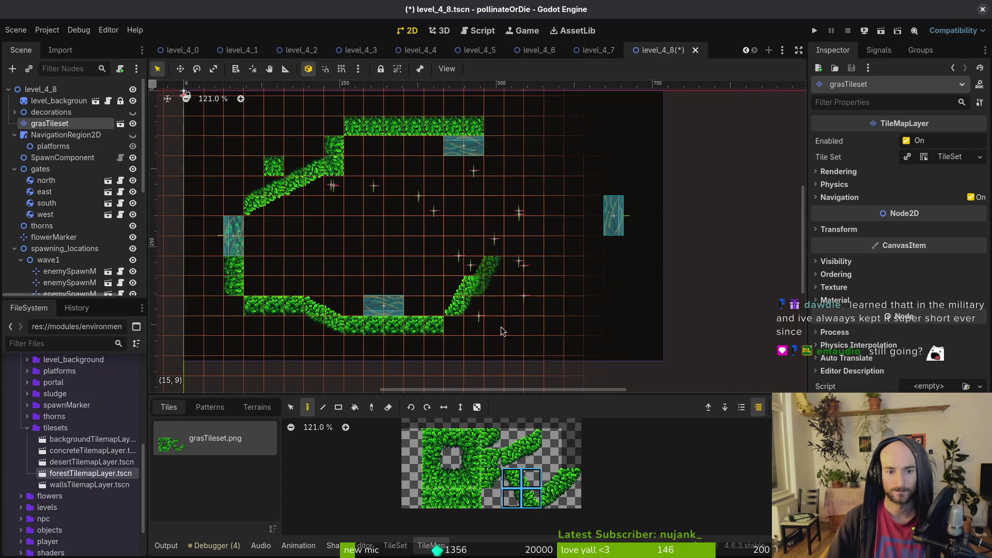
left_click(432, 438)
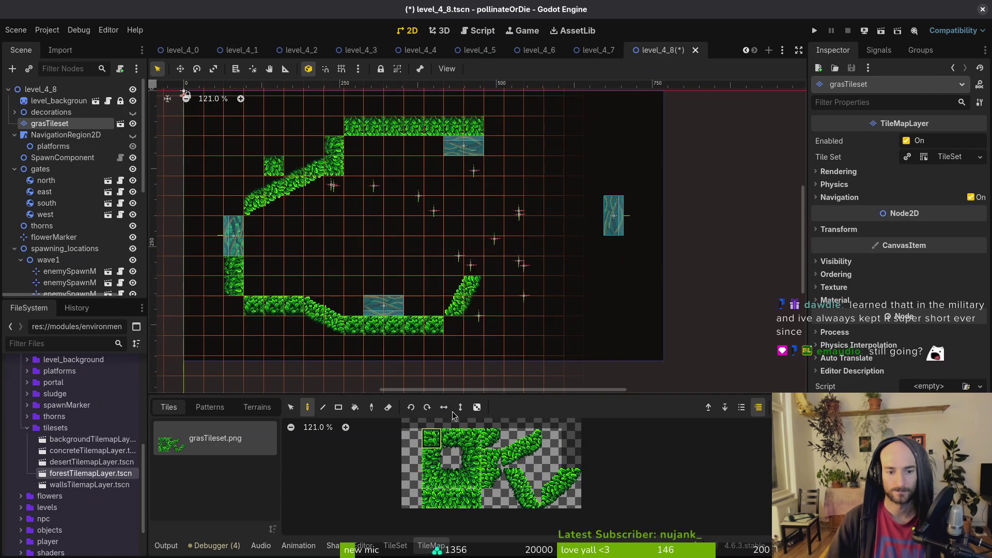
left_click(476, 270)
left_click(451, 438)
left_click_drag(486, 266, 551, 267)
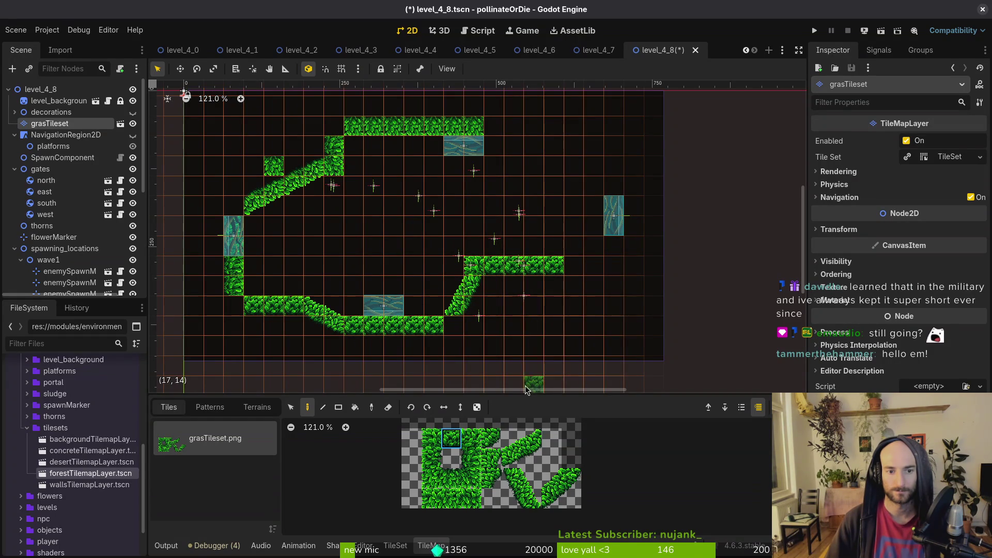
Add a flipped diagonal at the top-right corner, fill the top grass row and the right-side column
scroll(546, 202, "up", 1)
left_click_drag(511, 460, 532, 438)
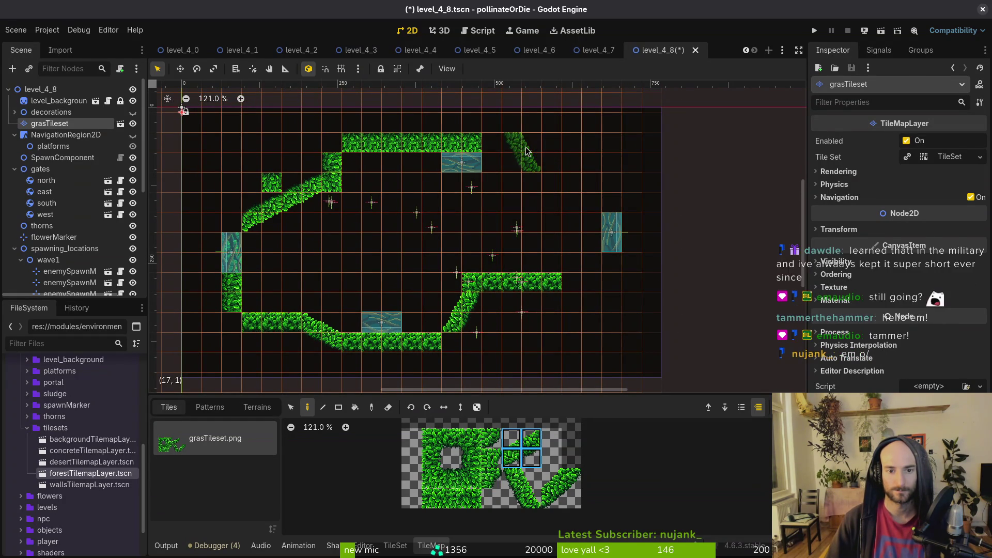
key("c")
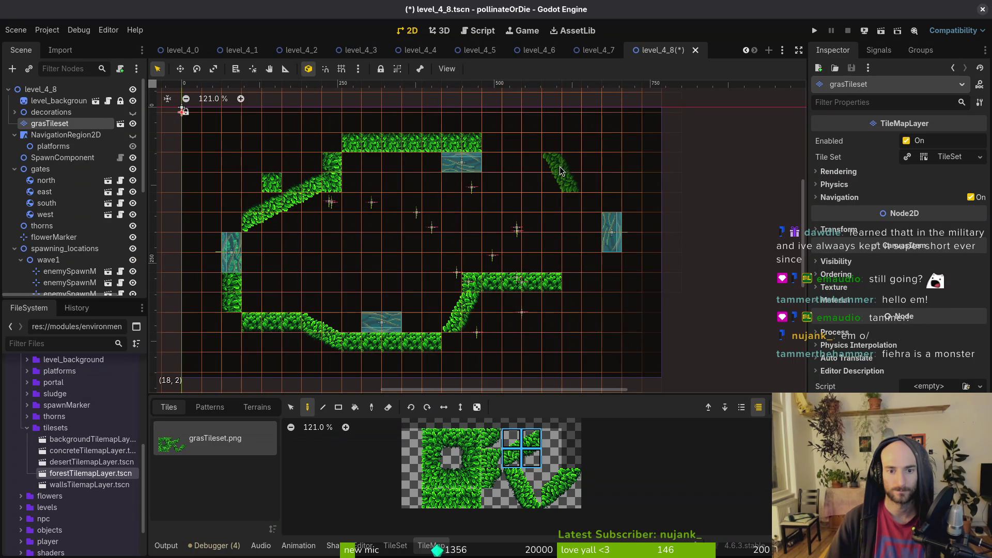
left_click(561, 170)
left_click(451, 478)
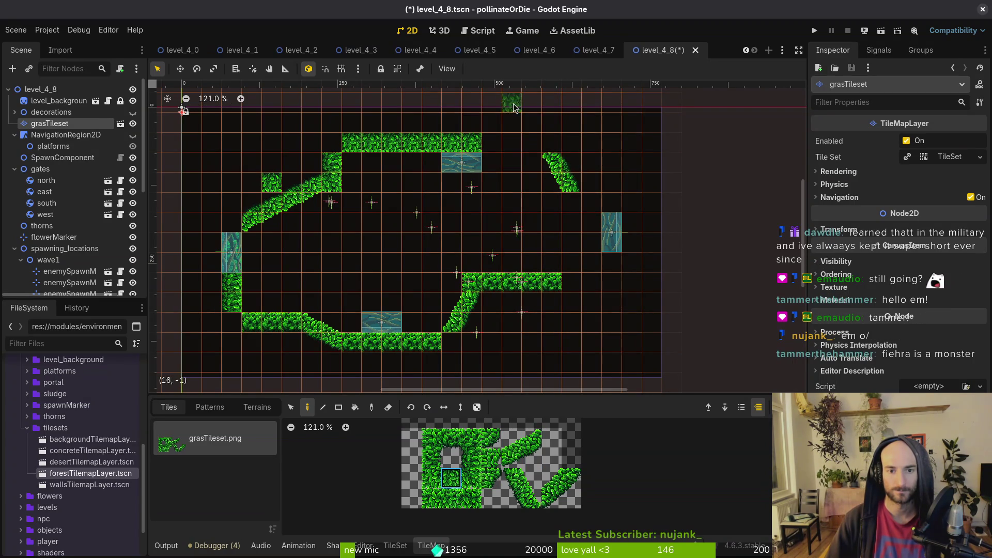
left_click_drag(533, 143, 511, 146)
left_click(492, 143)
left_click(431, 459)
left_click(569, 204)
left_click(571, 242)
left_click(571, 262)
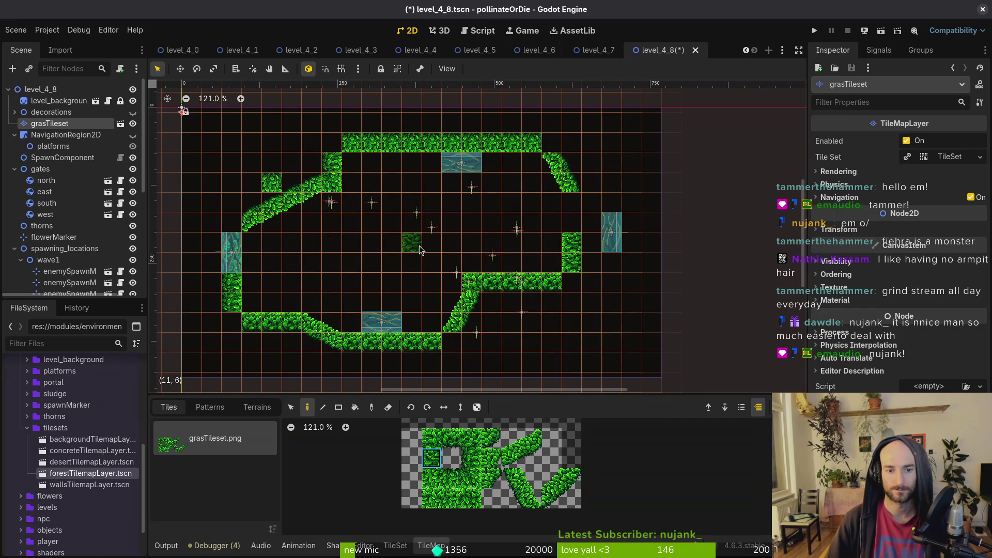
Erase stray grass tiles from the top row, the bottom-right row and below the west gate
key("Escape")
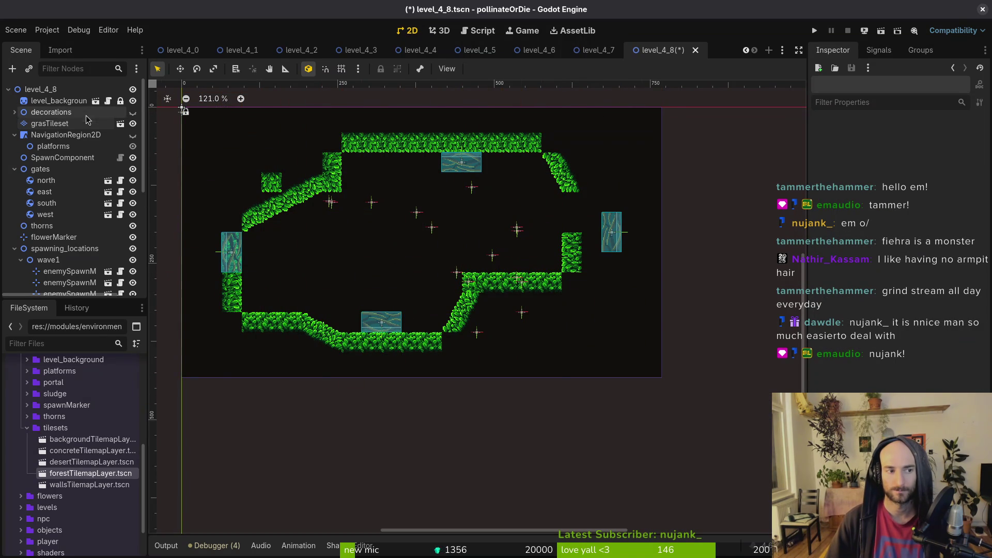
left_click(70, 123)
key("e")
left_click_drag(383, 148, 372, 146)
left_click(491, 282)
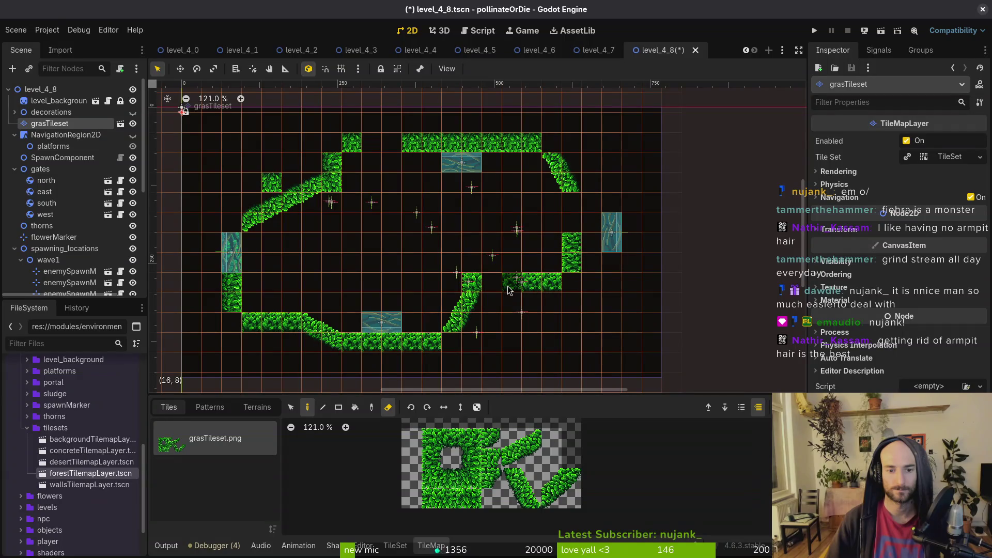
left_click(508, 290)
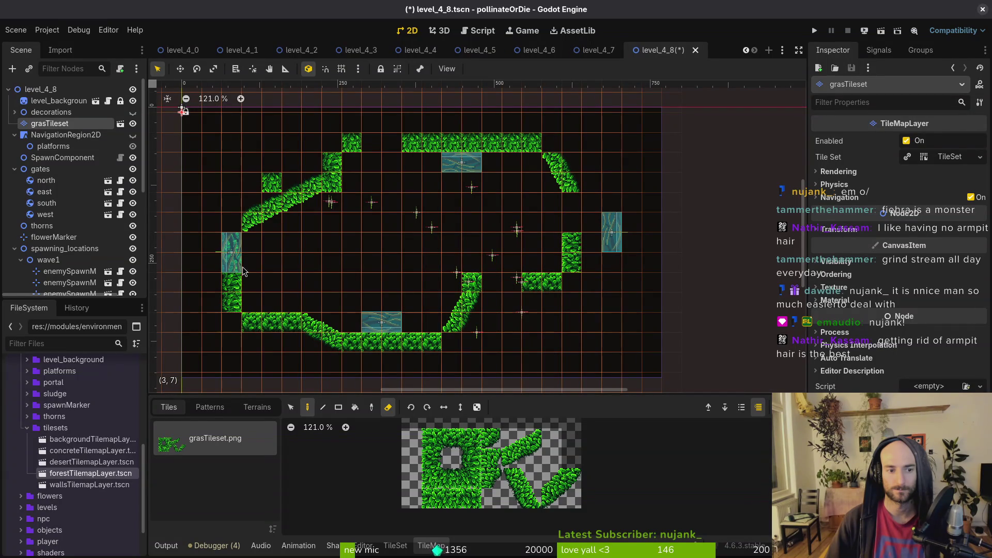
left_click(232, 279)
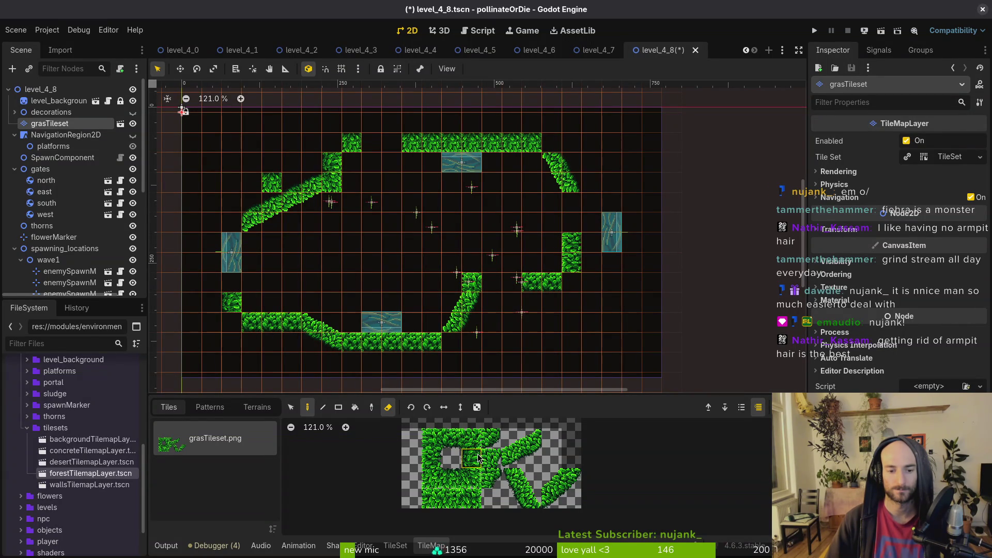
Place rounded corner grass tiles on two hedge corners and save the scene
key("e")
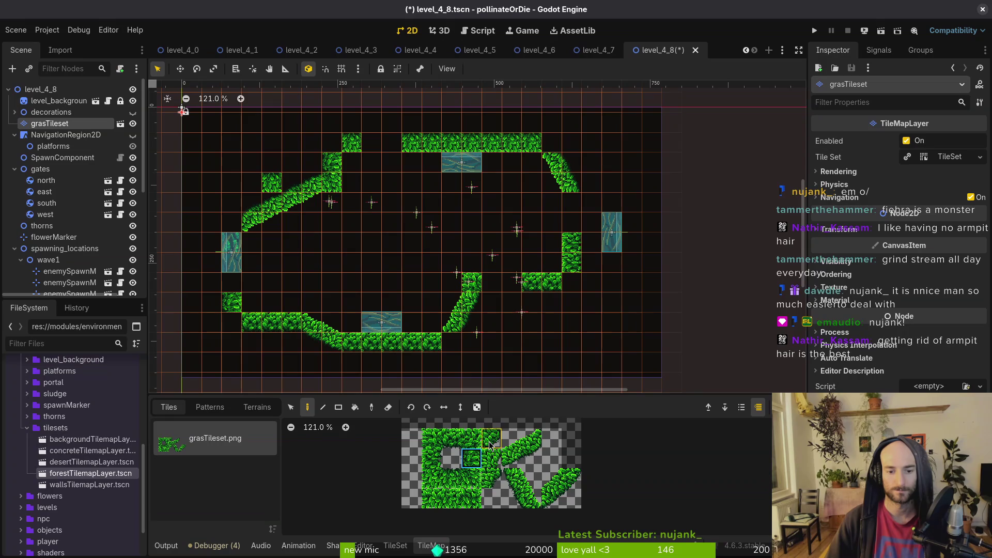
left_click(490, 444)
left_click(561, 149)
left_click(333, 143)
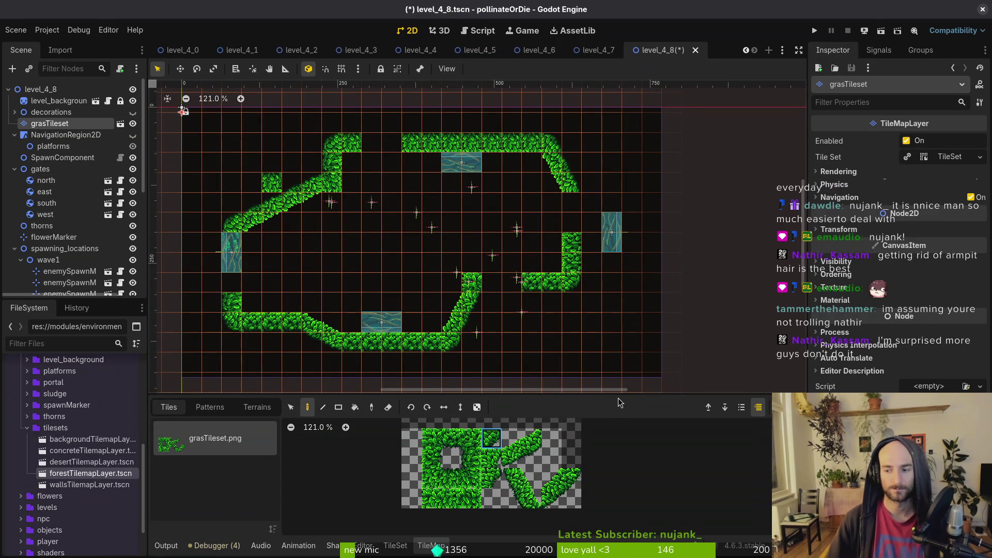
key("Escape")
key("ctrl+s")
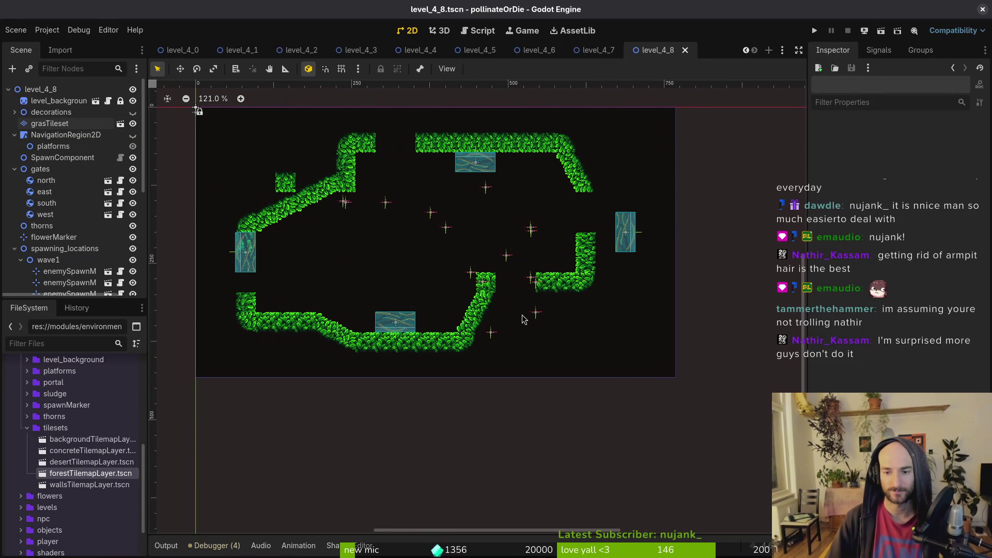
With grid snap on, move the north, east and south gates into the hedge gaps
scroll(384, 276, "left", 1)
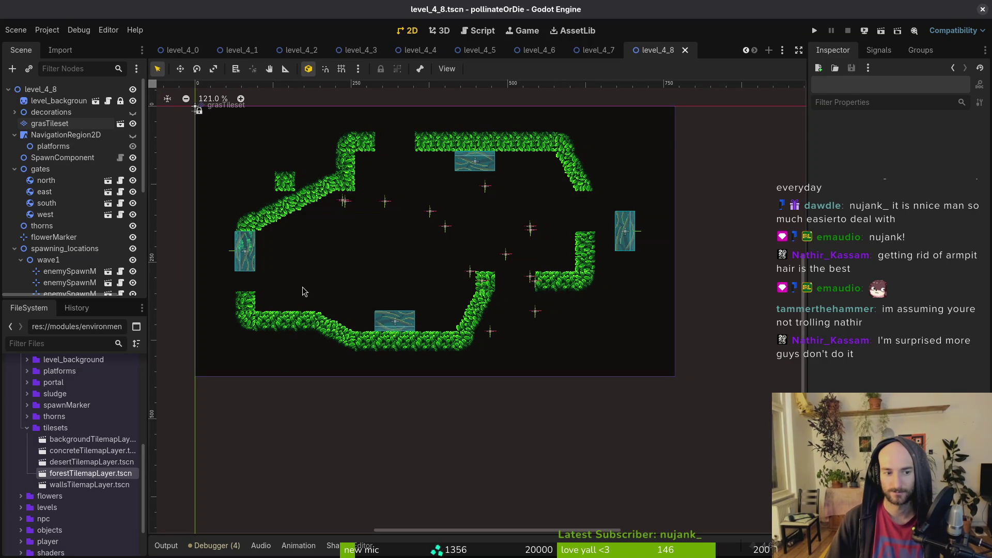
left_click(50, 123)
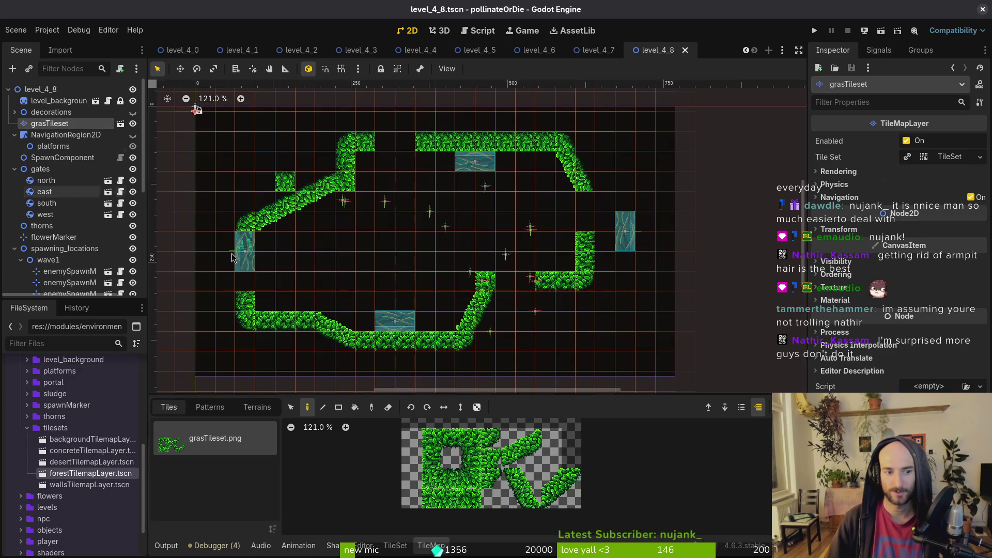
left_click(479, 461)
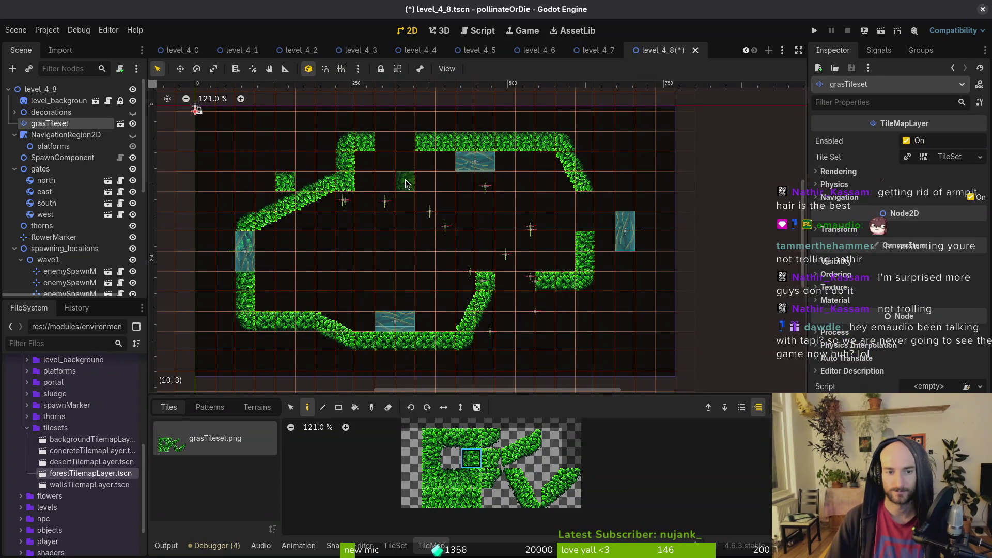
scroll(526, 248, "up", 6)
key("Escape")
mouse_move(523, 263)
left_mouse_down()
mouse_move(398, 238)
mouse_move(405, 234)
left_mouse_up()
key("shift+g")
scroll(405, 234, "down", 3)
left_click_drag(666, 302, 594, 278)
scroll(495, 304, "down", 5)
left_click_drag(436, 344, 649, 274)
Move a spawn marker, duplicate it, and place enemySpawnMarker12 toward the arena centre
scroll(620, 298, "left", 5)
scroll(463, 338, "right", 5)
scroll(463, 339, "up", 2)
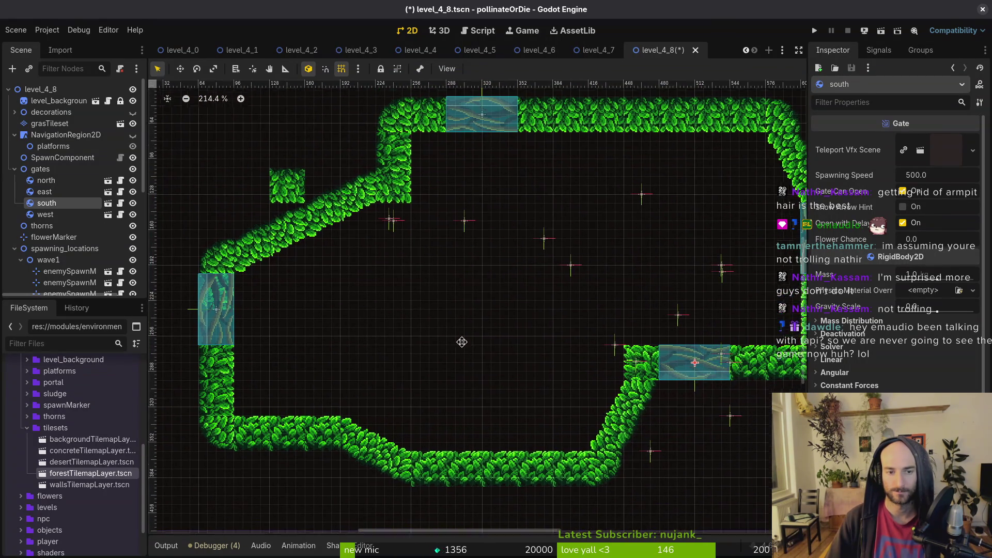
left_click(49, 123)
scroll(283, 189, "down", 2)
scroll(283, 189, "right", 2)
left_click(433, 294)
mouse_move(601, 329)
left_mouse_down()
mouse_move(483, 322)
mouse_move(627, 274)
mouse_move(611, 243)
left_mouse_up()
key("ctrl+d")
left_click_drag(691, 385, 505, 305)
Shift the flowerMarker left along the bottom hedge and save the scene
mouse_move(611, 420)
left_mouse_down()
mouse_move(480, 411)
mouse_move(460, 423)
left_mouse_up()
scroll(484, 347, "down", 3)
left_click(469, 358)
key("ctrl+s")
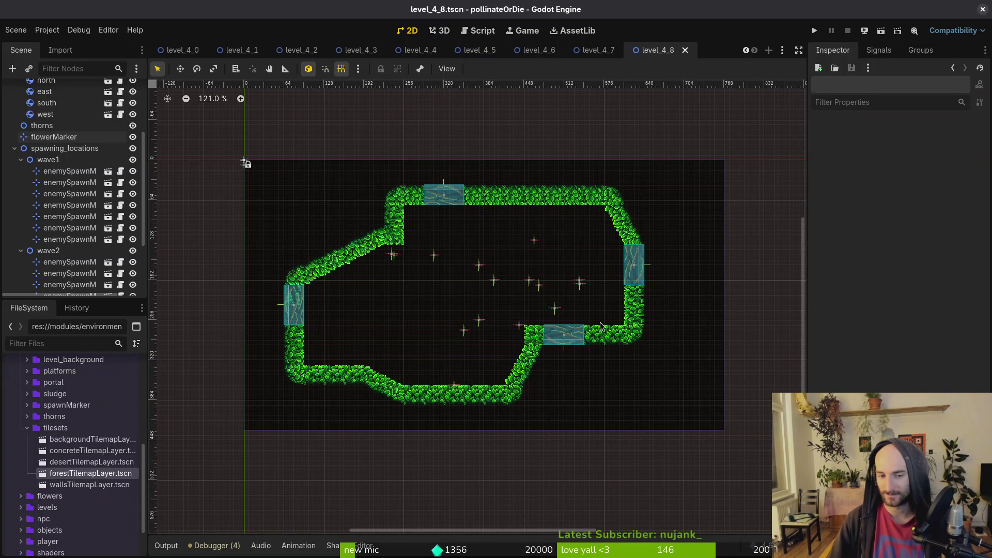
Drag enemySpawnMarker10 slightly downward into the arena's left side and save the scene
left_click(401, 263)
mouse_move(402, 266)
left_mouse_down()
mouse_move(394, 250)
mouse_move(394, 284)
left_mouse_up()
key("ctrl+s")
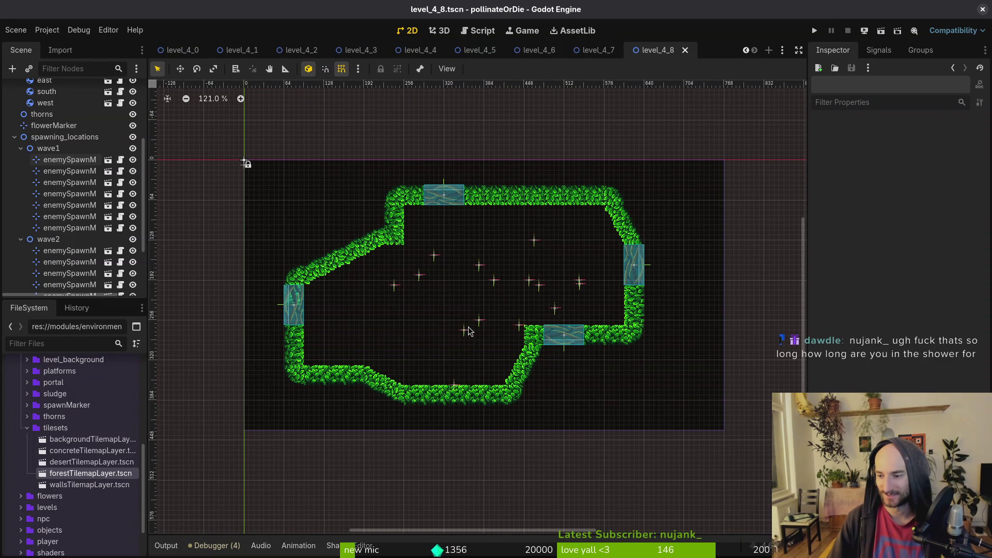
scroll(495, 321, "down", 3)
left_click_drag(495, 321, 522, 330)
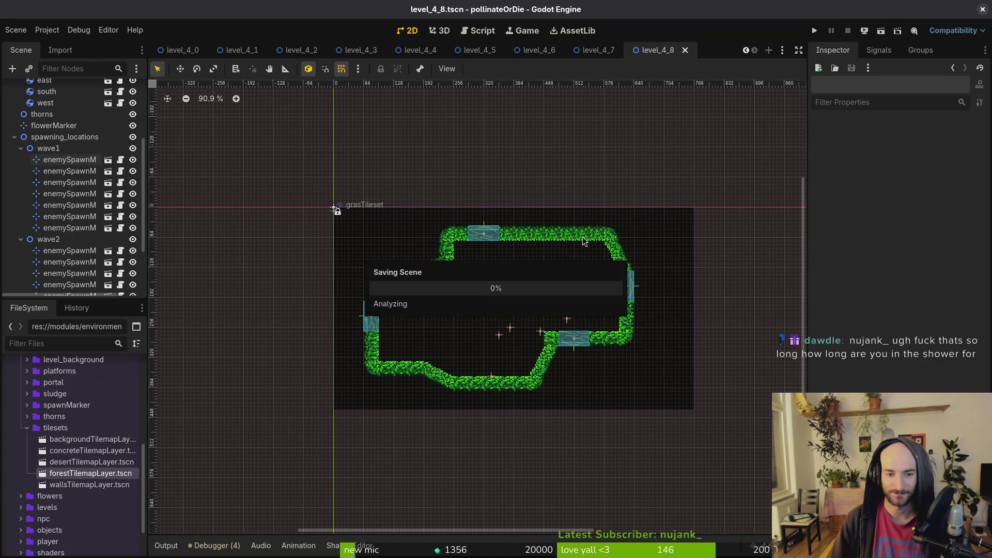
Create a new 2D scene with root node level_4_9 and save it as level_4_9.tscn
left_click(20, 149)
left_click(21, 165)
left_click(14, 224)
left_click(14, 169)
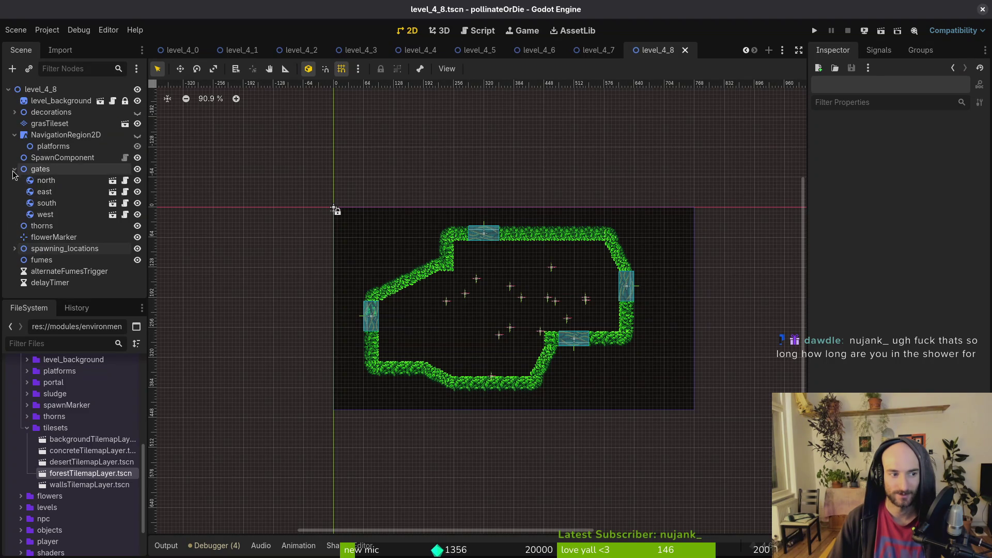
left_click(15, 135)
left_click(16, 30)
left_click(20, 41)
left_click(67, 101)
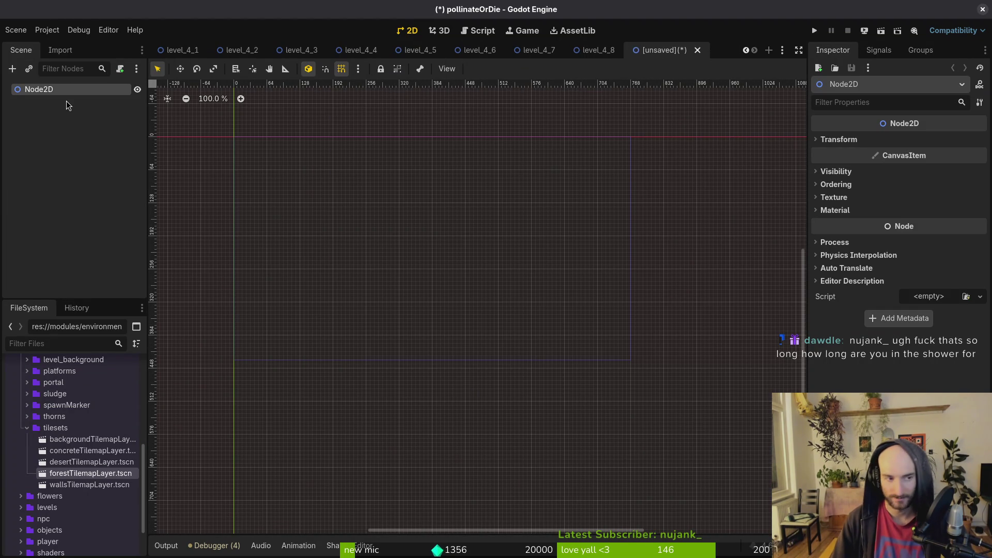
key("F2")
type("level_")
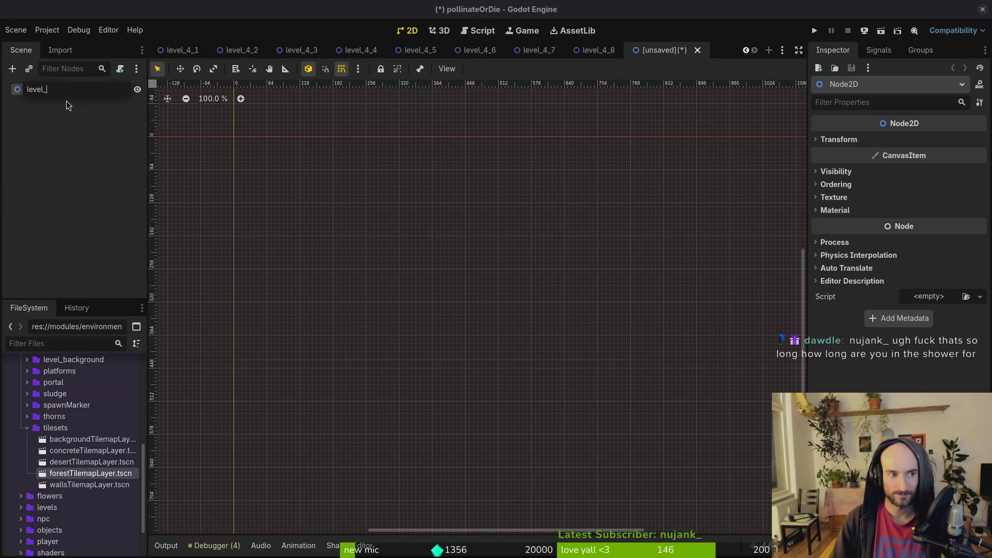
type("4_9")
key("Return")
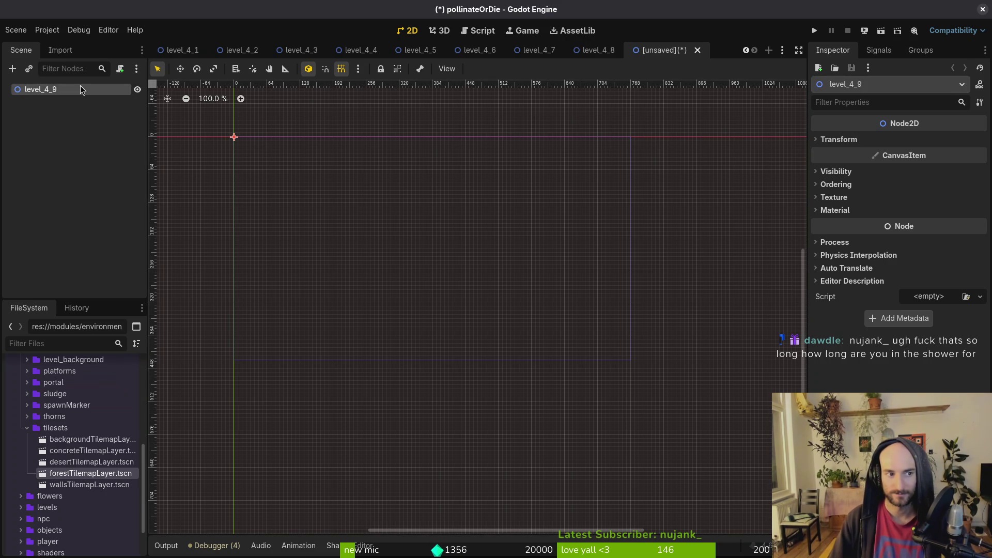
key("ctrl+s")
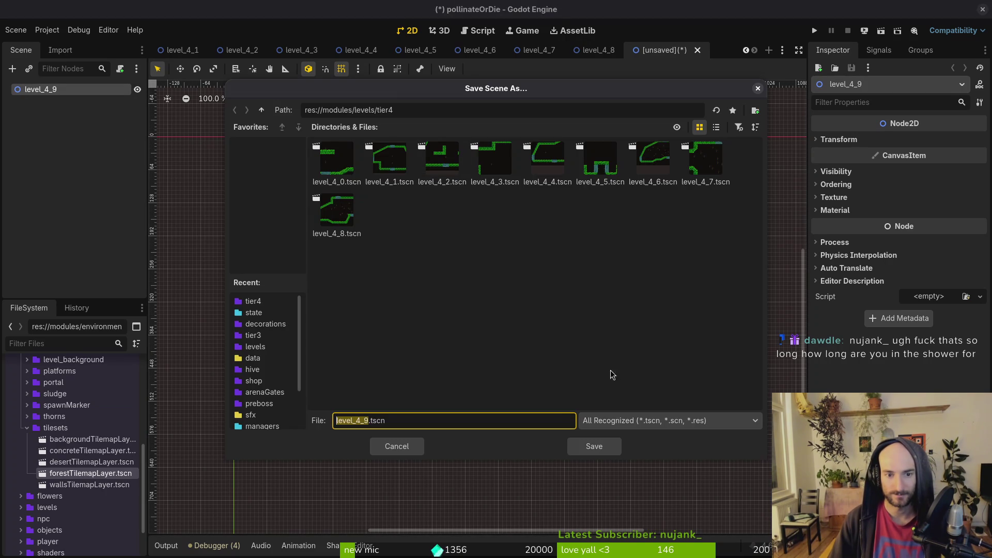
left_click(607, 450)
Paste the copied level_4_8 nodes into the level_4_9 scene
left_click(600, 51)
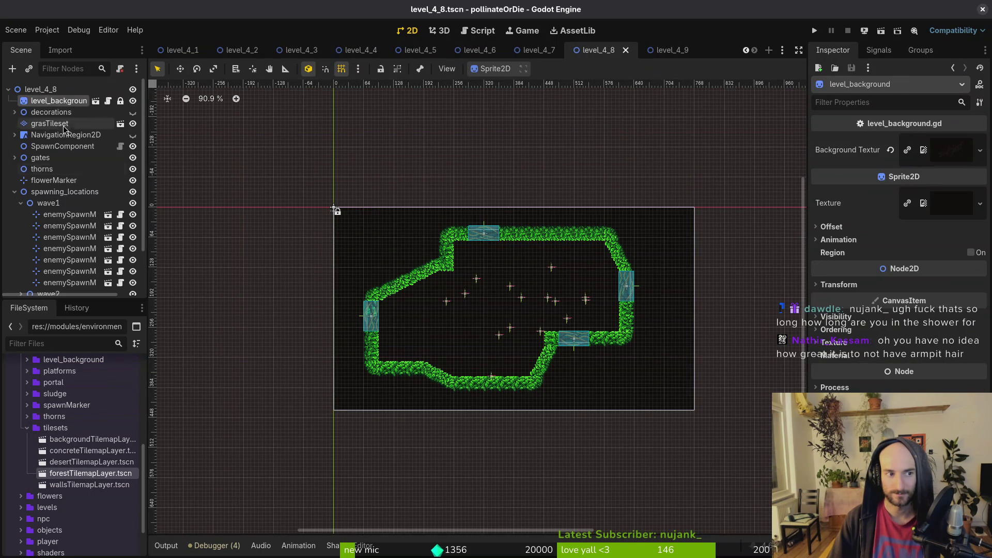
scroll(70, 113, "down", 2)
left_click(658, 50)
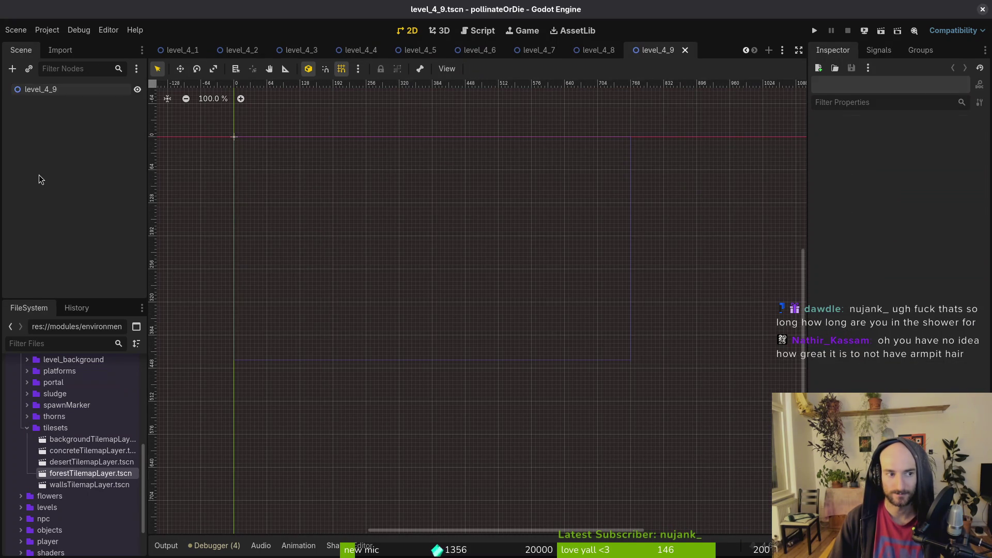
key("ctrl+v")
Select the grasTileset layer, box-select every tile in the map and delete them
left_click(14, 113)
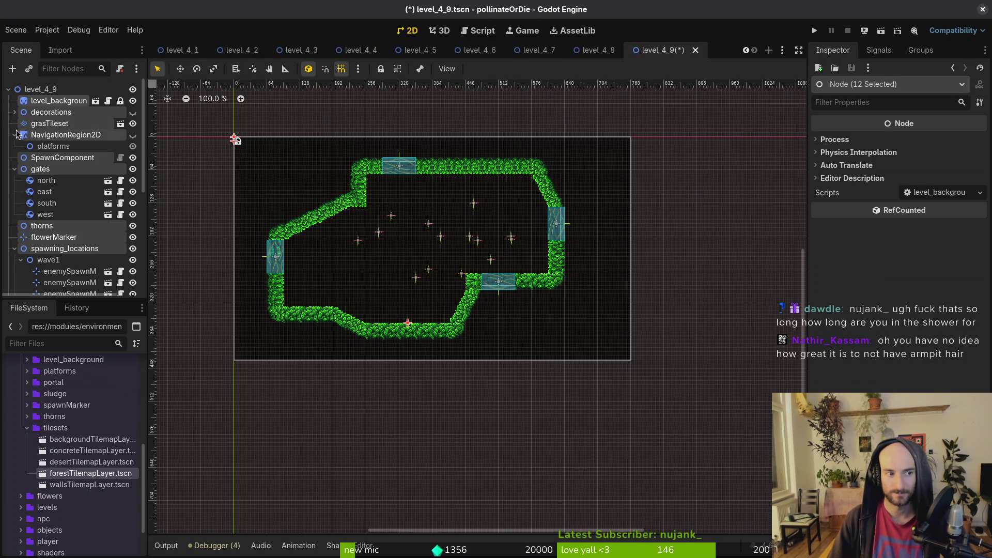
left_click(14, 169)
left_click(14, 203)
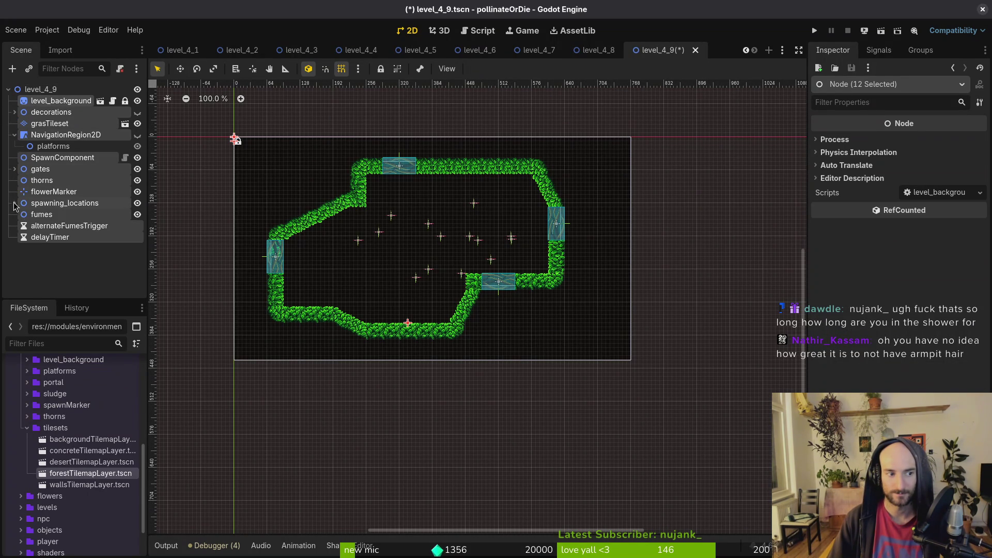
left_click(15, 135)
left_click(46, 123)
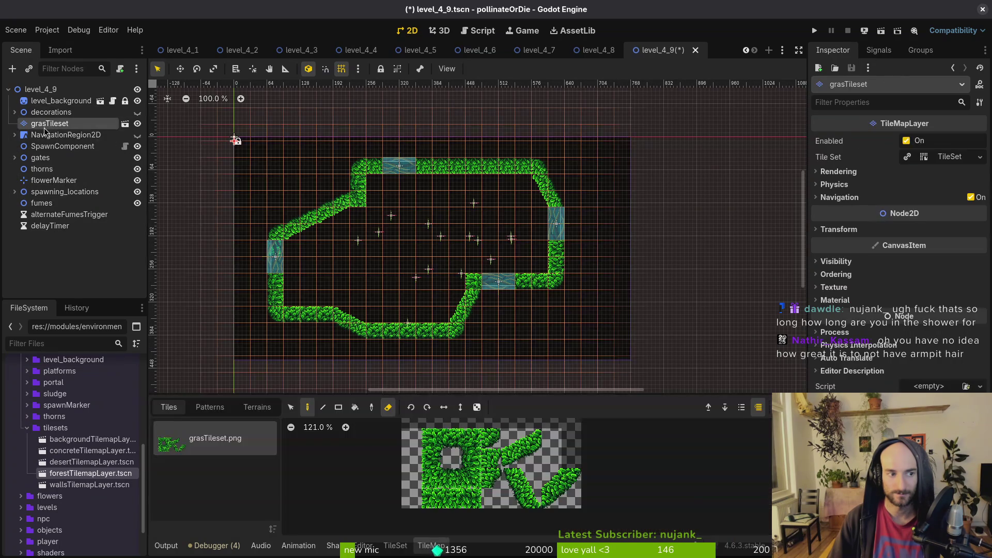
left_click_drag(263, 159, 609, 371)
key("Delete")
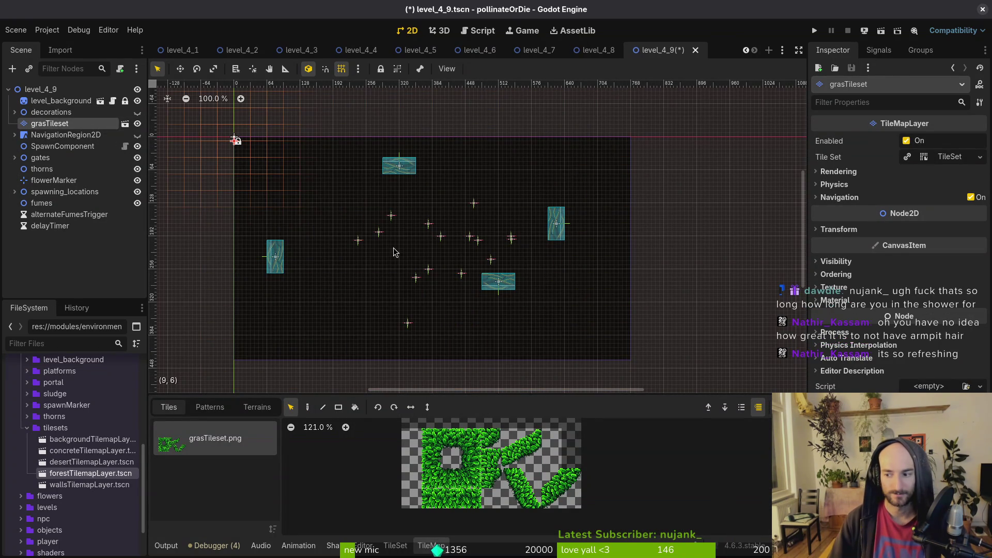
Turn erasing off and paint a test grass tile and a row below the south gate
scroll(480, 258, "down", 1)
left_click(451, 478)
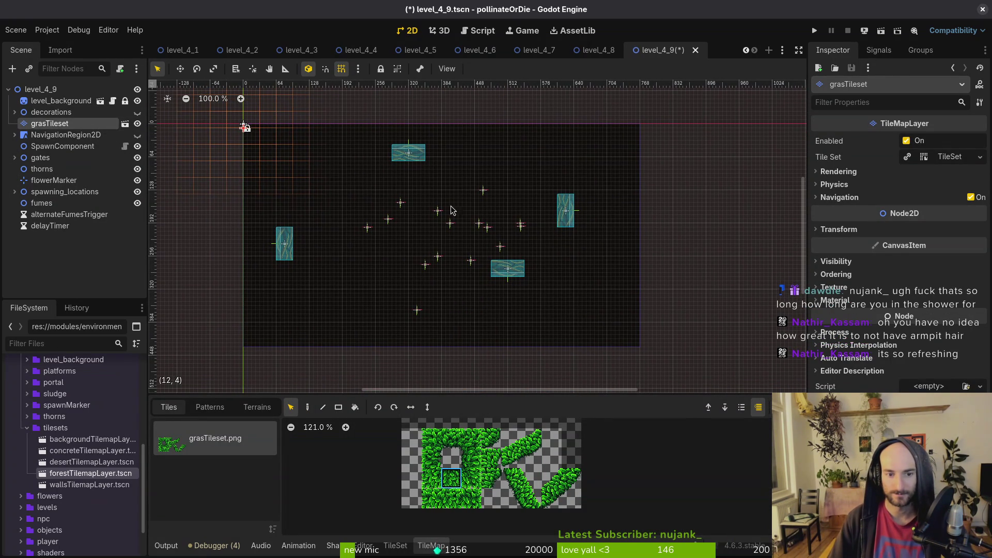
key("d")
key("e")
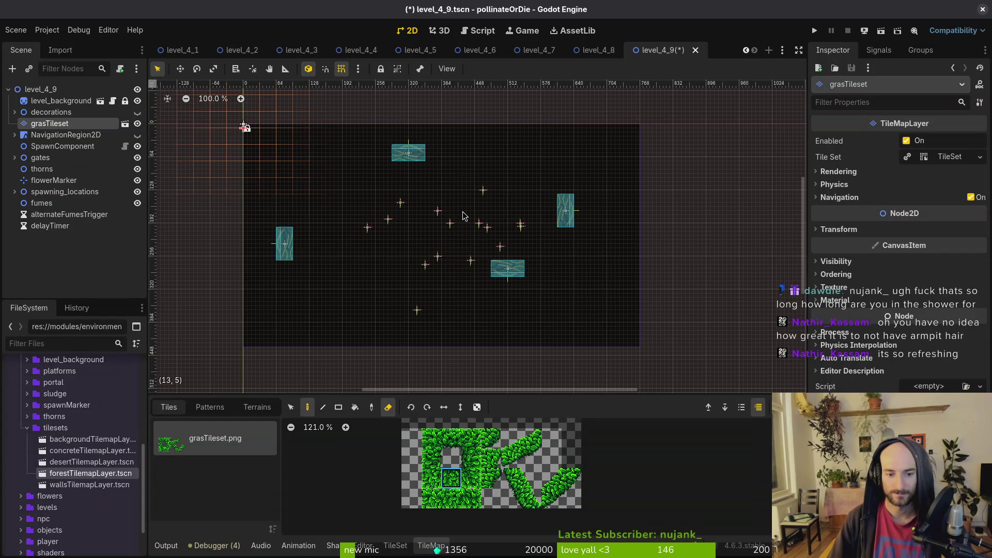
left_click(389, 408)
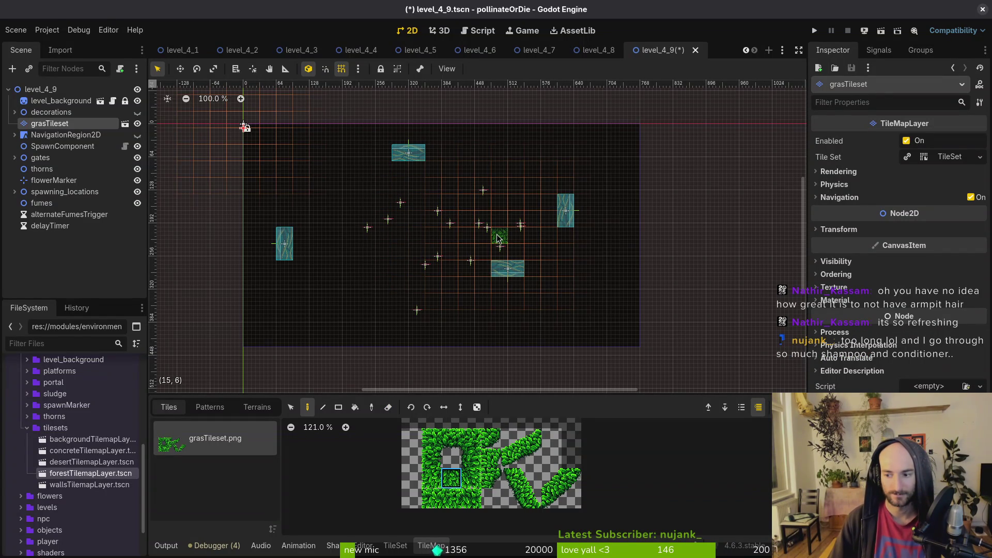
scroll(517, 194, "up", 2)
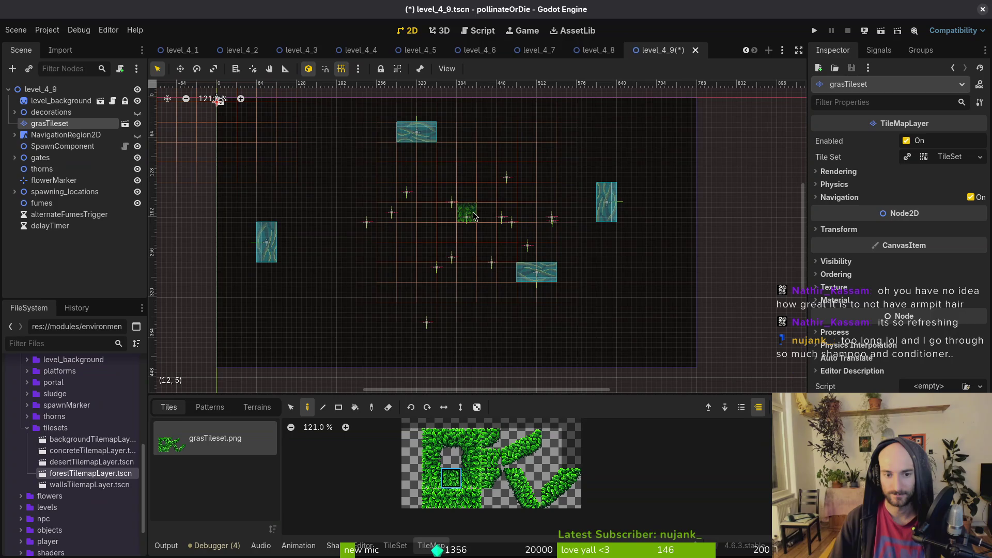
left_click(451, 438)
left_click(547, 316)
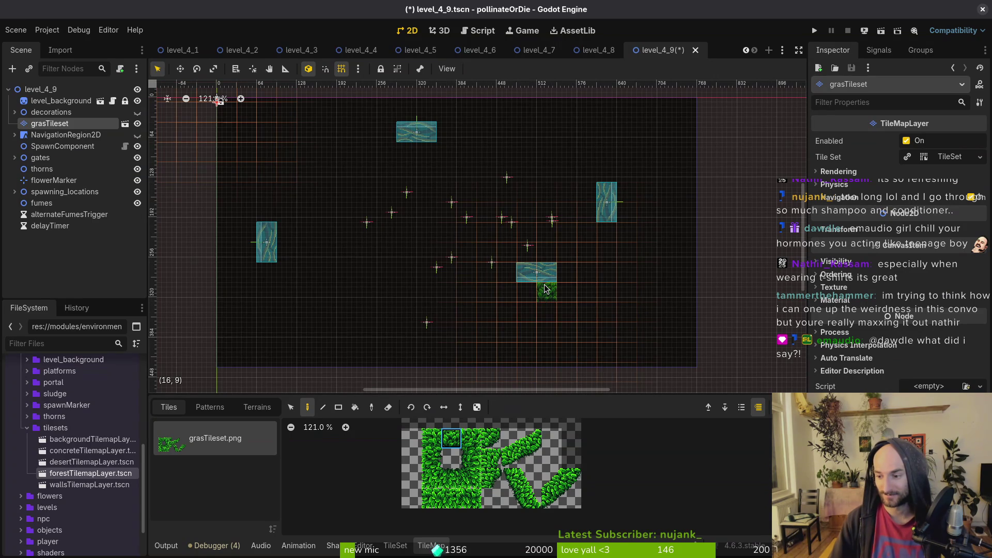
scroll(548, 291, "right", 1)
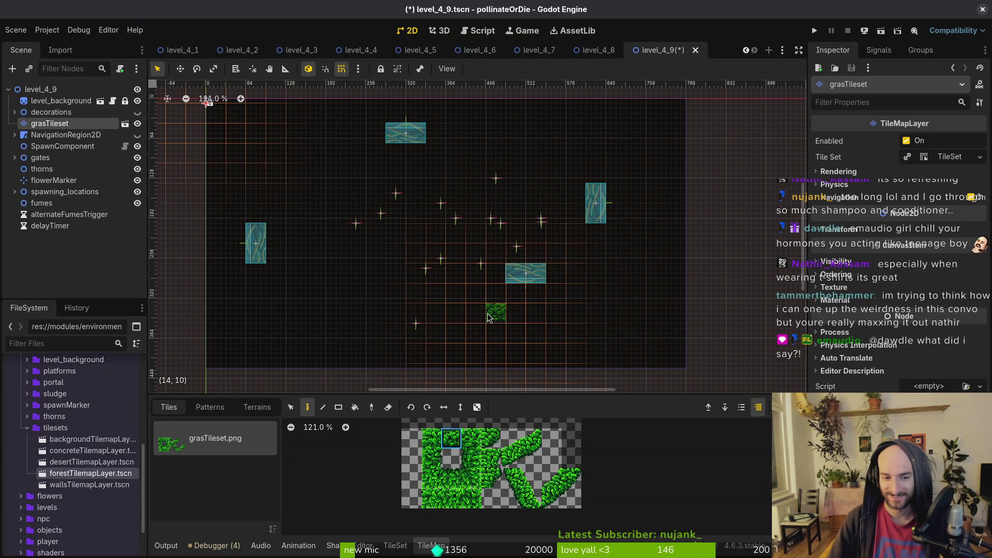
left_click_drag(475, 292, 537, 292)
Paint diagonal grass strips near the east gate, then move the south gate to the lower left
left_click_drag(511, 438, 531, 459)
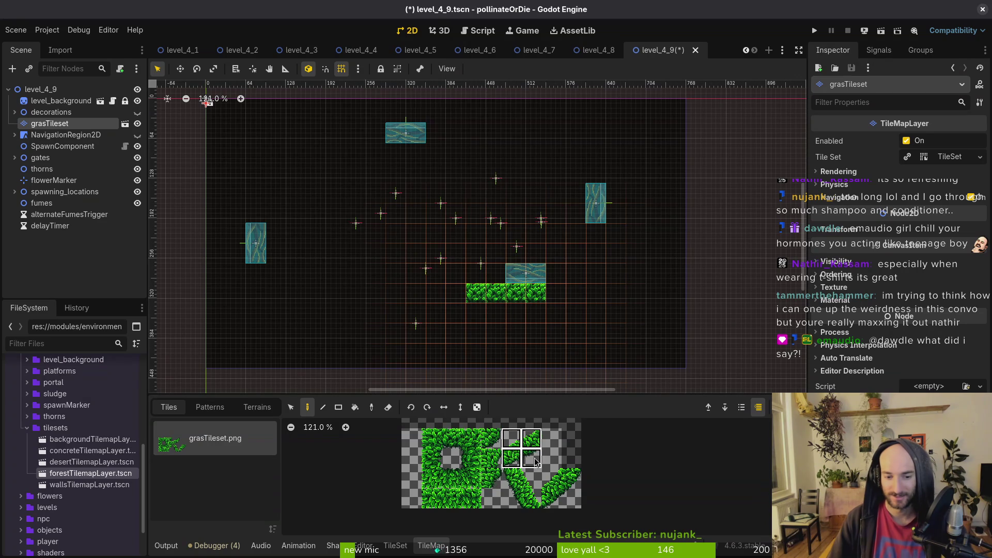
left_click(584, 279)
left_click(620, 245)
scroll(554, 274, "down", 4)
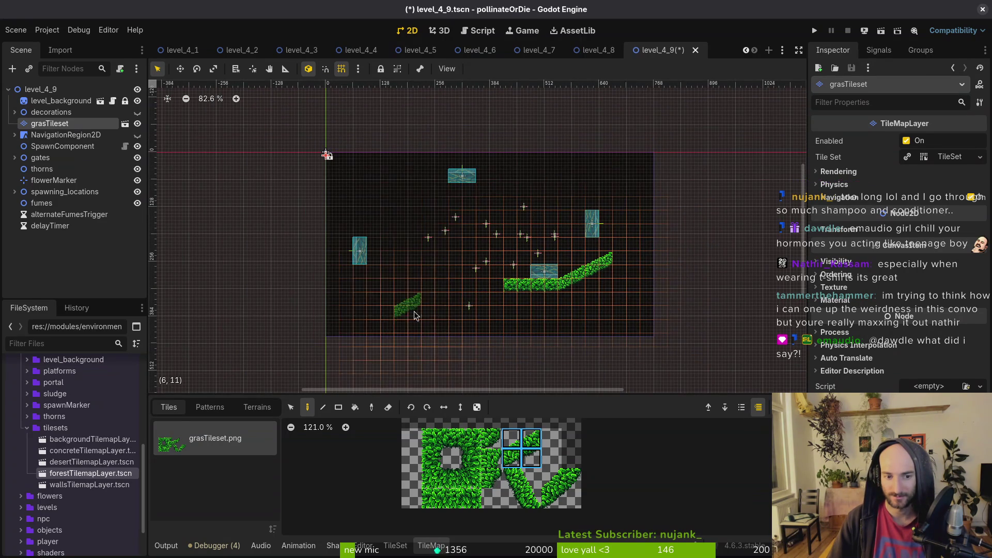
left_click_drag(523, 480, 512, 498)
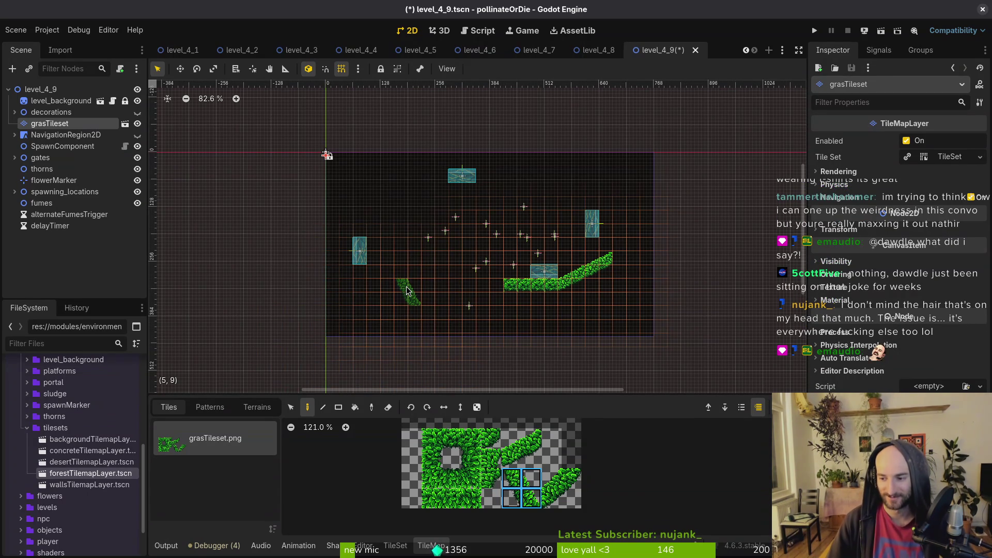
scroll(408, 258, "right", 1)
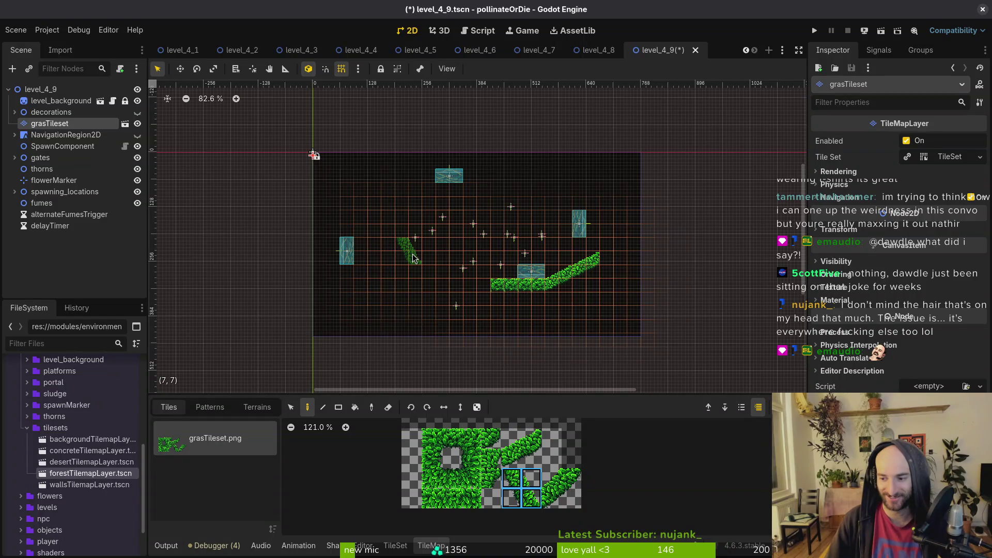
scroll(413, 258, "up", 2)
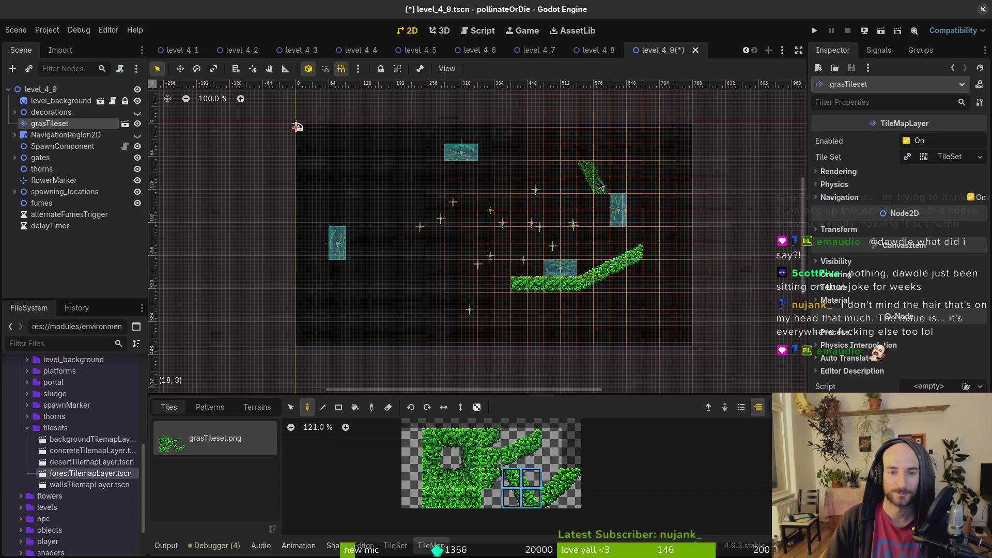
left_click_drag(640, 228, 614, 169)
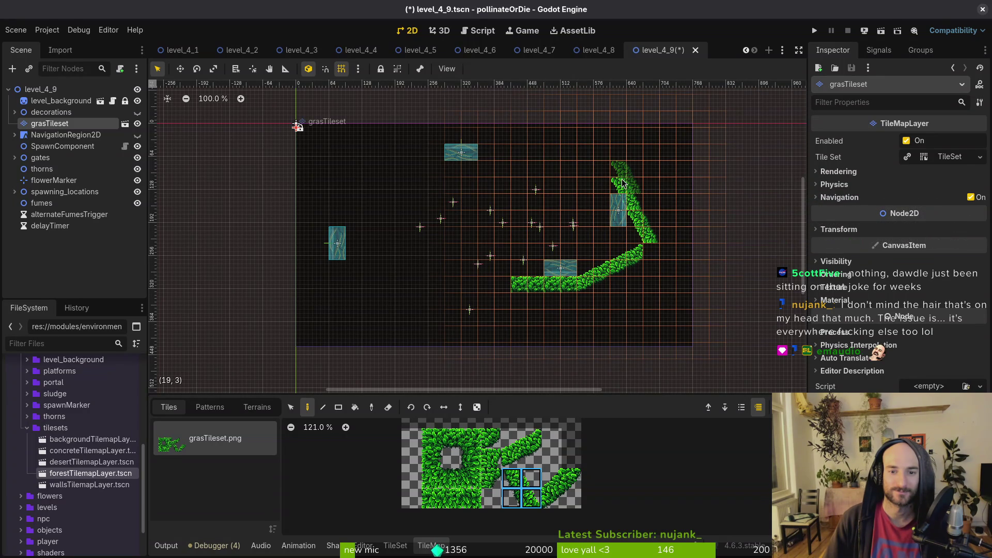
mouse_move(602, 166)
left_mouse_down()
mouse_move(635, 219)
mouse_move(610, 181)
mouse_move(641, 269)
mouse_move(553, 284)
mouse_move(521, 370)
left_mouse_up()
key("e")
mouse_move(562, 269)
left_mouse_down()
mouse_move(442, 292)
mouse_move(364, 328)
left_mouse_up()
Move the south gate to the lower left, then paint and erase a trial grass strip on the right edge
left_click_drag(619, 210, 531, 194)
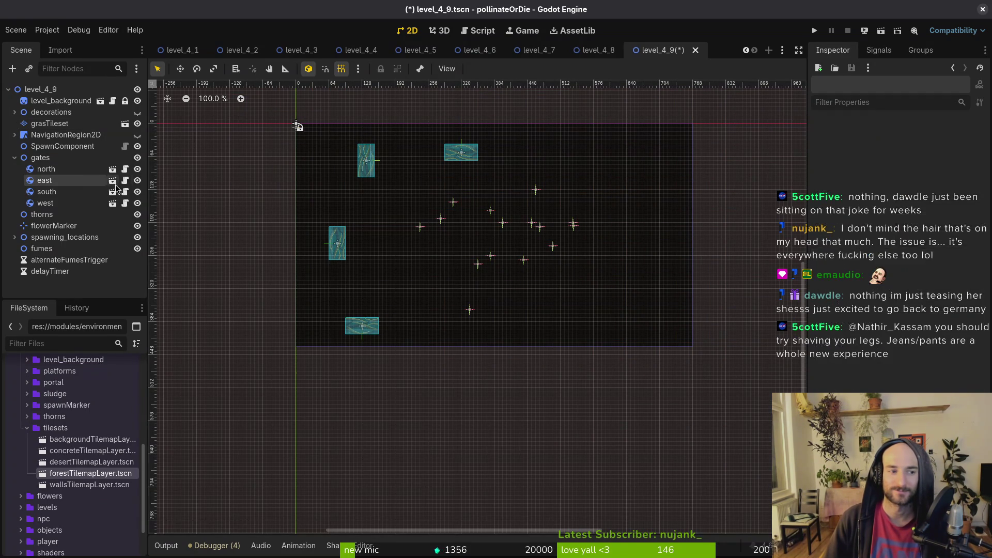
left_click(49, 123)
left_click_drag(509, 476, 532, 499)
key("e")
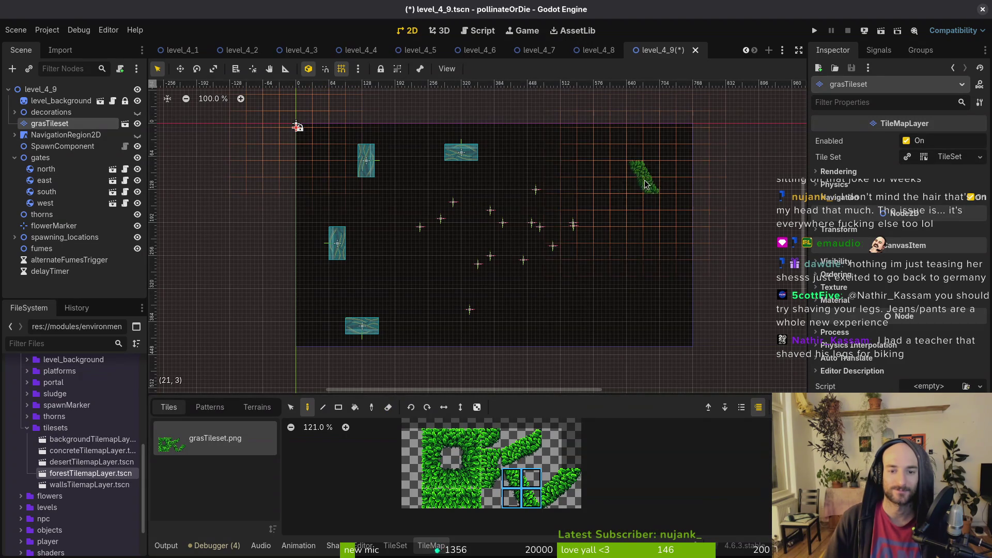
left_click(627, 179)
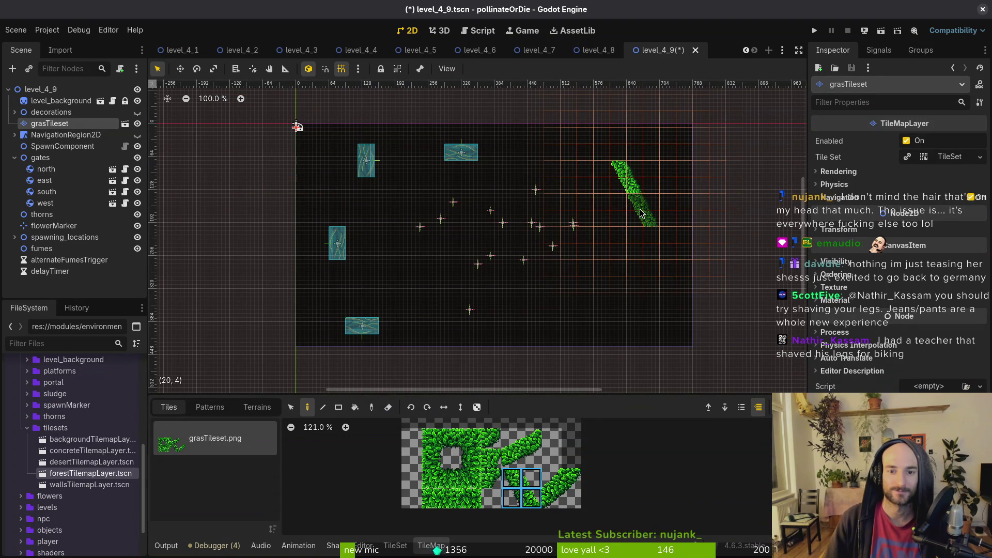
left_click(640, 213)
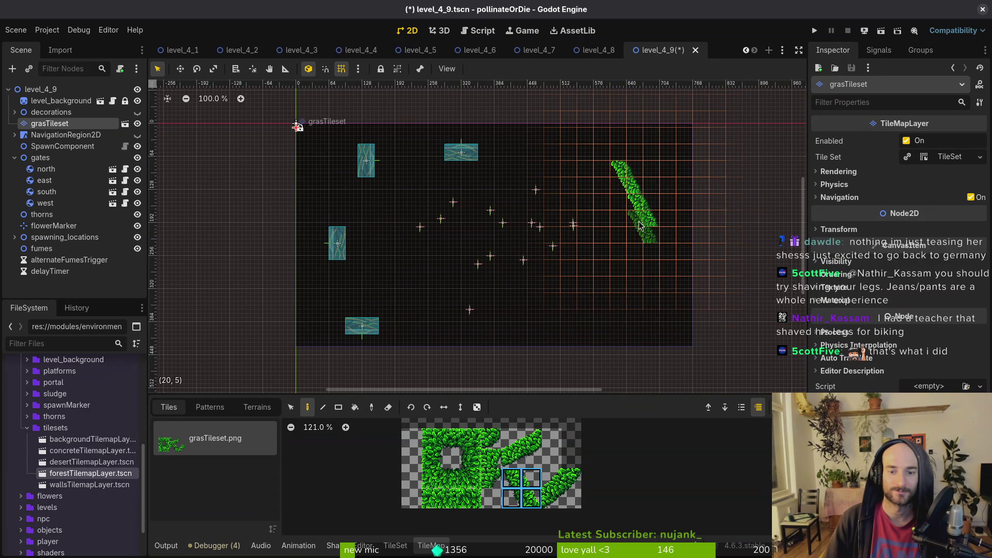
key("e")
left_click_drag(641, 225, 594, 136)
left_click_drag(628, 211, 611, 198)
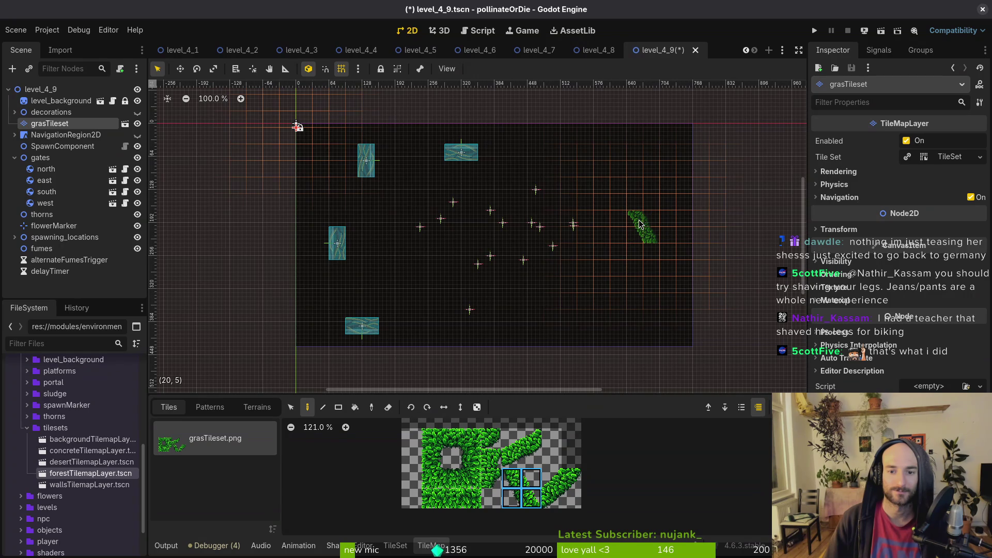
Paint a diagonal grass wall down the right side and a top wall angling down-left
left_click_drag(647, 228, 606, 164)
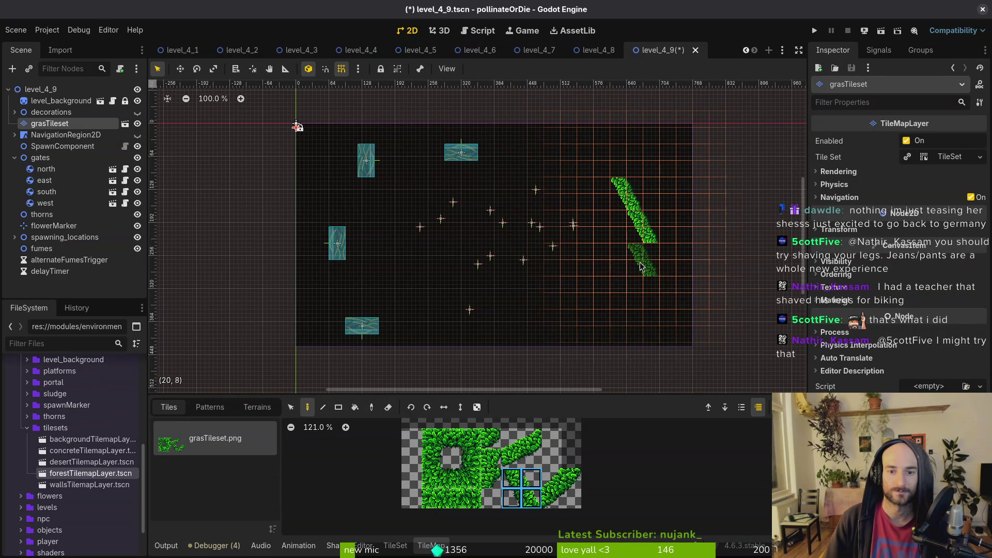
mouse_move(615, 184)
left_mouse_down()
mouse_move(646, 248)
mouse_move(620, 282)
mouse_move(568, 308)
left_mouse_up()
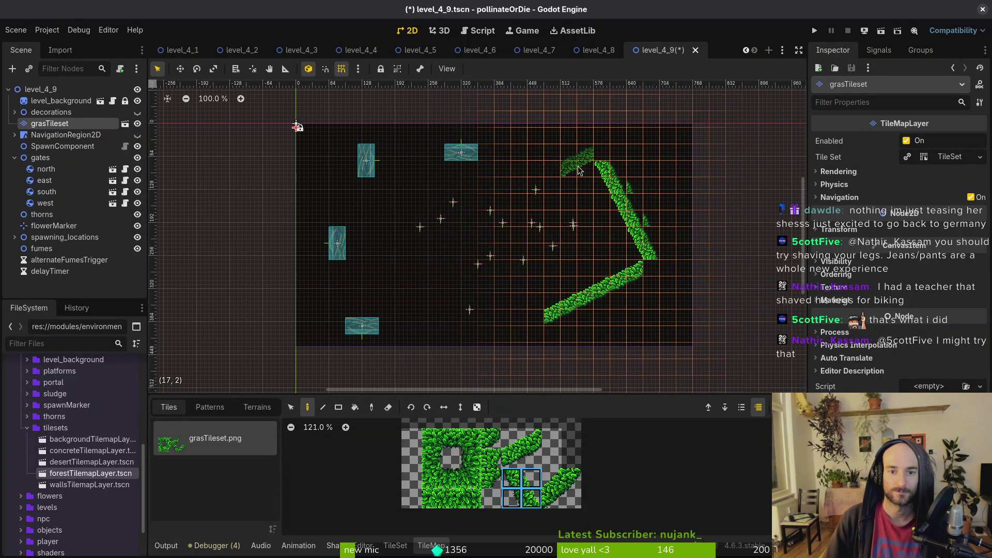
left_click_drag(578, 171, 517, 196)
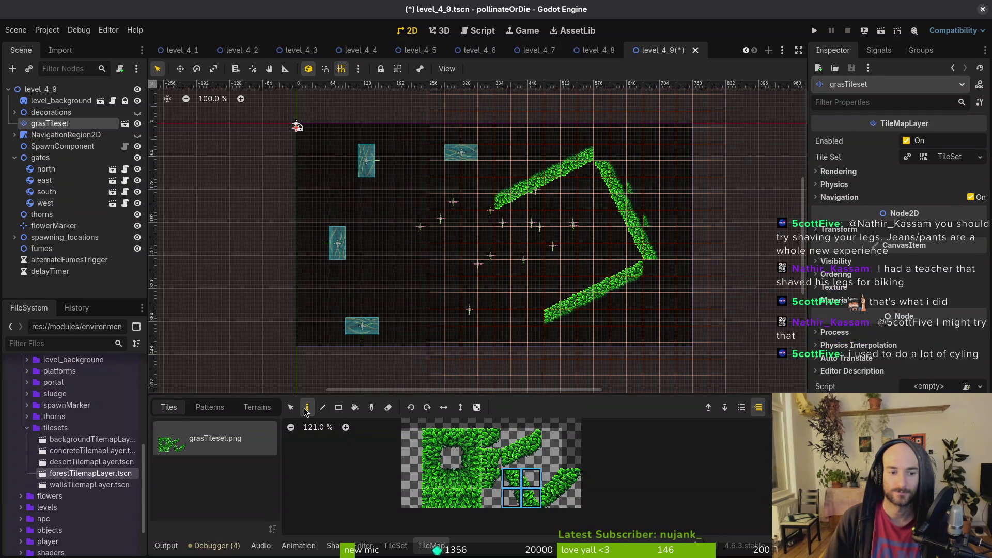
Paint the bottom grass wall leftward and extend the upper wall with flat grass tiles
left_click(451, 438)
left_click(540, 320)
left_click_drag(541, 324, 483, 317)
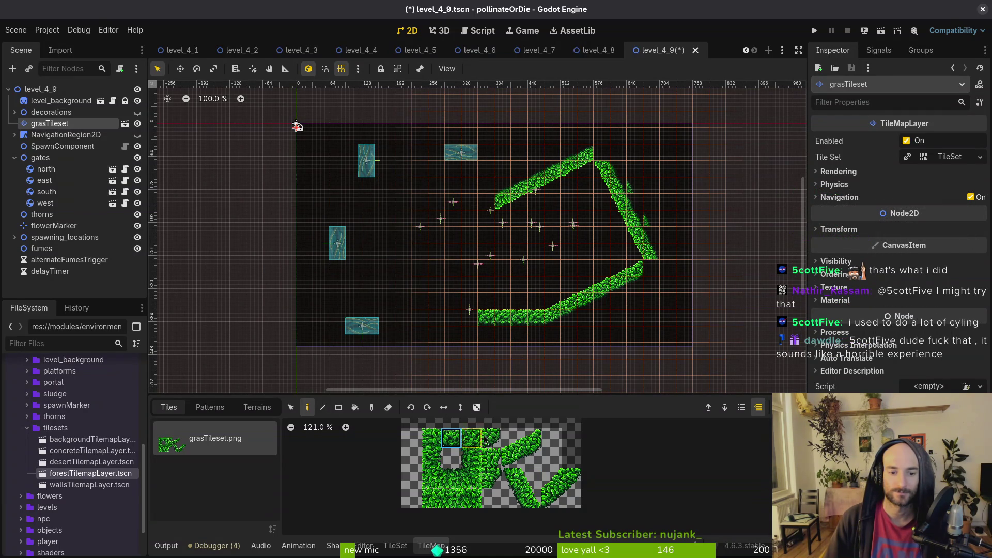
left_click(452, 476)
left_click_drag(488, 203, 450, 203)
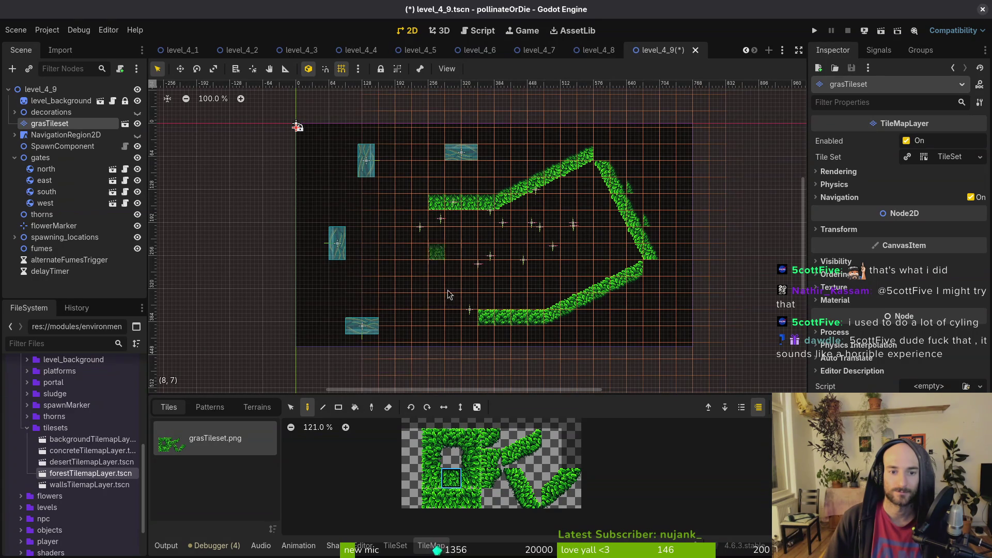
Zoom out and back in to review the whole grass wall layout
left_click_drag(518, 293, 540, 299)
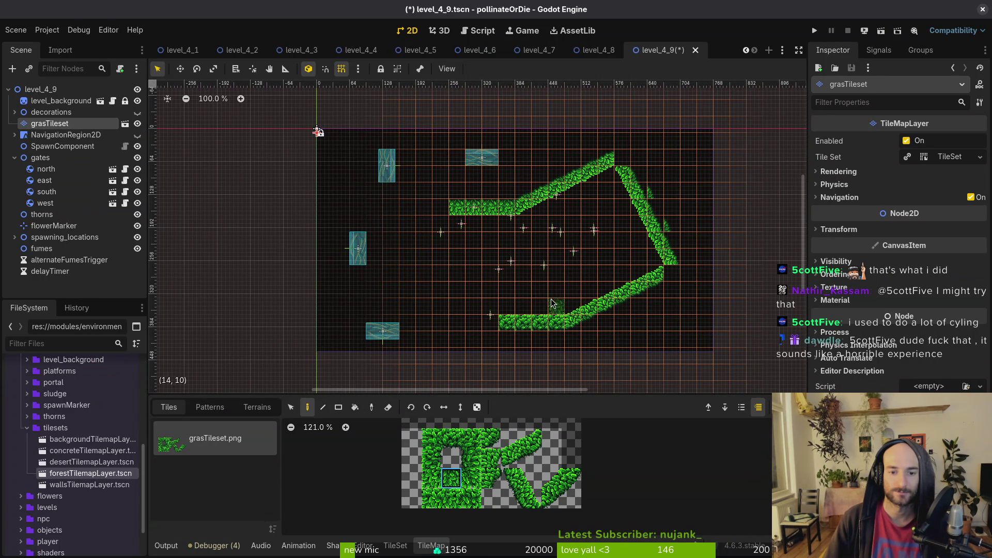
scroll(552, 306, "down", 2)
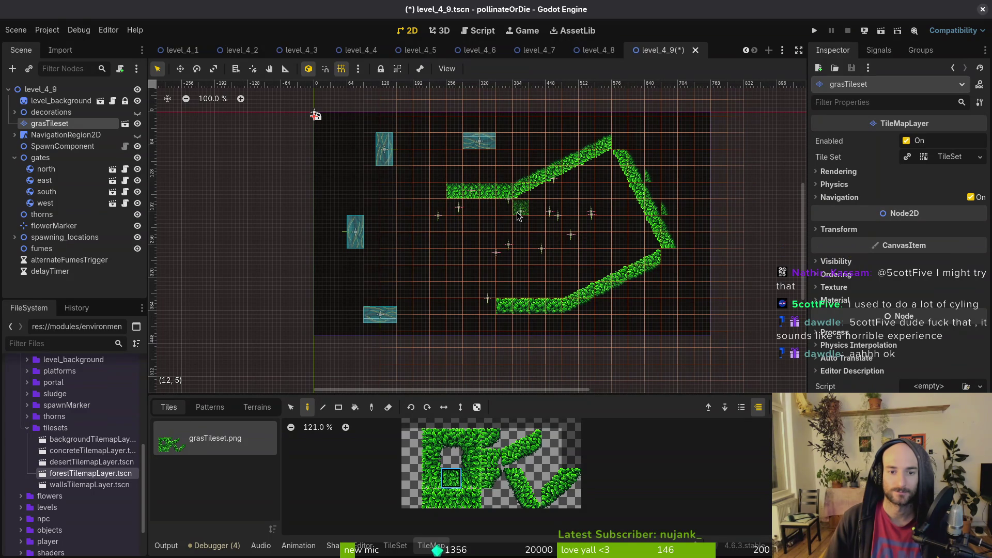
scroll(677, 235, "up", 3)
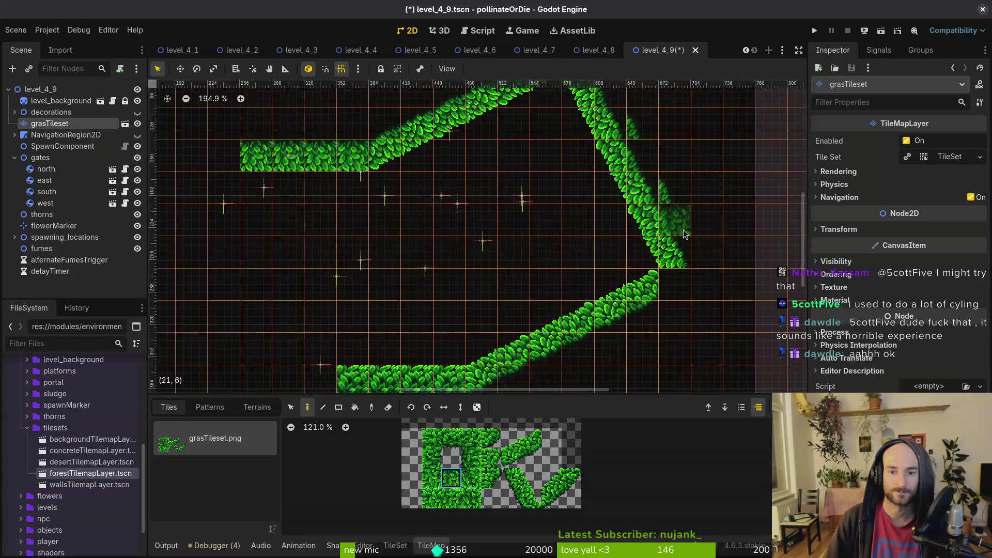
scroll(684, 229, "down", 1)
scroll(675, 250, "up", 2)
key("Escape")
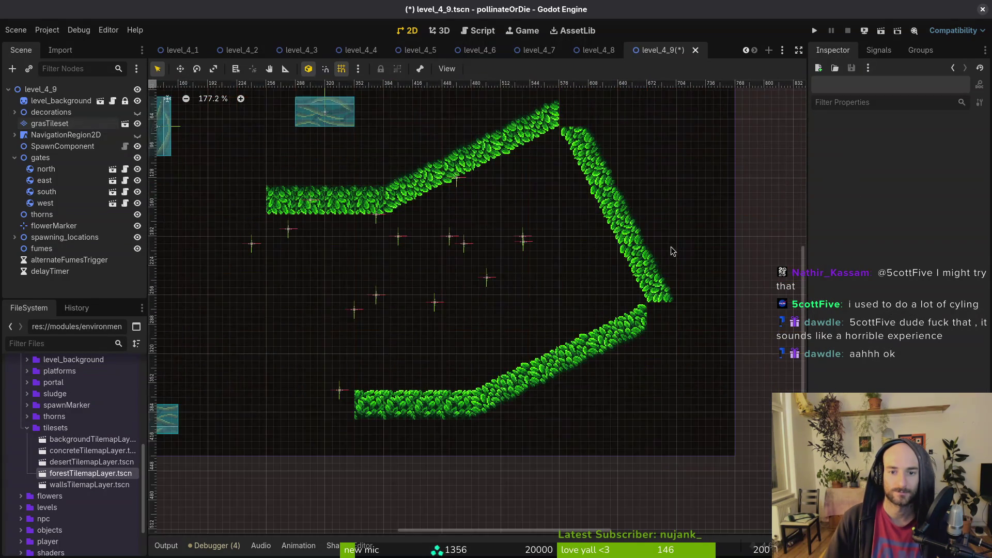
scroll(672, 247, "down", 3)
scroll(672, 261, "up", 3)
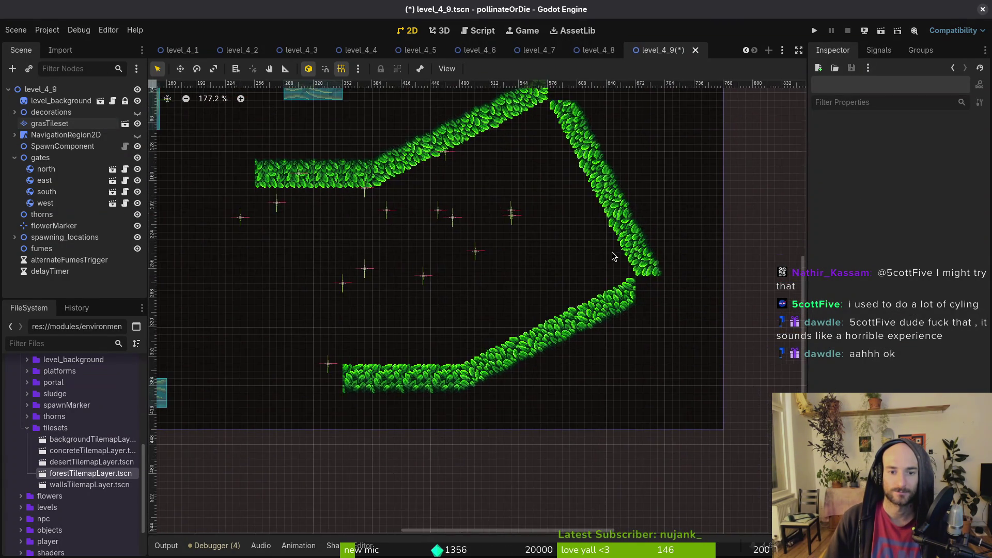
scroll(611, 256, "down", 5)
scroll(458, 276, "up", 4)
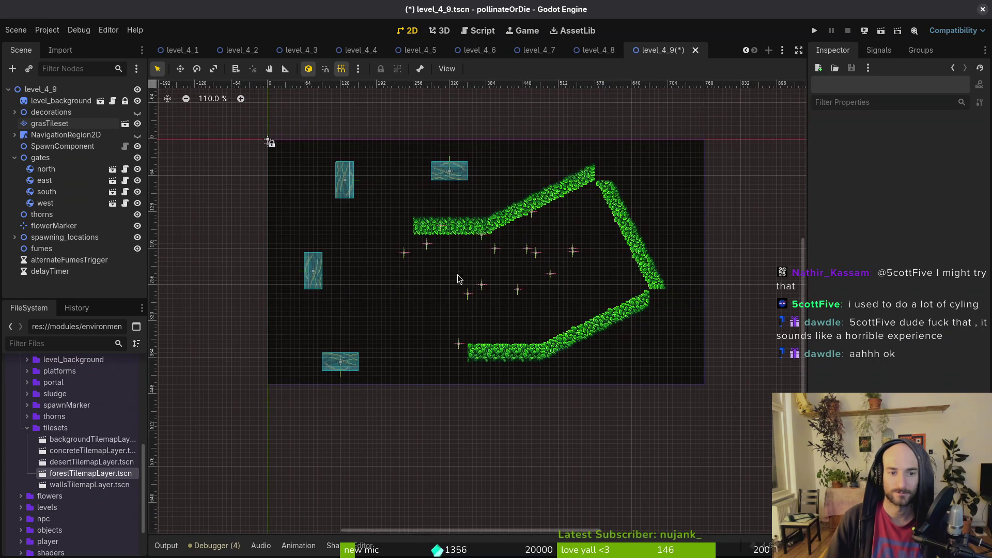
left_click(52, 123)
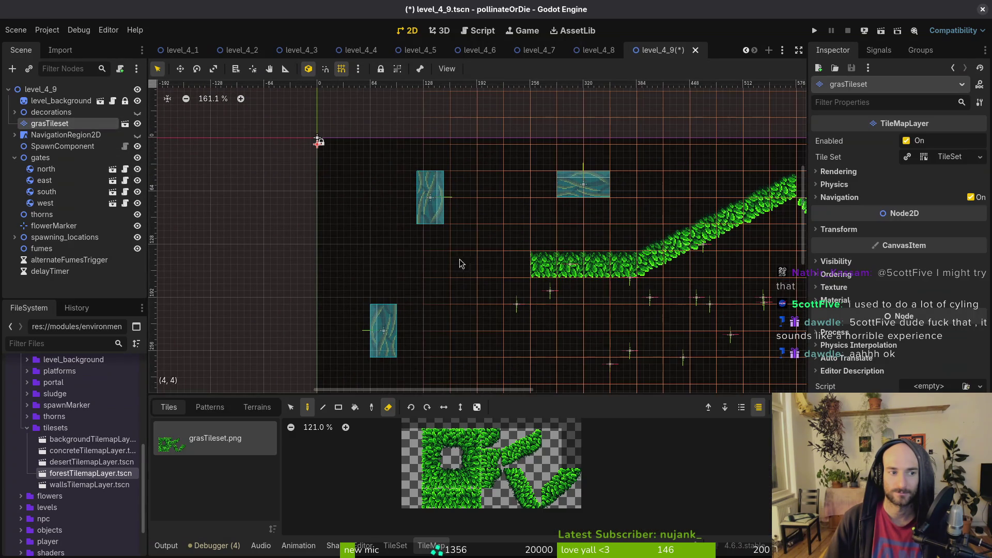
Paint a grass tile left of the top wall and extend the top wall four tiles left
left_click(431, 462)
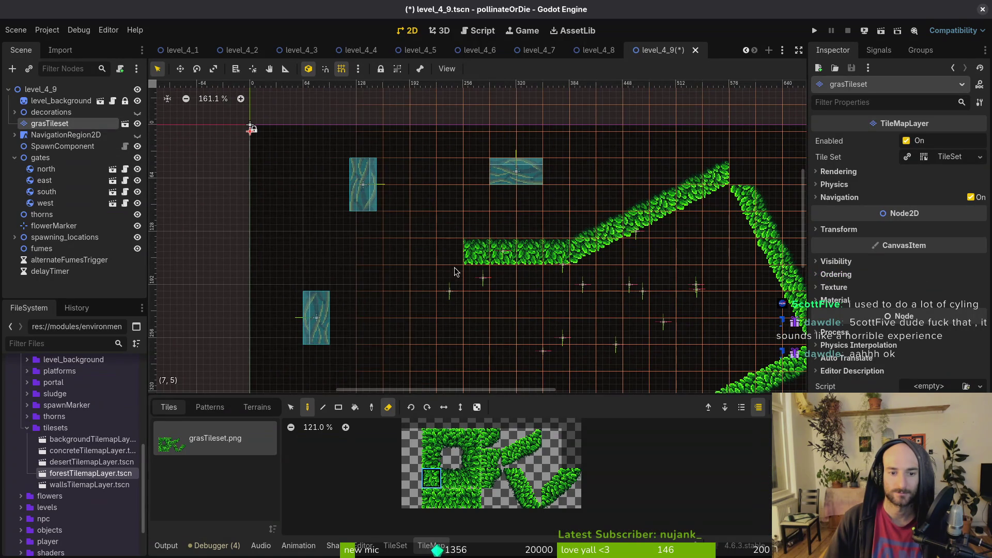
key("e")
left_click(450, 252)
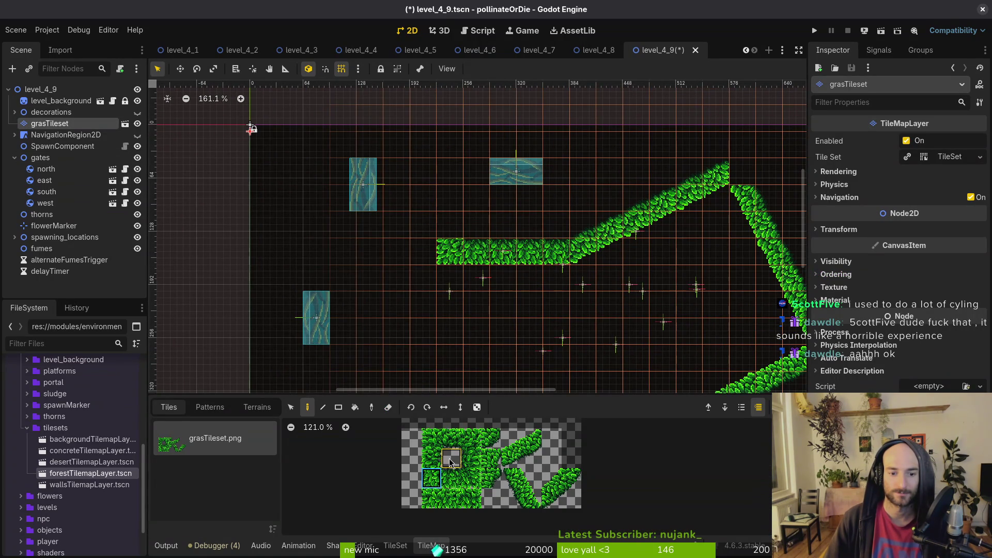
left_click(454, 481)
left_click_drag(434, 172, 355, 177)
Build the vertical left grass wall around the west gate, a diagonal lower-left corner, and the bottom wall
scroll(355, 177, "down", 5)
left_click(476, 181, "ctrl")
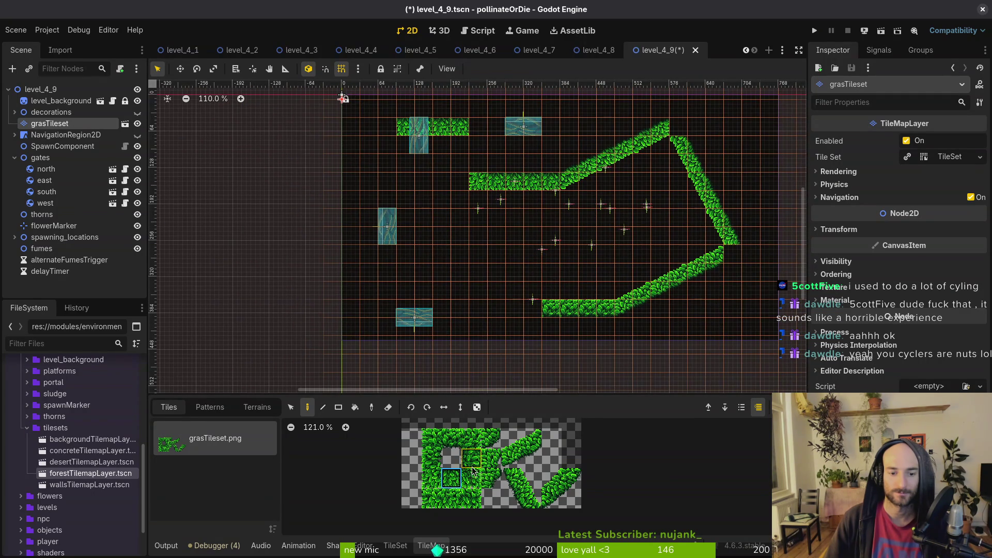
left_click_drag(388, 145, 389, 184)
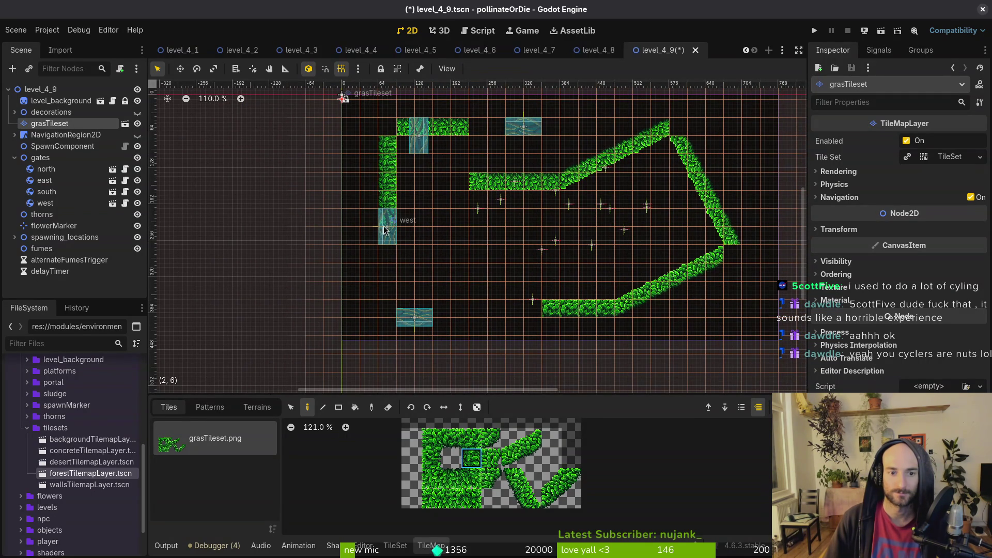
left_click_drag(385, 226, 384, 252)
left_click_drag(545, 480, 571, 499)
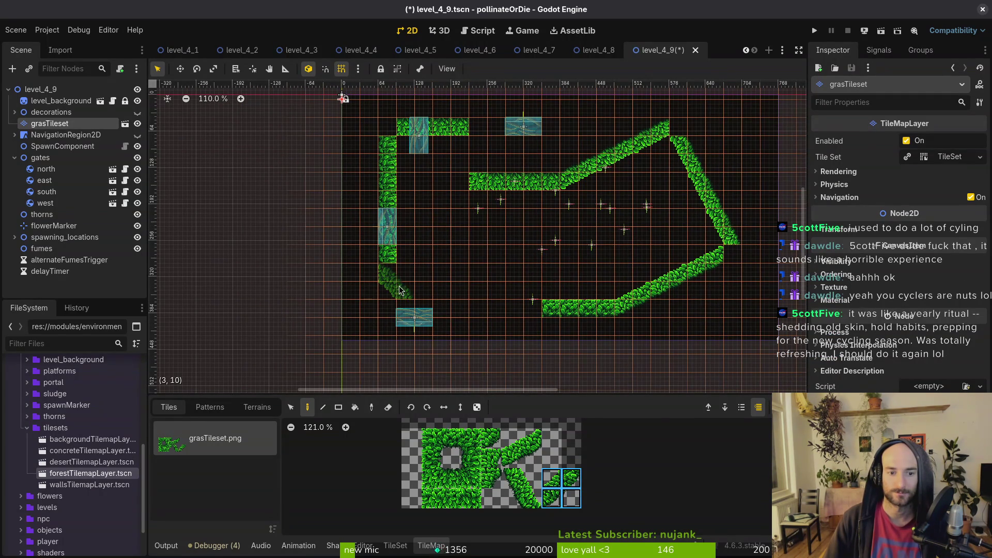
left_click(390, 271)
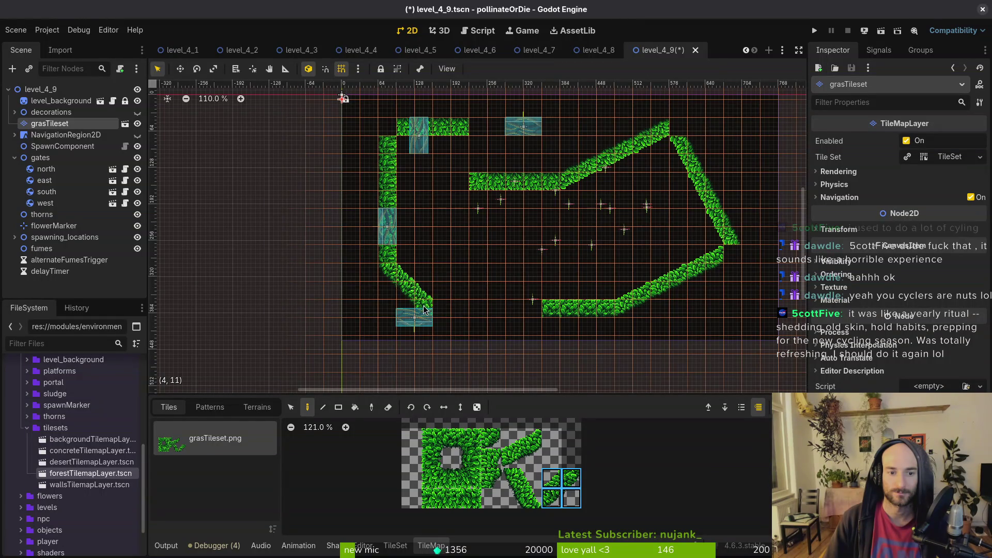
left_click(451, 438)
left_click_drag(442, 309, 533, 309)
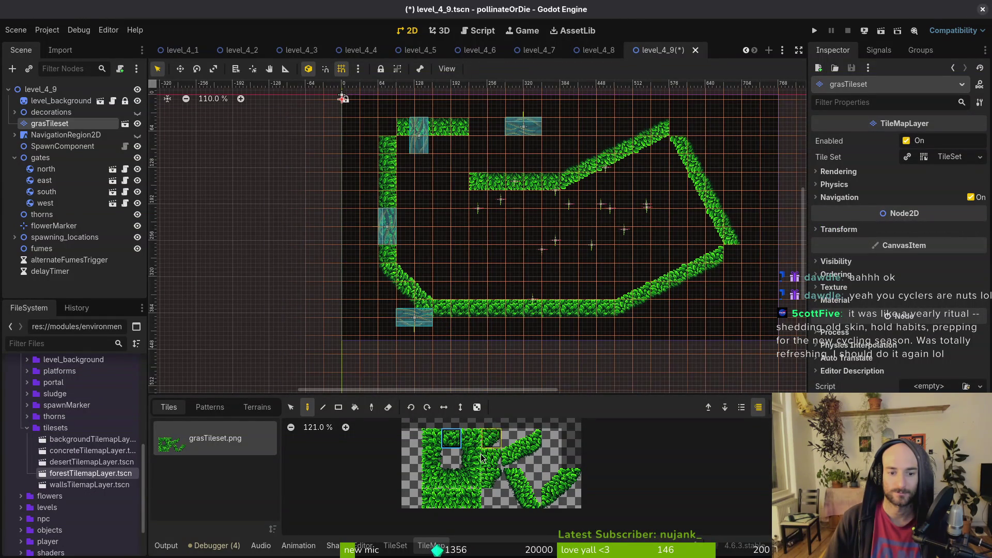
Patch the top hedge wall with grass tiles and fill the far-right corner
left_click(432, 459)
left_click(492, 438)
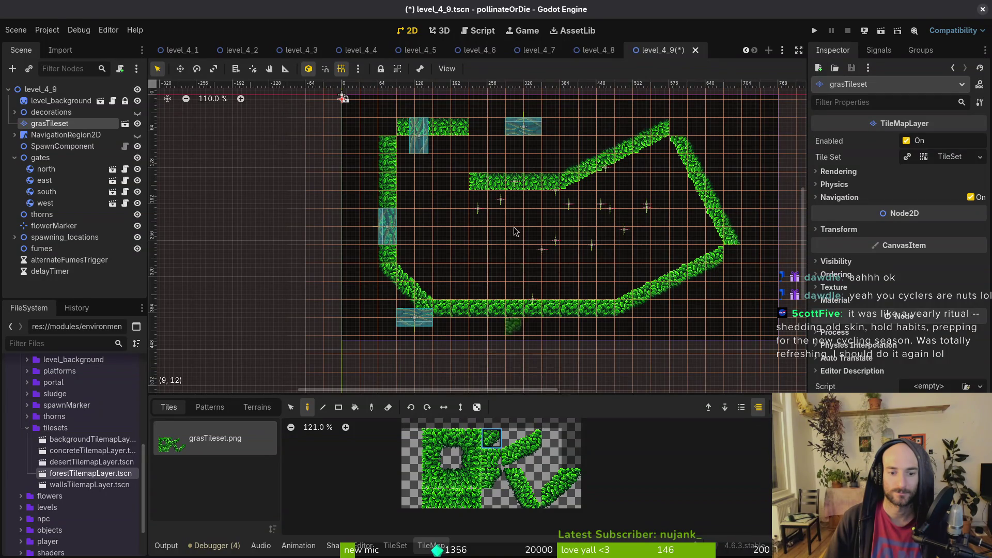
left_click(480, 131)
left_click(388, 128)
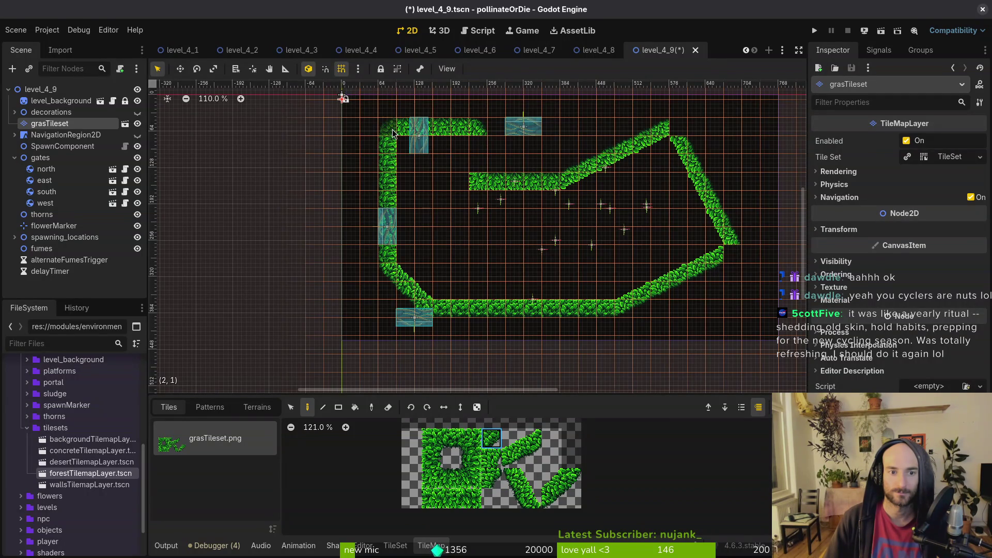
left_click(678, 133)
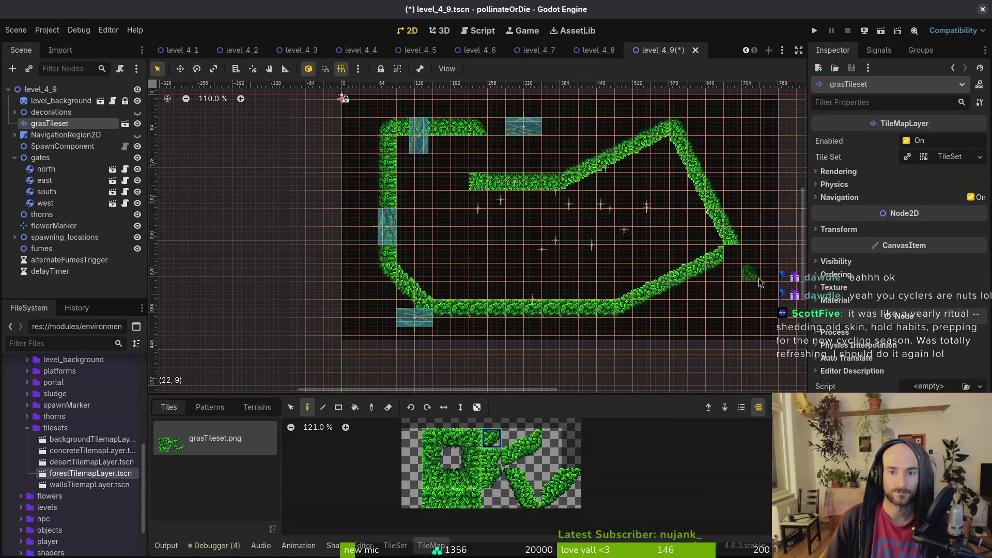
left_click(739, 256)
key("Escape")
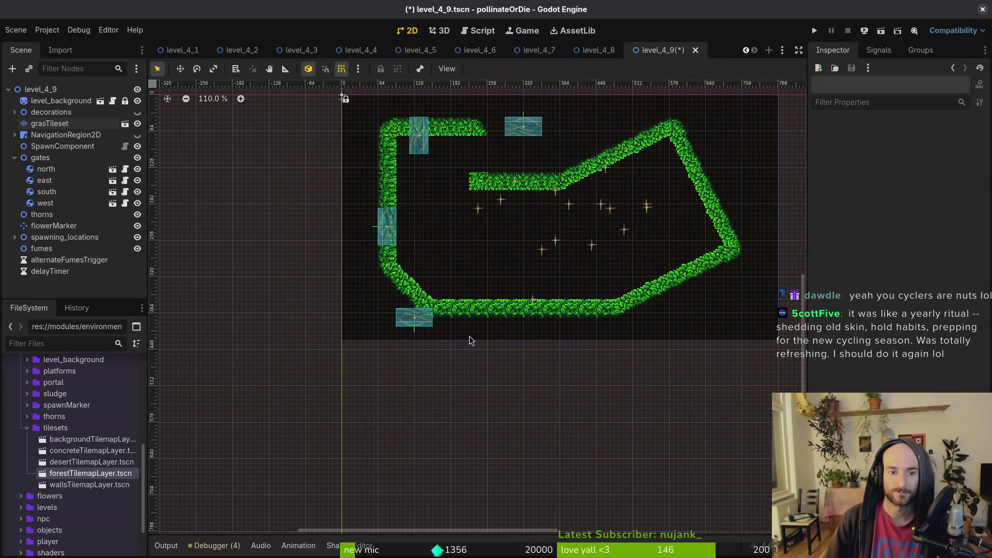
left_click(49, 124)
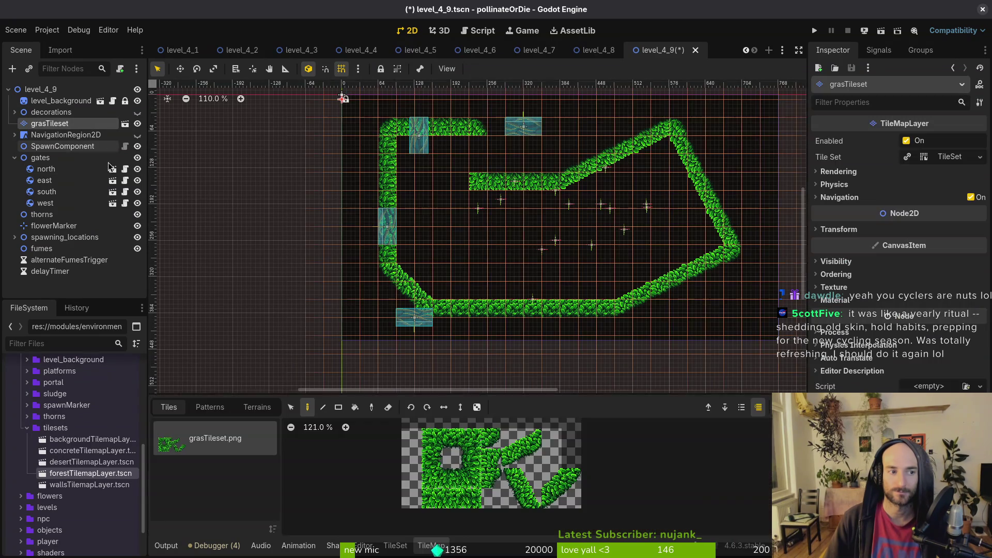
key("Escape")
Move the east gate to the top wall's end and the north gate outside the top-left corner
left_click_drag(409, 155, 467, 174)
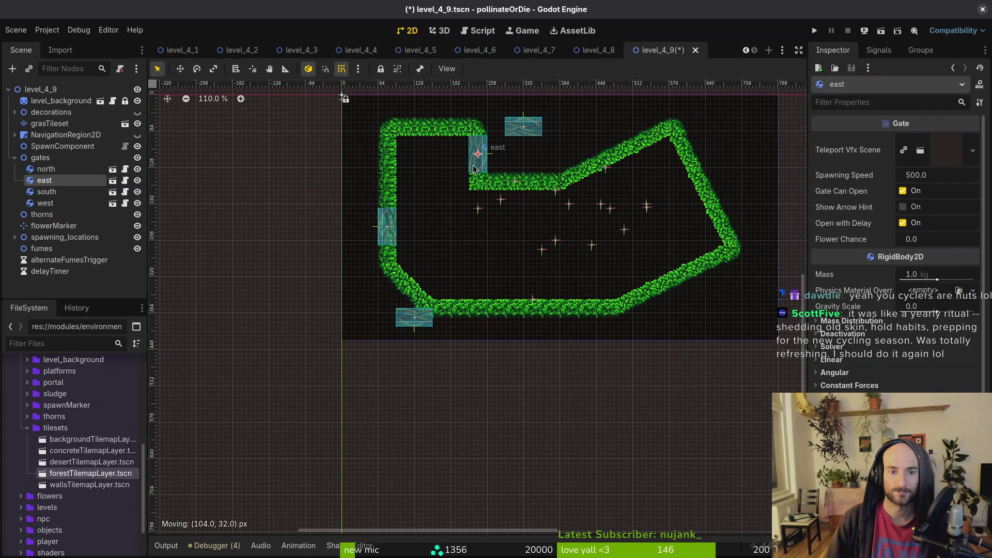
left_click_drag(526, 134, 340, 151)
scroll(525, 255, "down", 2)
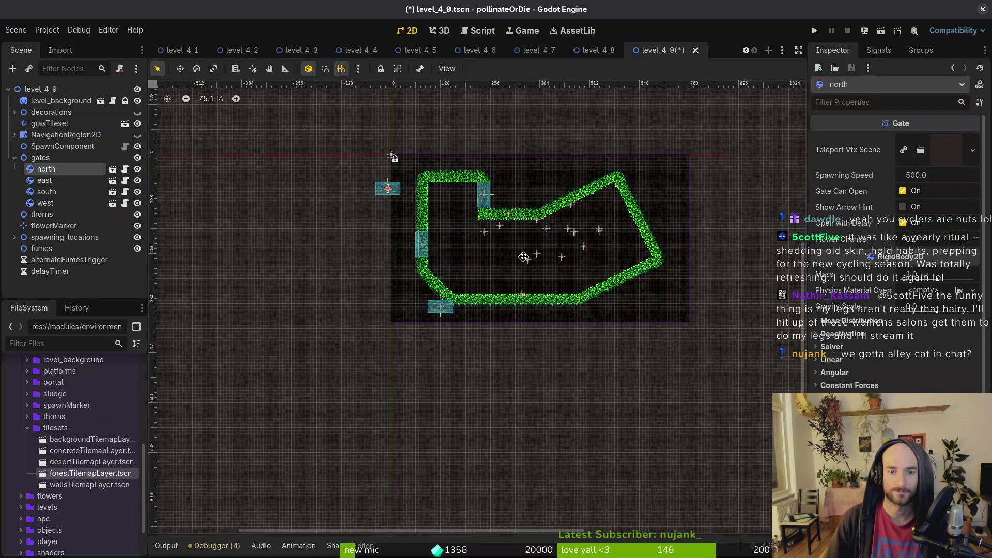
scroll(448, 228, "up", 3)
scroll(450, 178, "right", 5)
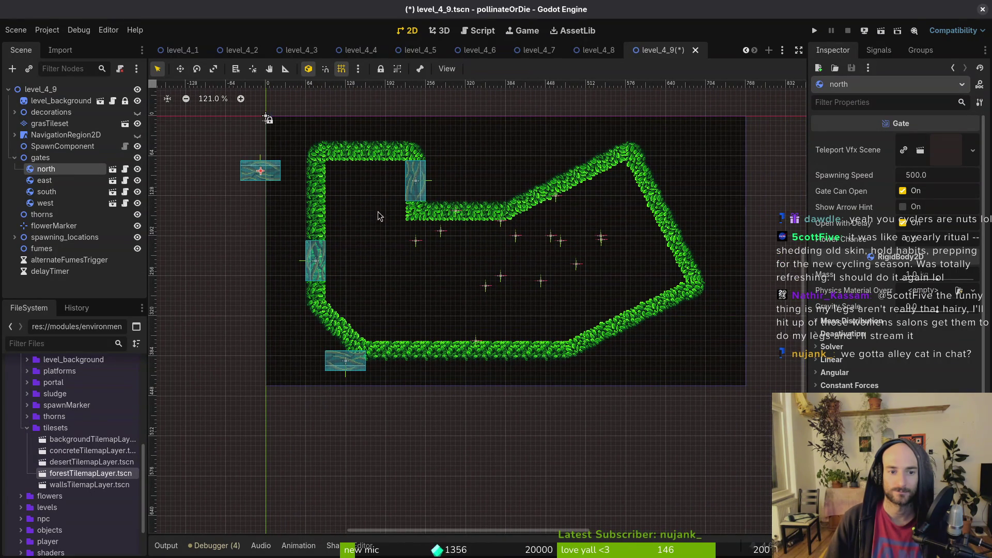
Bevel the top-left corner using a 2x2 diagonal grass block from grasTileset
left_click(52, 123)
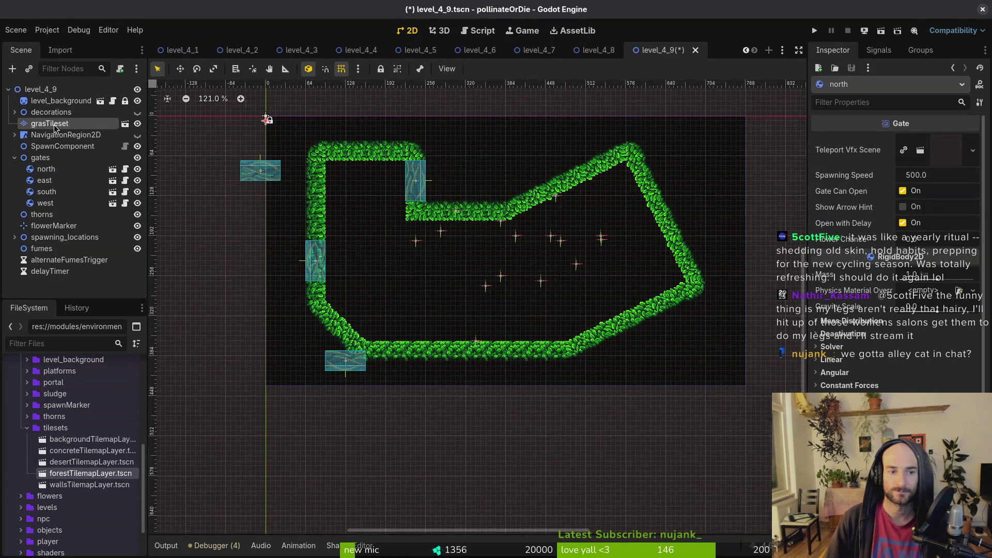
left_click_drag(534, 473, 511, 497)
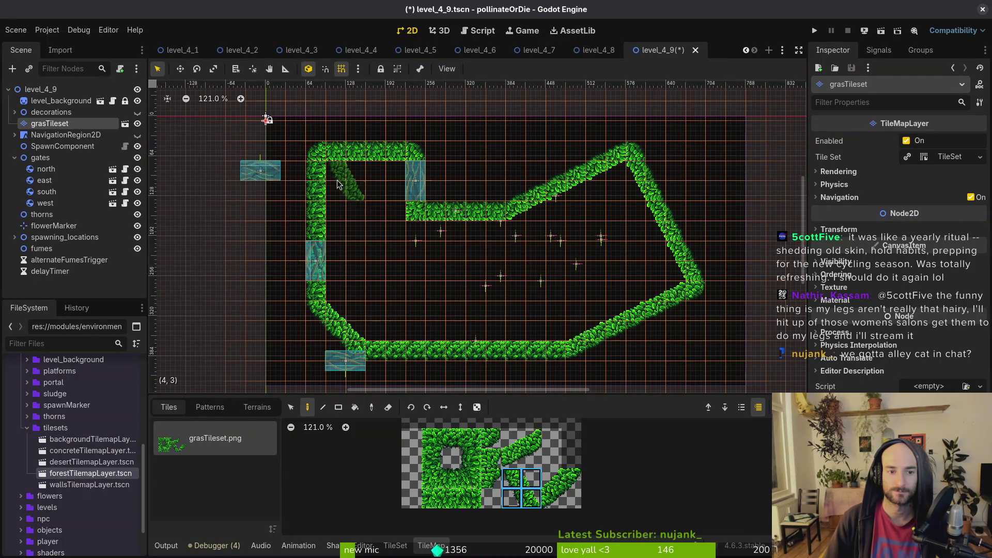
left_click_drag(513, 439, 532, 460)
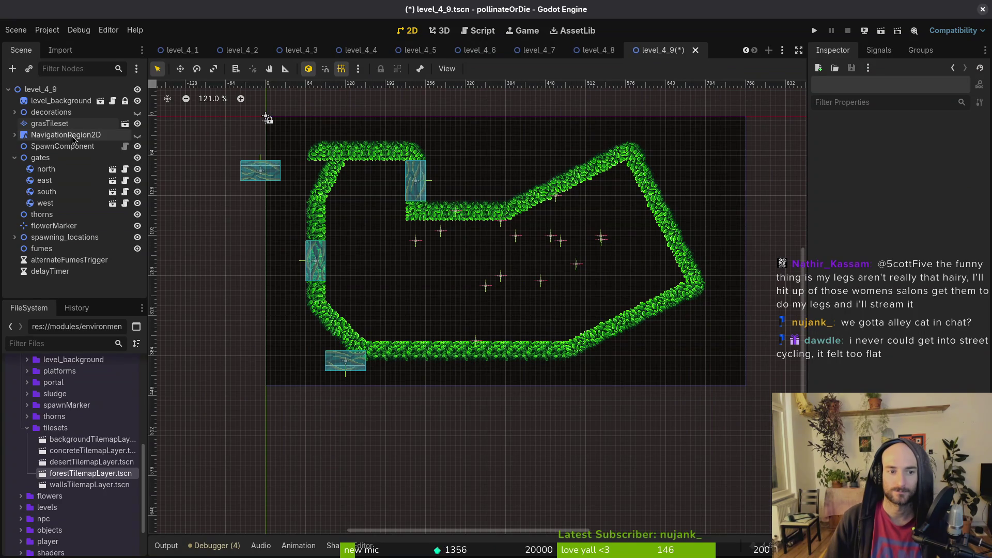
left_click(49, 123)
left_click(500, 440)
left_click(337, 179)
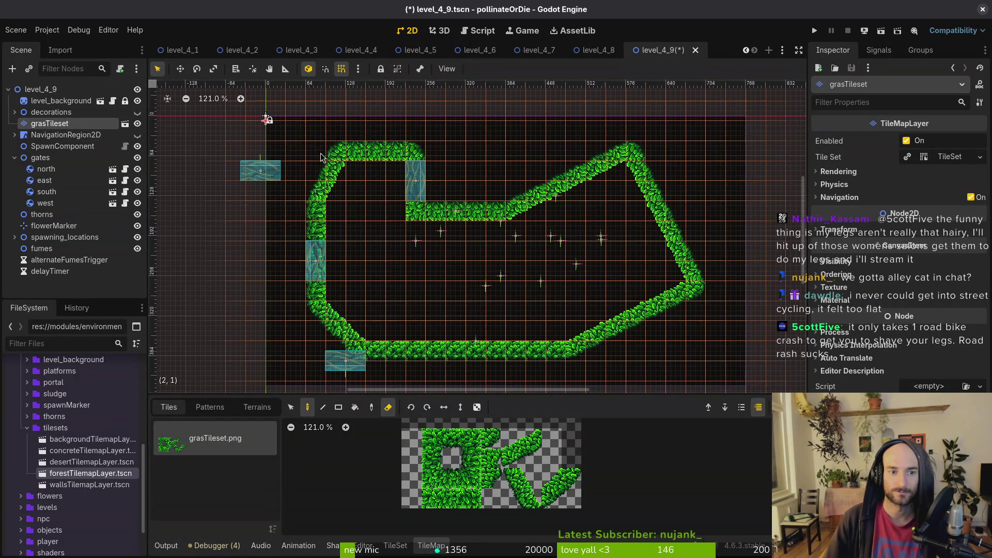
left_click(392, 264)
Save the level_4_9 scene
key("ctrl+s")
scroll(453, 257, "down", 1)
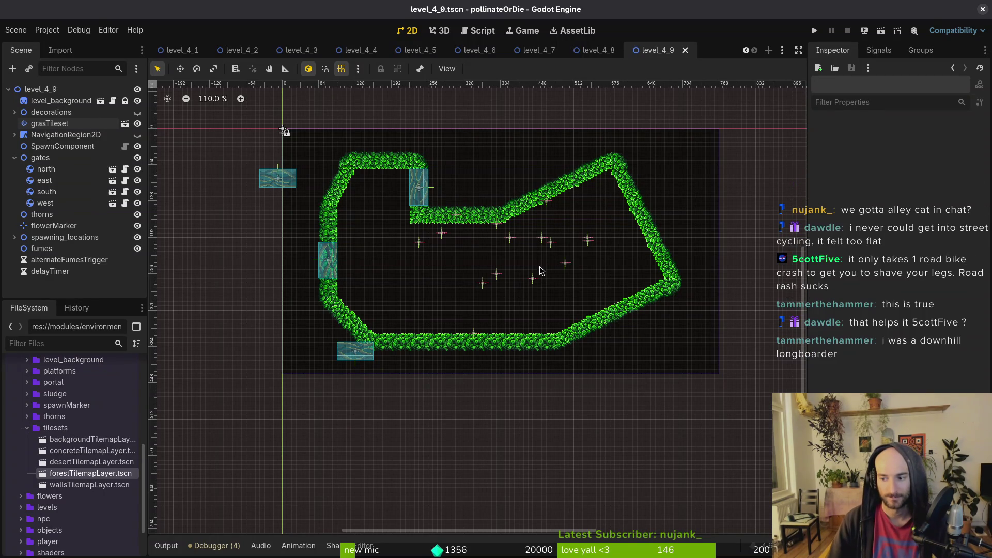
scroll(344, 245, "left", 1)
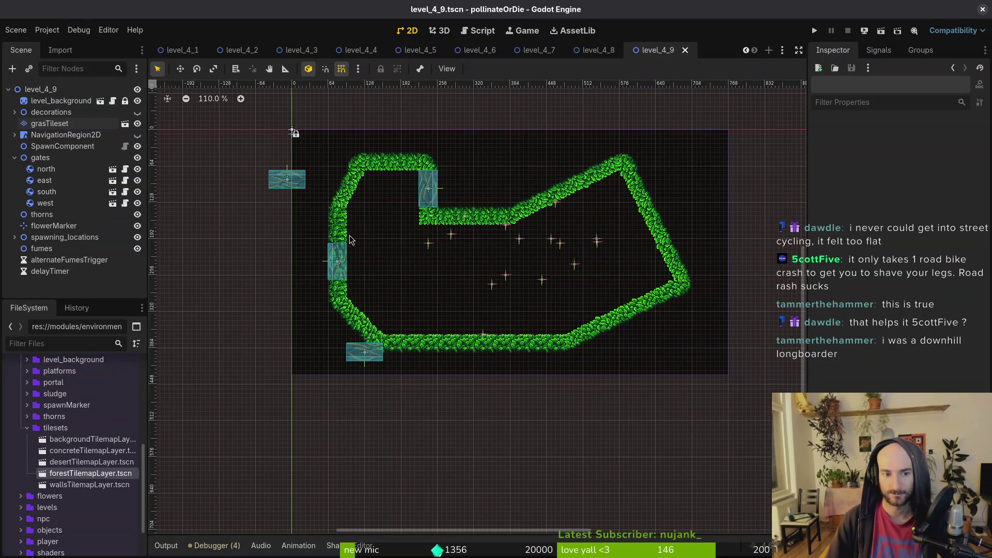
Erase two top-wall hedge tiles and one bottom-wall tile, undoing a mistaken inner-wall erase
scroll(431, 338, "up", 3)
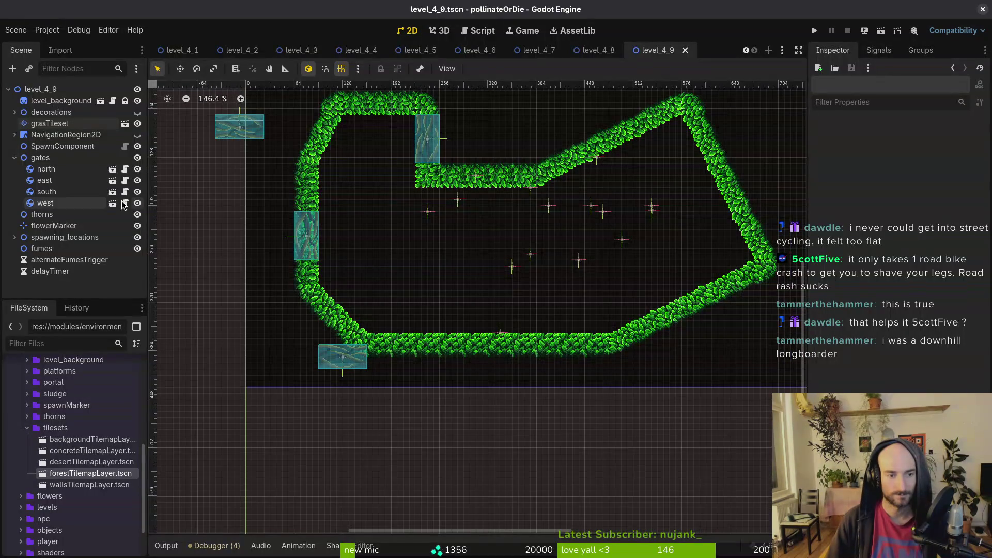
left_click(52, 127)
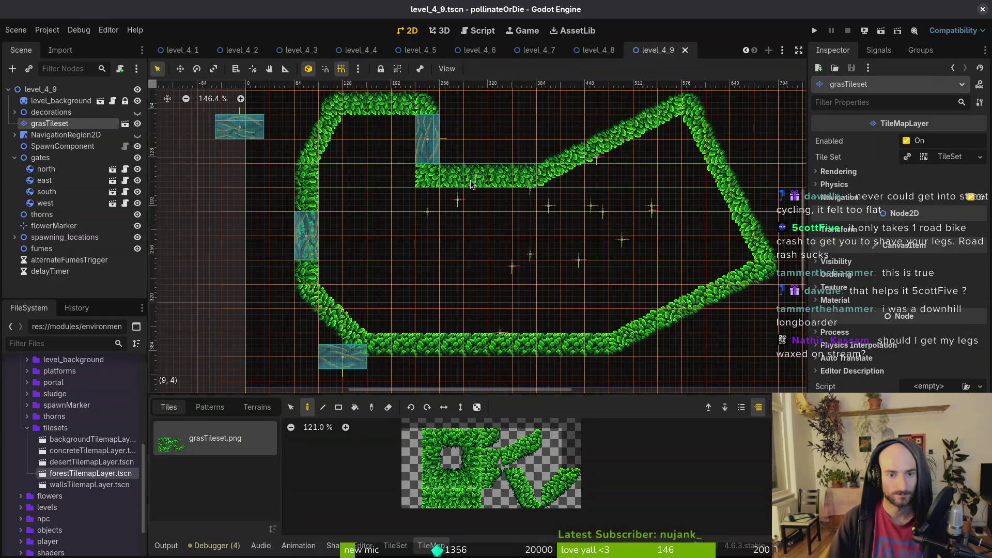
key("e")
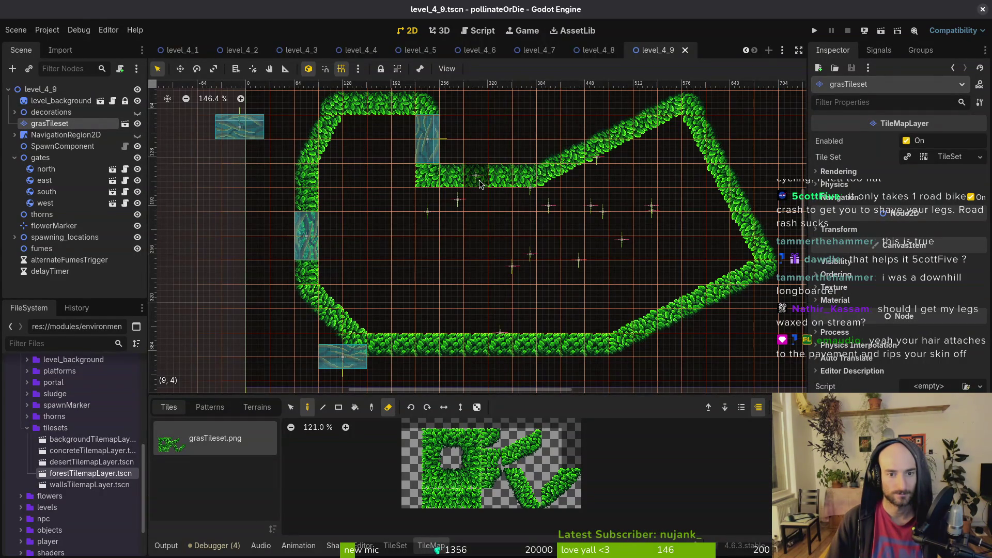
left_click(480, 185)
key("ctrl+z")
left_click(353, 104)
left_click(378, 104)
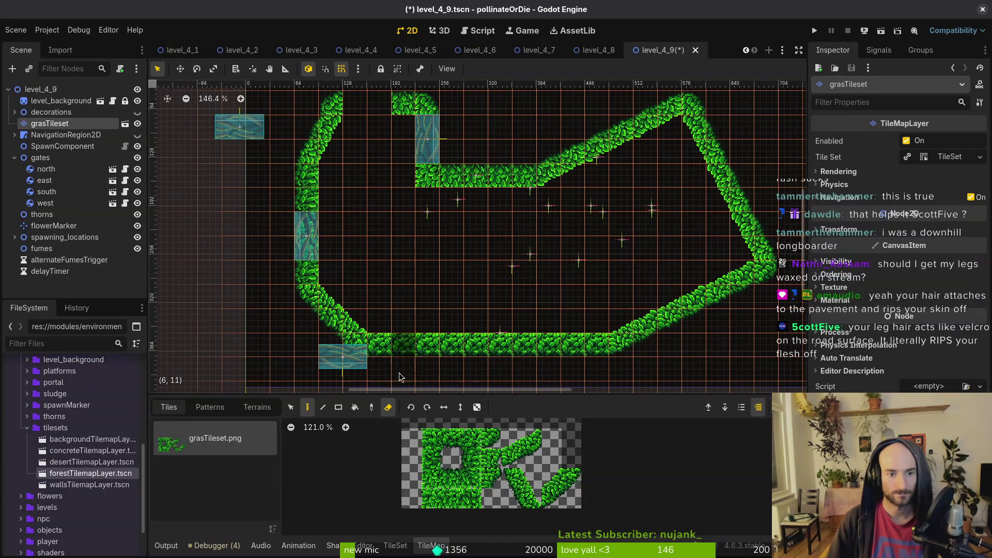
left_click(413, 351)
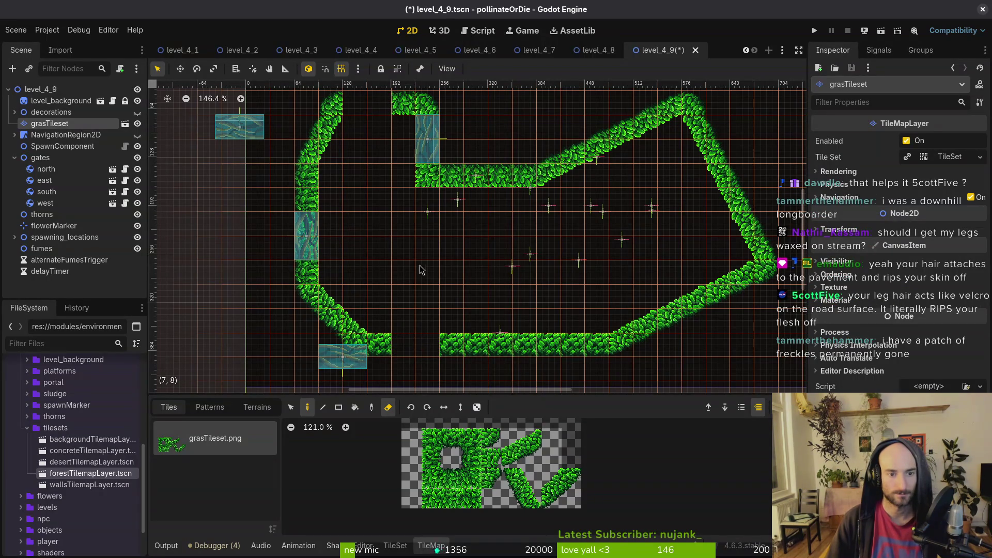
Pick a 2x2 diagonal grass block and erase hedge at the bottom-left corner
scroll(422, 262, "down", 4)
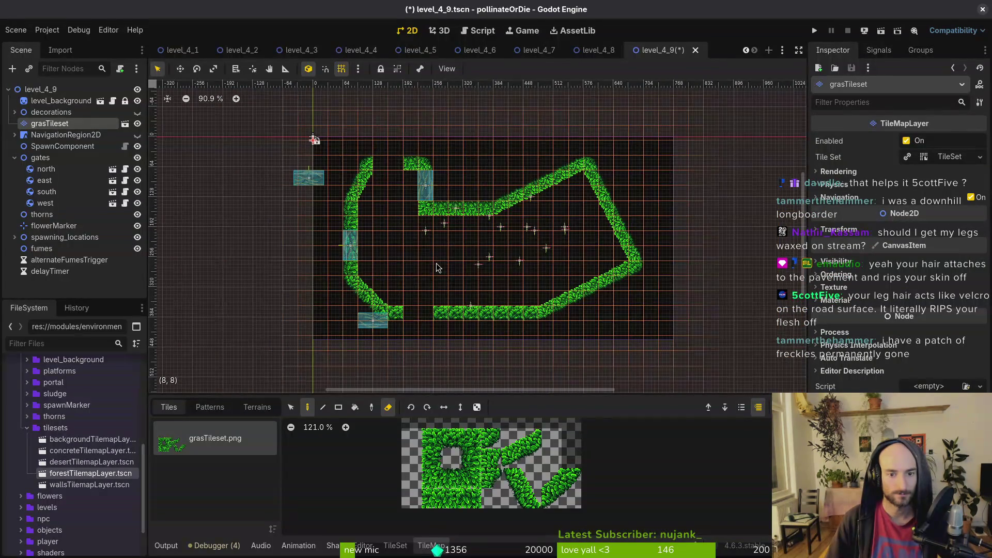
scroll(436, 262, "up", 3)
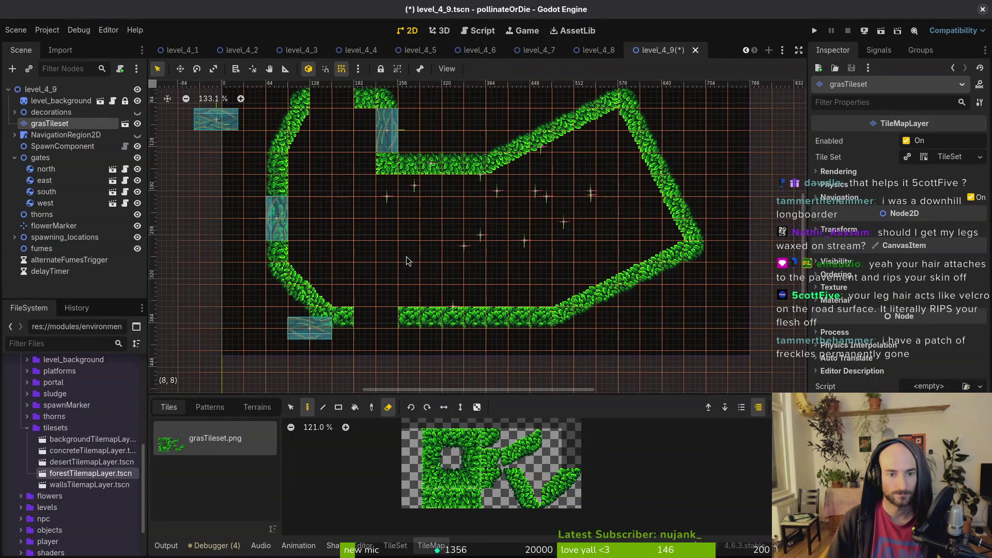
left_click_drag(365, 241, 373, 247)
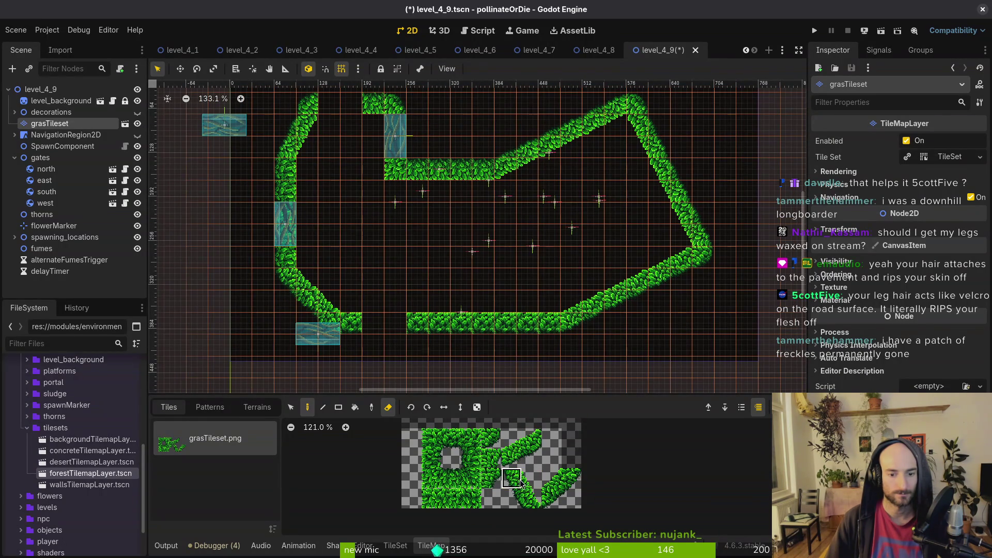
left_click_drag(520, 480, 533, 498)
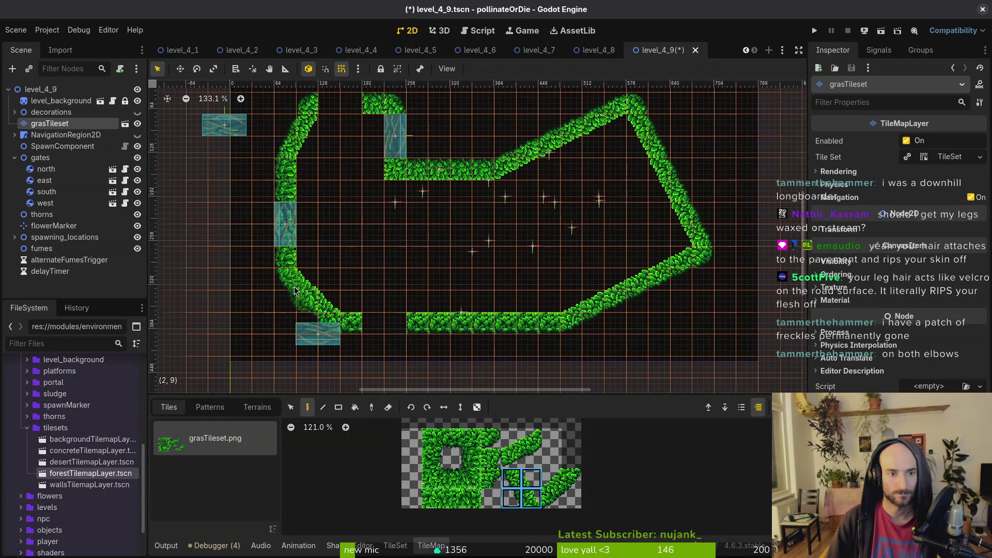
right_click(305, 299)
Erase the hedge tile beside the lower gate and paint a three-tile grass row mid-arena
key("e")
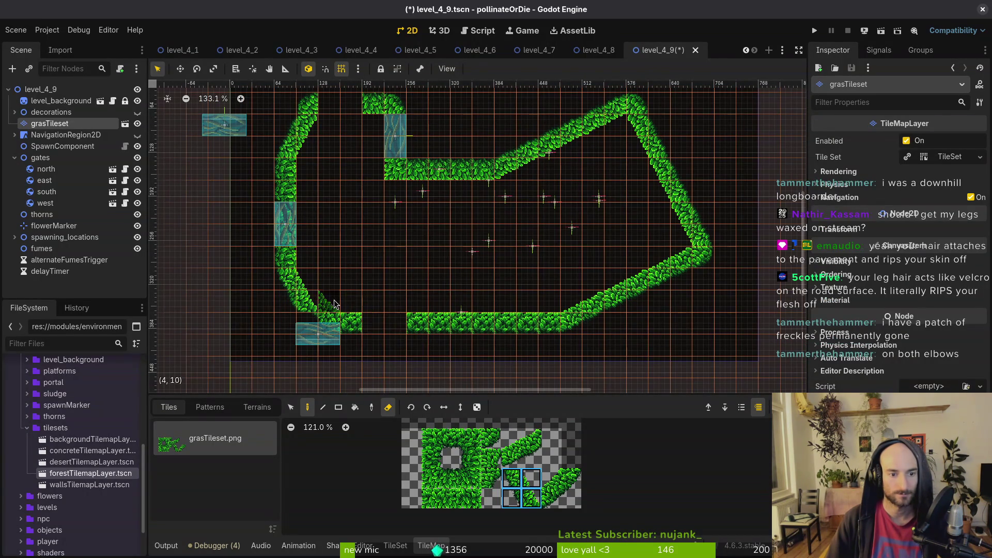
left_click(330, 331)
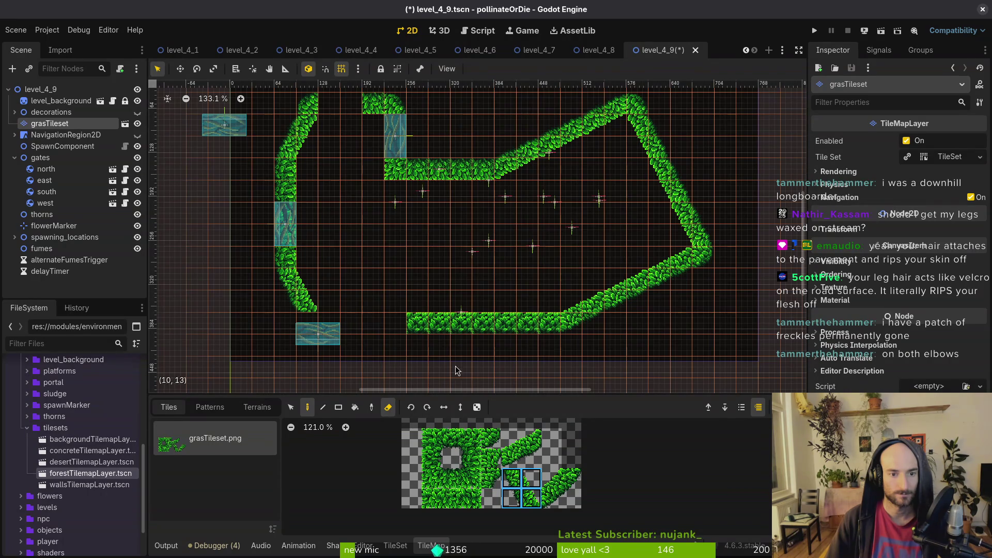
left_click(451, 438)
key("e")
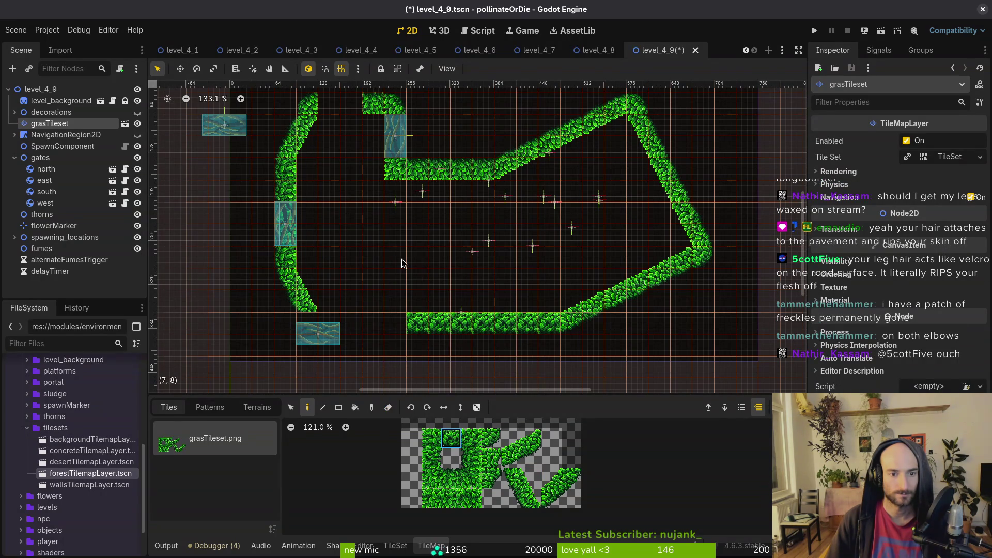
left_click_drag(411, 260, 465, 261)
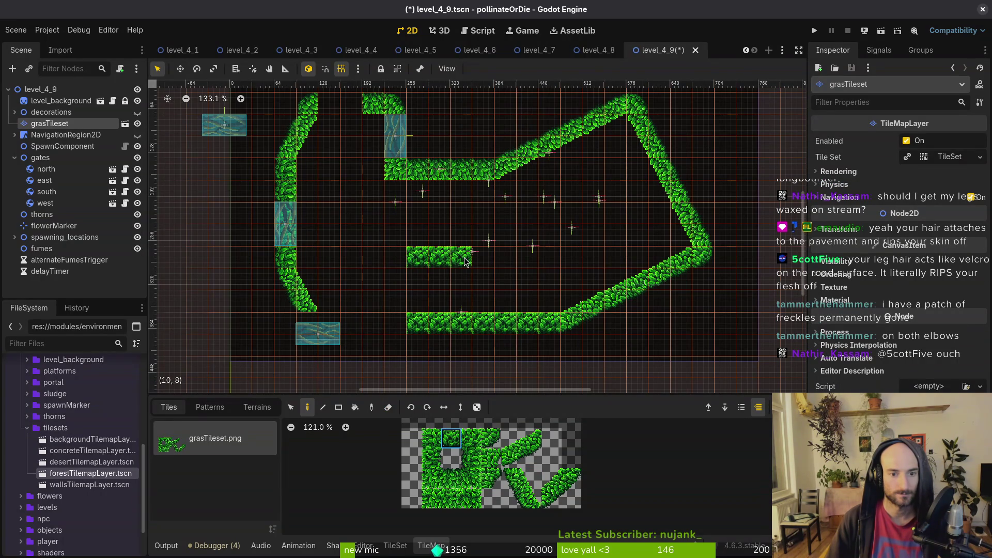
Try a 2x2 diagonal grass piece topped with a leaf tile, then undo both
mouse_move(511, 478)
left_mouse_down()
mouse_move(531, 480)
mouse_move(532, 498)
left_mouse_up()
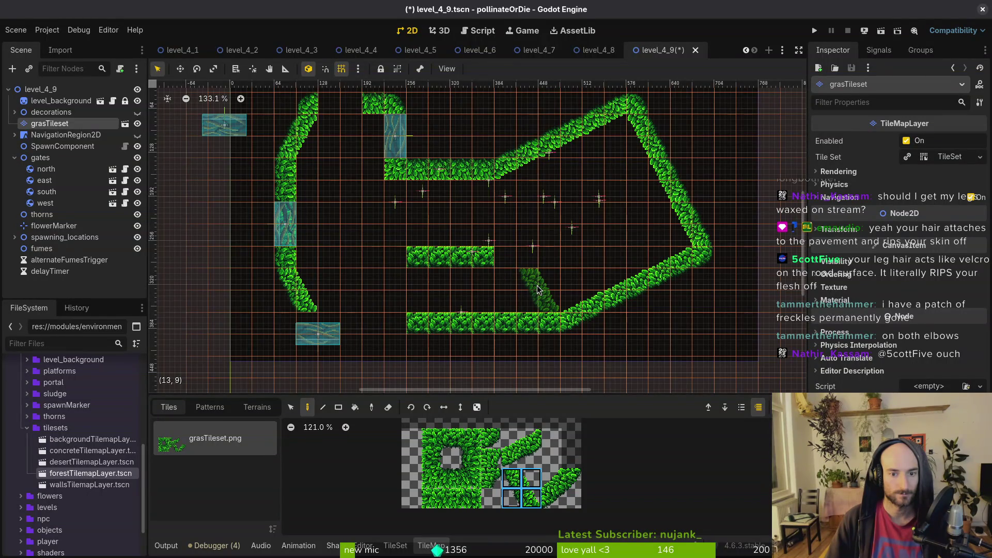
left_click(537, 289)
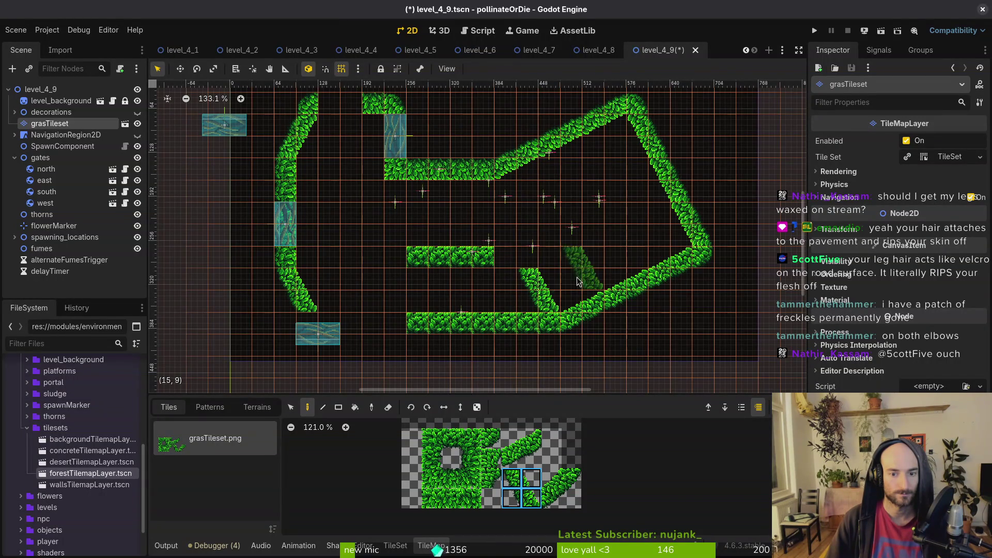
left_click(473, 440)
left_click(524, 255)
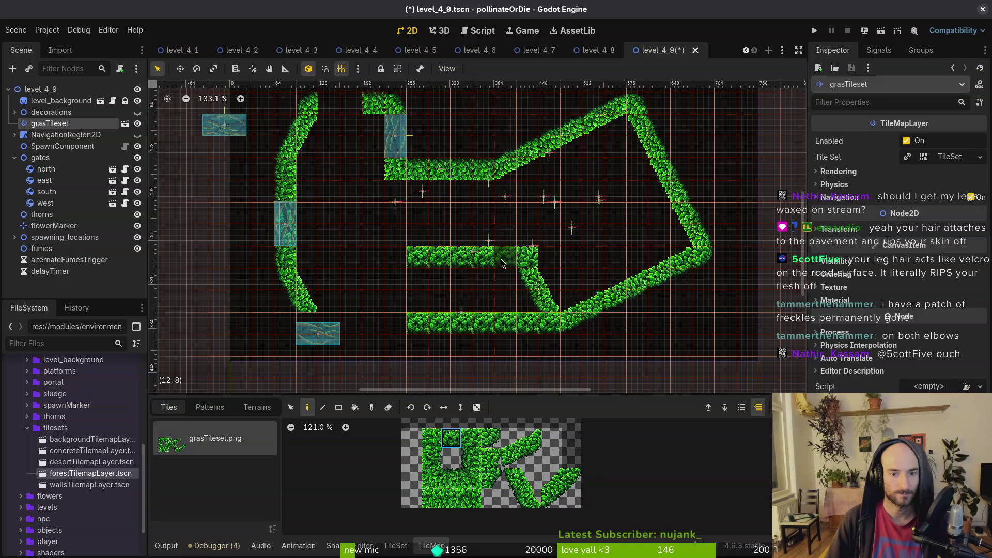
key("ctrl+z")
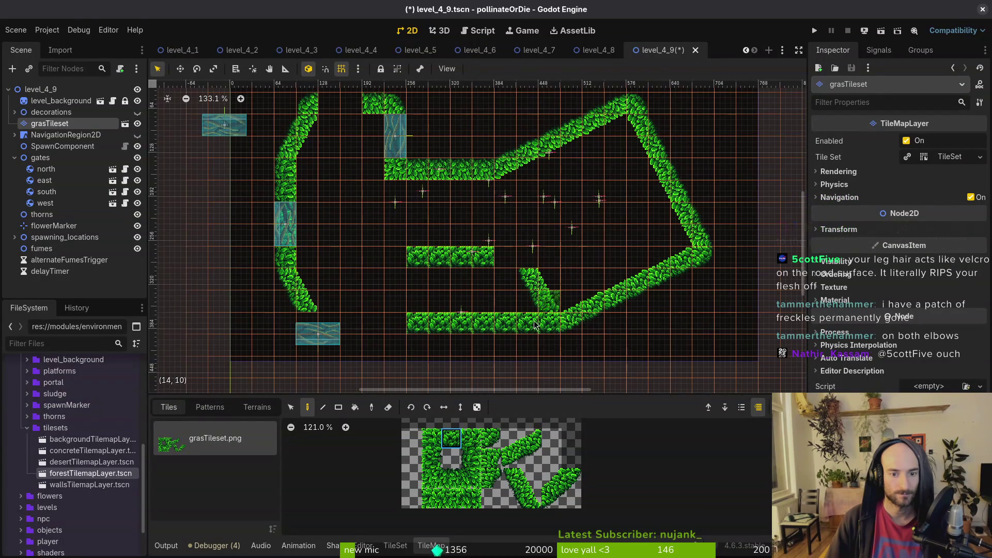
key("ctrl+z")
Place the diagonal slope below the inner ledge, add a leaf tile at (12,8), and erase the lower straight run
mouse_move(531, 480)
left_mouse_down()
mouse_move(528, 498)
mouse_move(512, 479)
left_mouse_up()
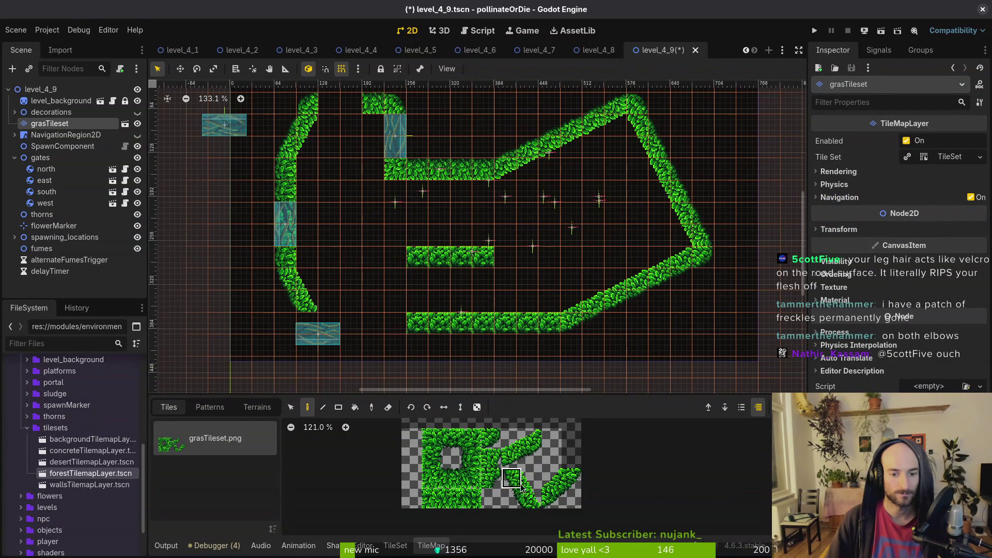
left_click(513, 289)
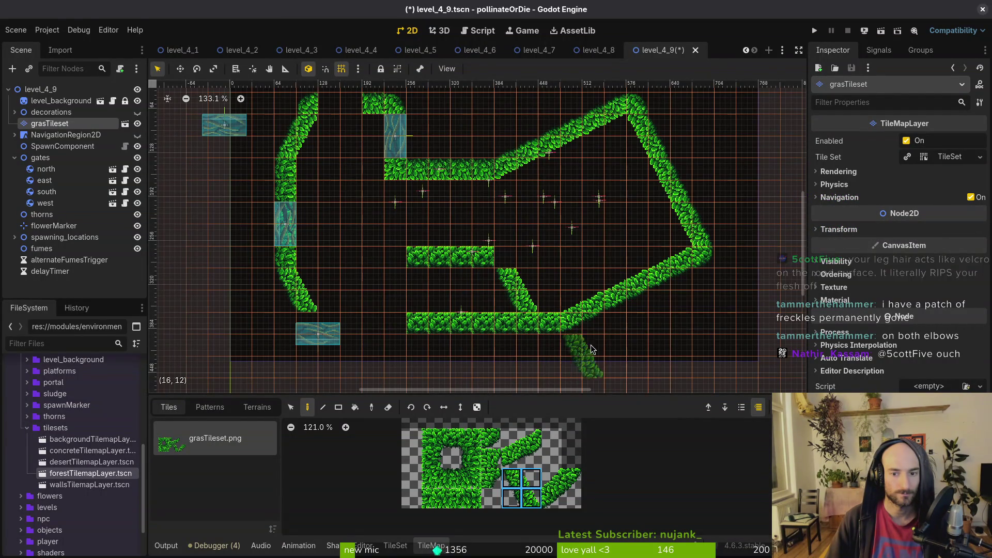
left_click(471, 438)
left_click(505, 256)
key("e")
mouse_move(512, 327)
left_mouse_down()
mouse_move(414, 323)
mouse_move(538, 326)
left_mouse_up()
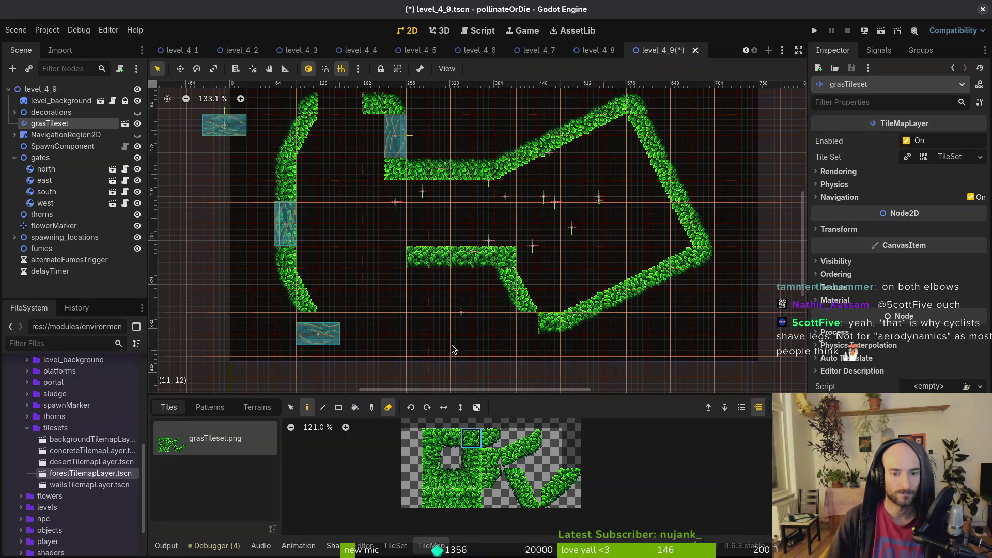
left_click(494, 438)
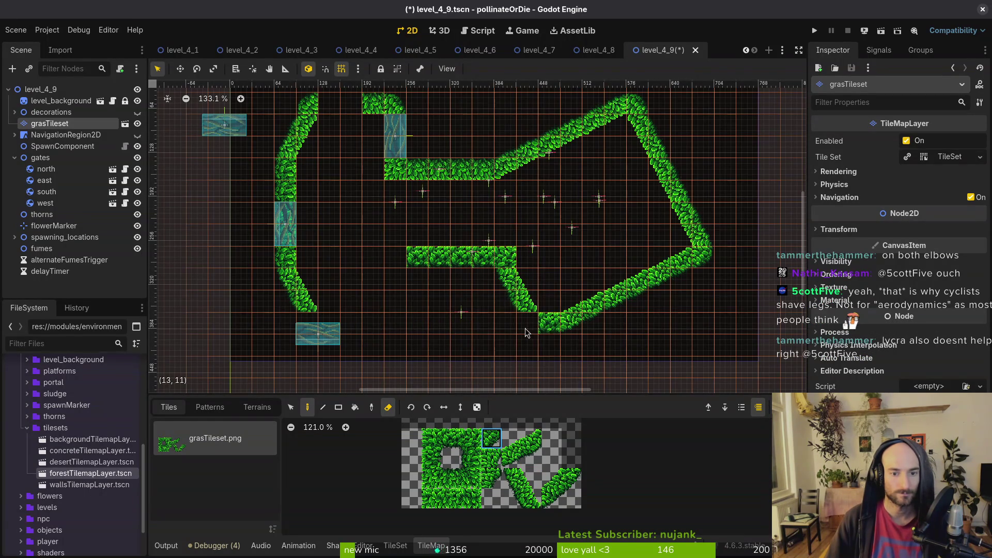
Replace the inner ledge's end tile with a grass slope tile
scroll(504, 326, "up", 7)
scroll(504, 327, "up", 7)
key("Escape")
scroll(504, 327, "down", 14)
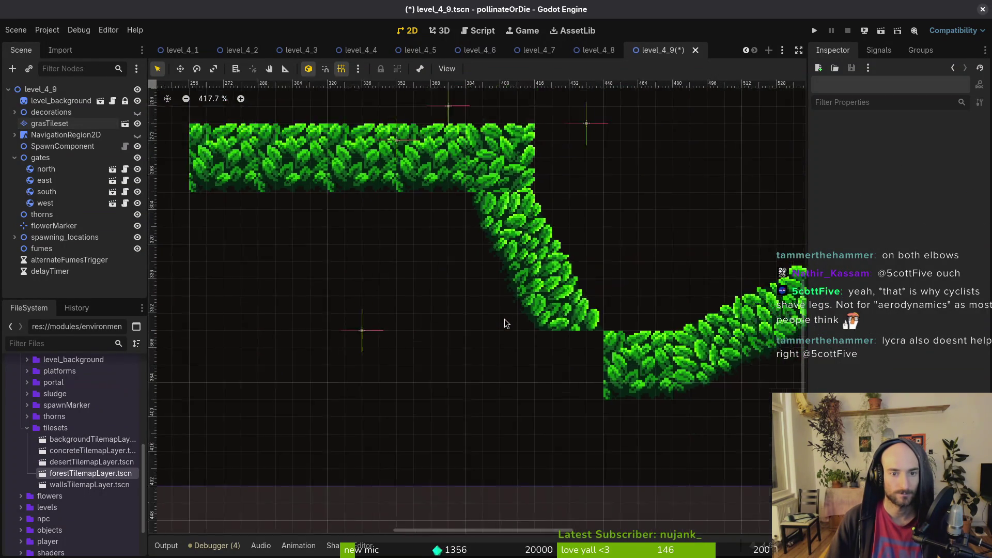
scroll(502, 330, "up", 5)
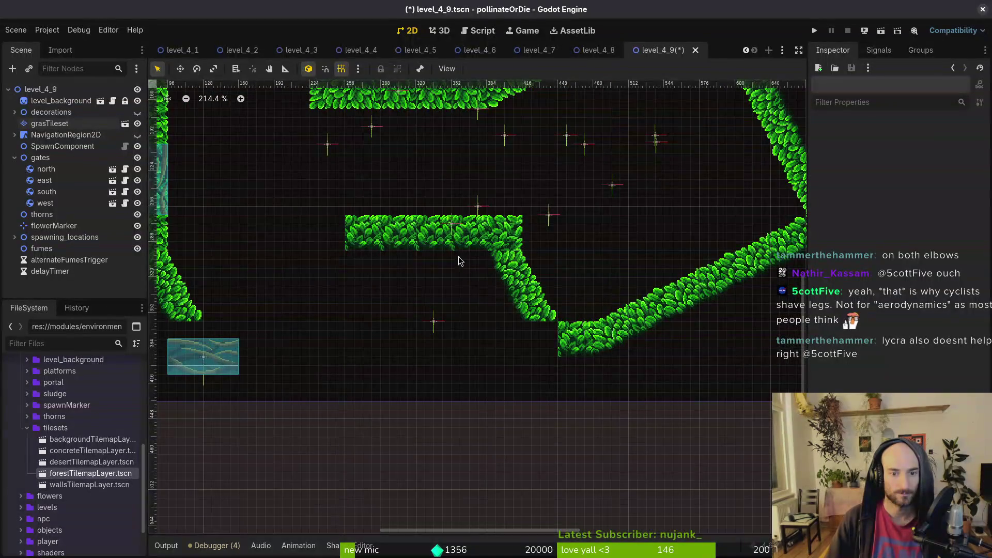
left_click(49, 124)
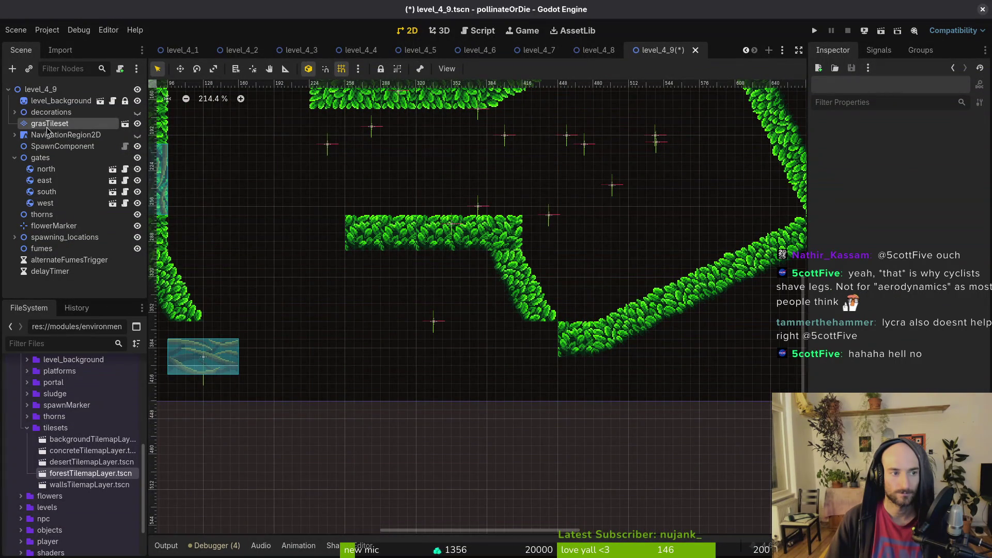
left_click(504, 241)
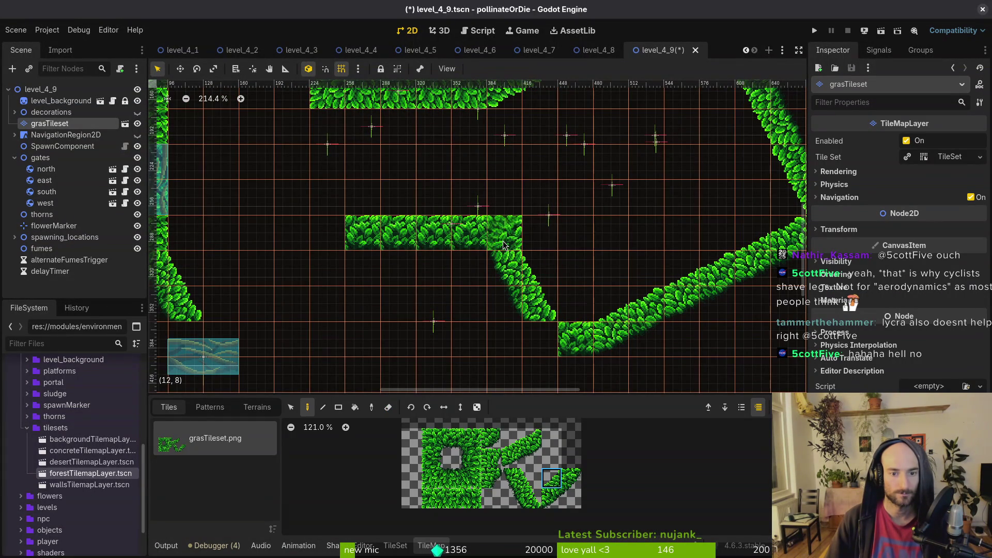
key("Escape")
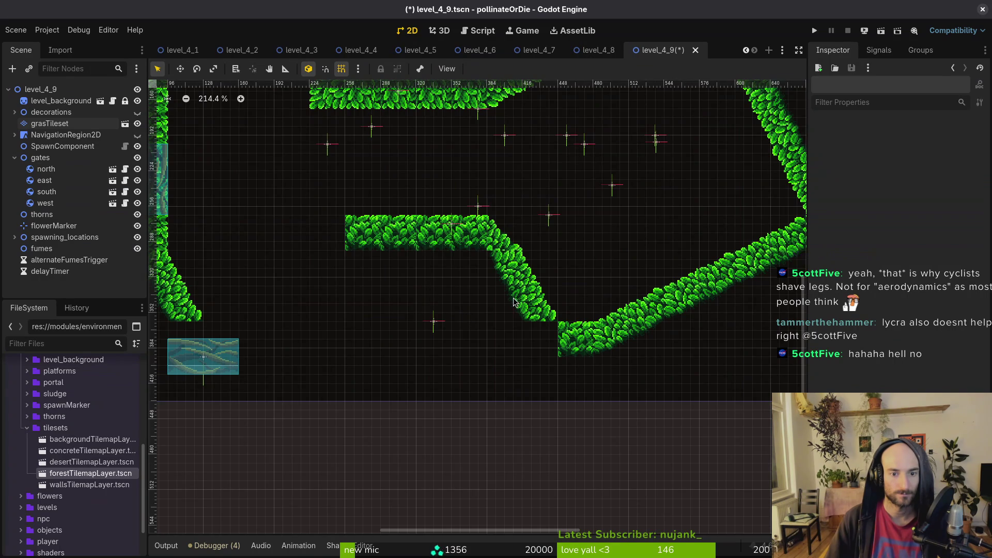
Paint grass tiles along the bottom row beside the south gate, filling the wall gap
scroll(486, 299, "down", 5)
scroll(487, 299, "up", 4)
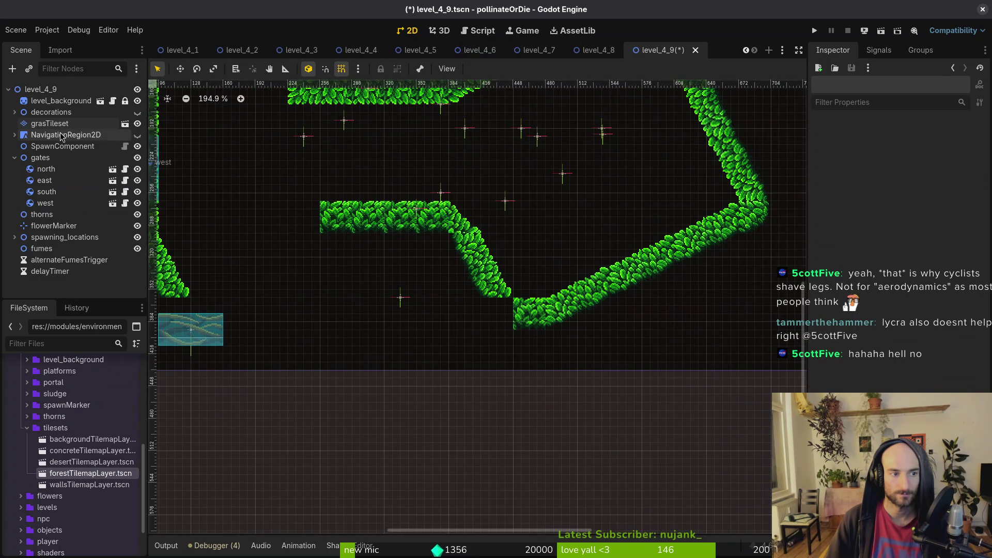
left_click(51, 124)
left_click(495, 313)
left_click_drag(469, 308, 545, 300)
scroll(497, 284, "left", 5)
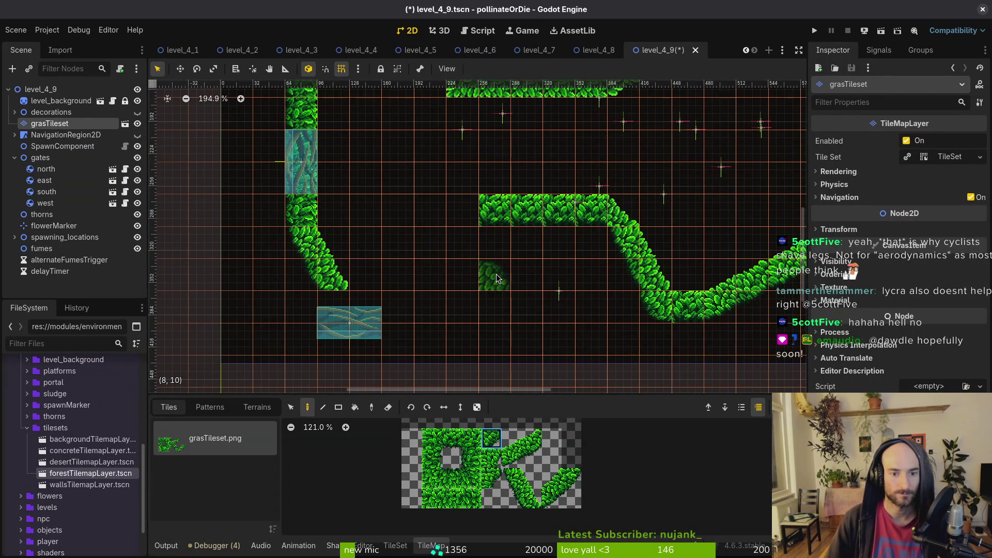
scroll(496, 274, "up", 3)
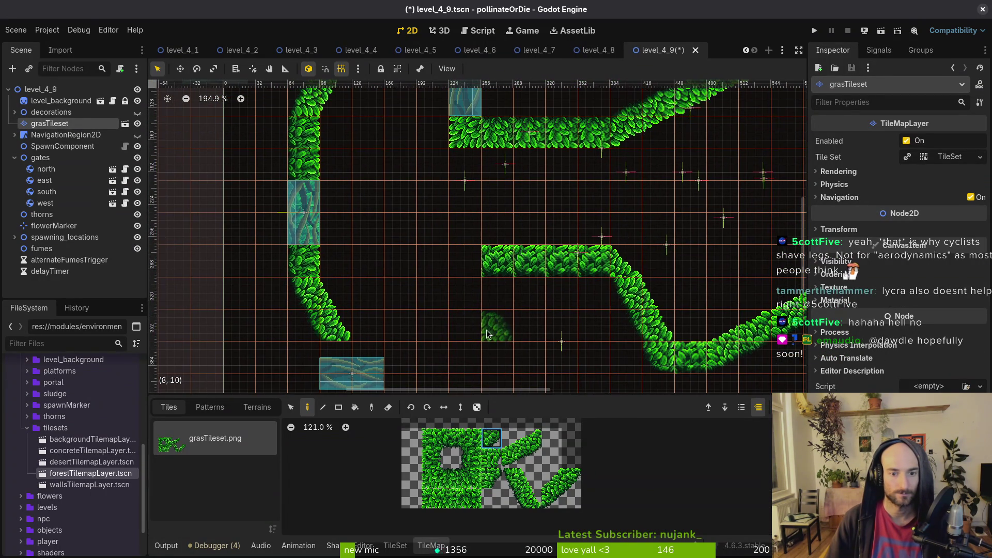
left_click(470, 358)
left_click(339, 363)
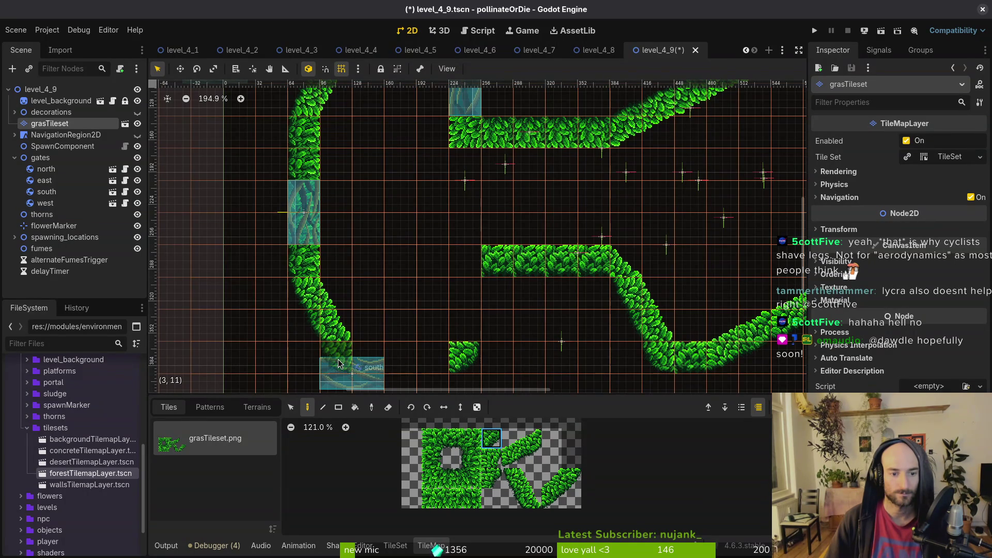
scroll(457, 270, "down", 1)
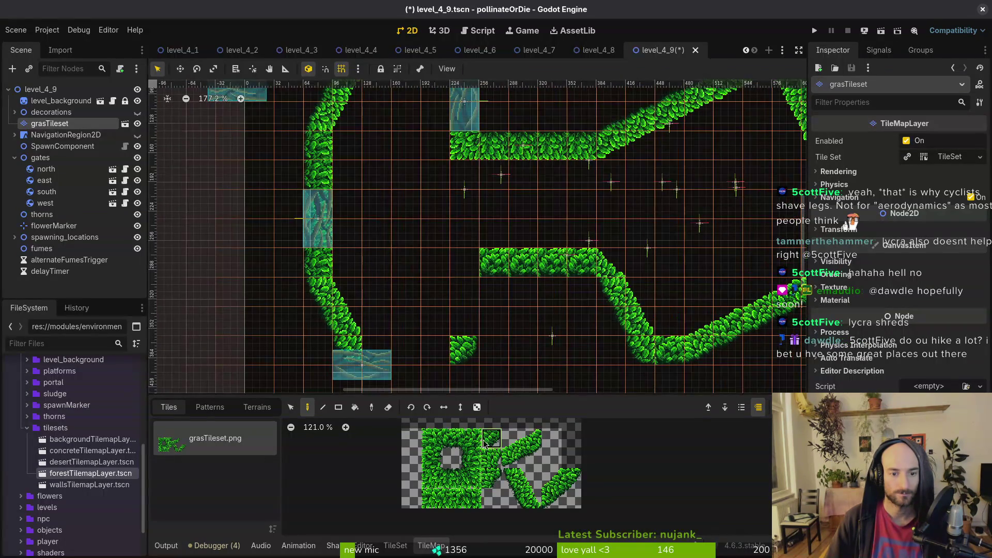
left_click_drag(387, 353, 435, 353)
scroll(435, 318, "down", 2)
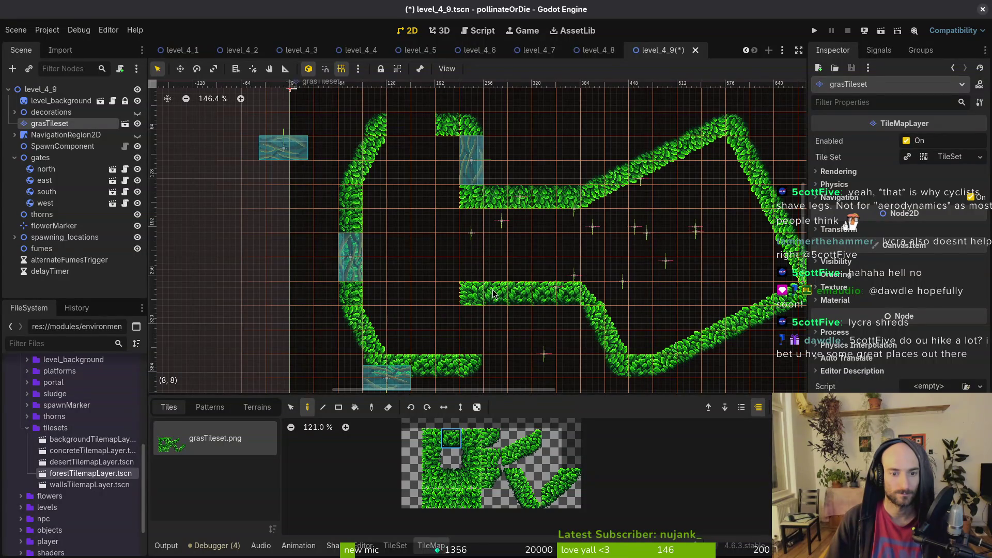
Paint a horizontally flipped 2x2 diagonal grass block below the ledge's left end
key("Escape")
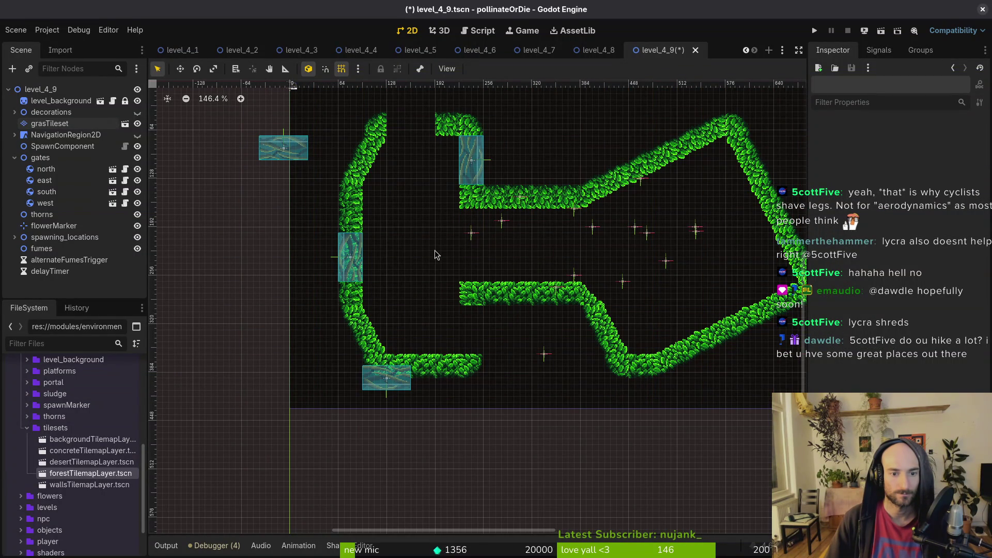
scroll(416, 301, "up", 1)
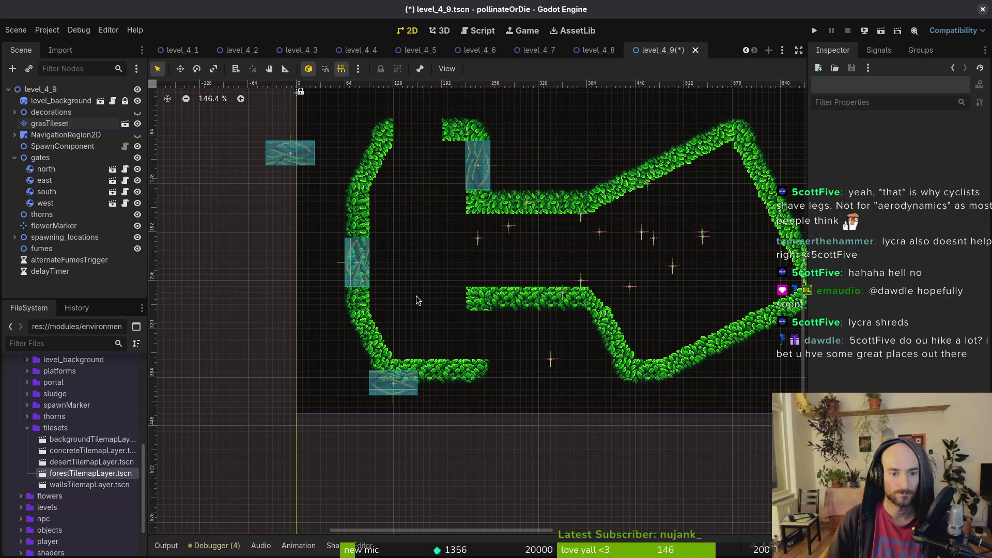
left_click(50, 123)
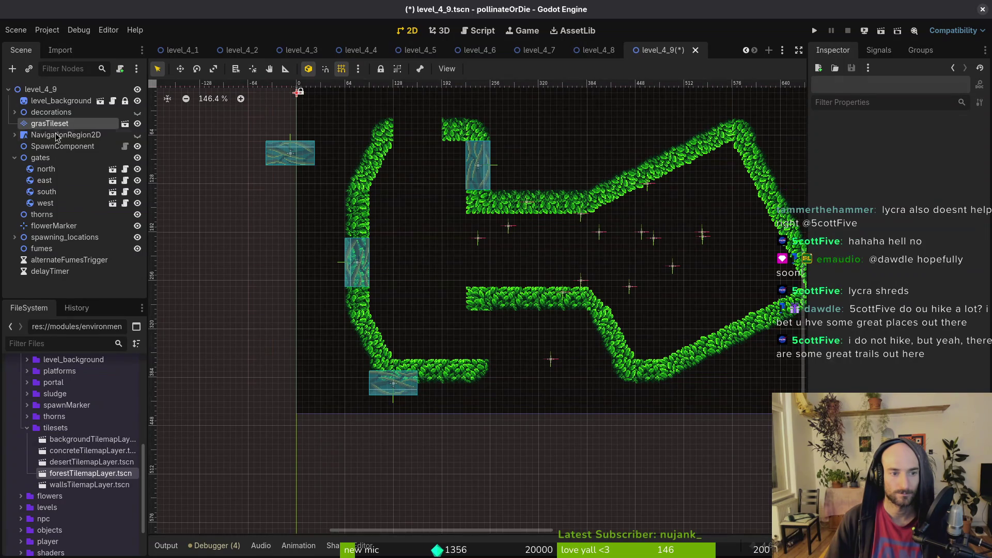
scroll(400, 238, "right", 2)
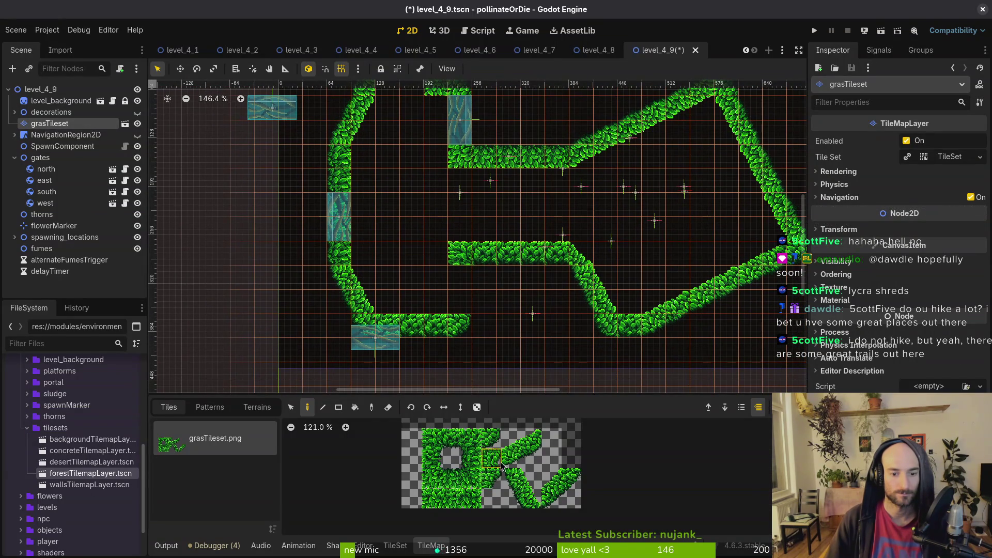
left_click_drag(513, 480, 533, 498)
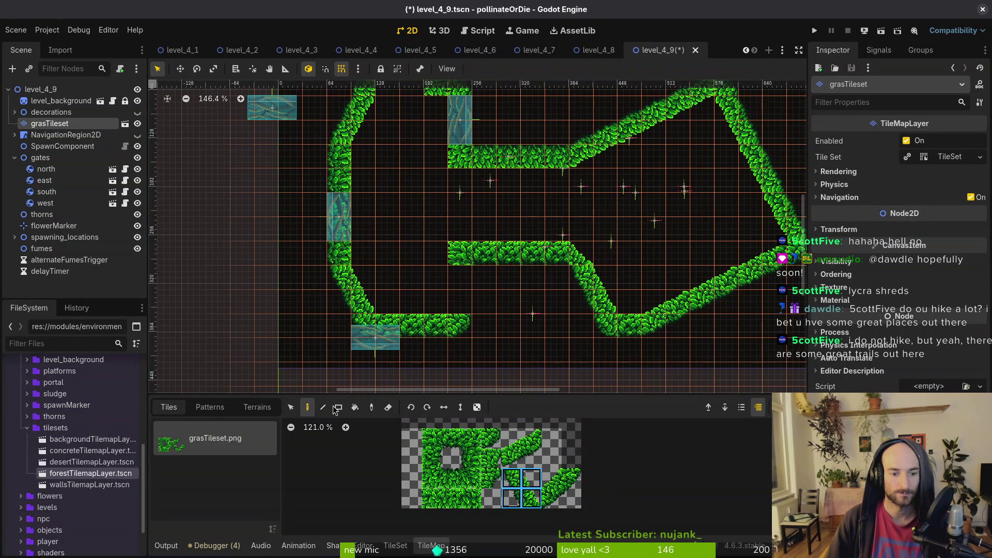
left_click(444, 408)
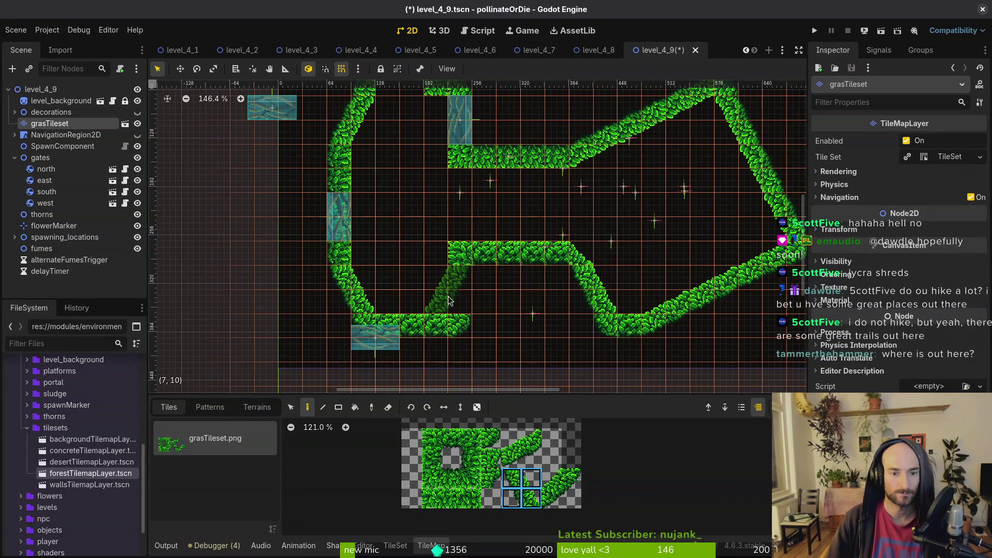
left_click(448, 296)
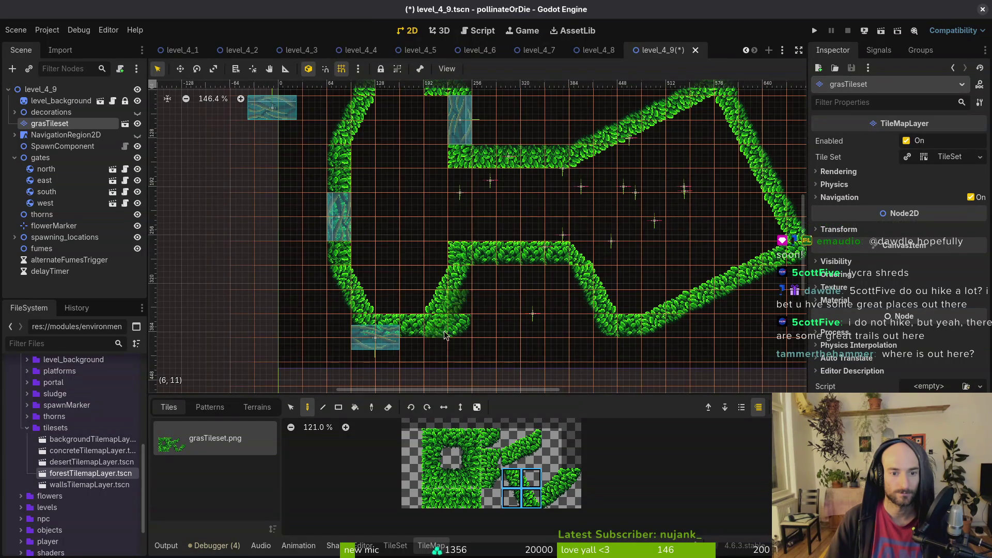
Swap surplus bottom-wall tiles for two leaf tiles and move the west gate into the left wall gap
key("e")
left_click(461, 332)
left_click(490, 440)
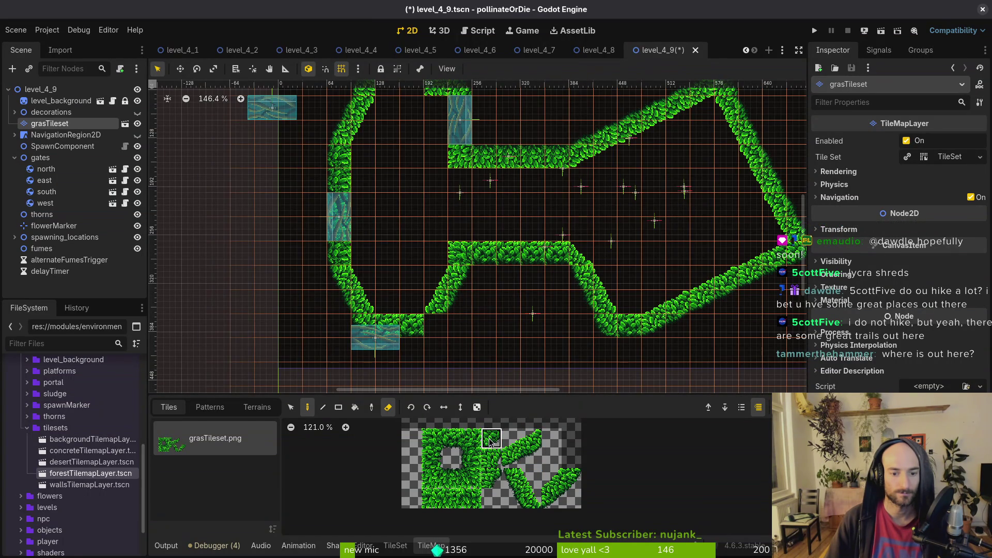
key("e")
left_click(436, 331)
left_click(333, 332)
key("e")
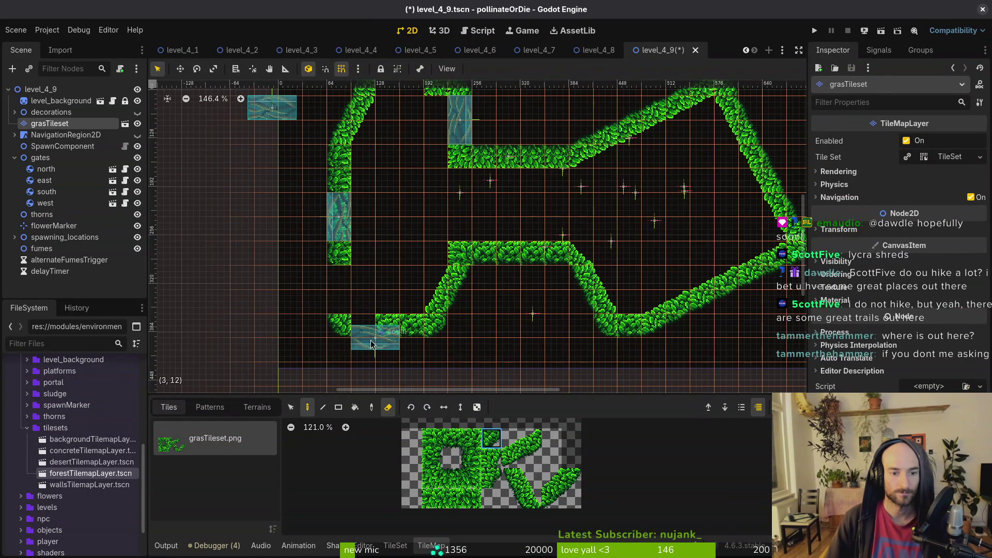
left_click_drag(338, 217, 339, 289)
Move the north gate into the top wall opening
scroll(403, 221, "down", 1)
scroll(403, 221, "down", 1)
left_click_drag(288, 135, 393, 115)
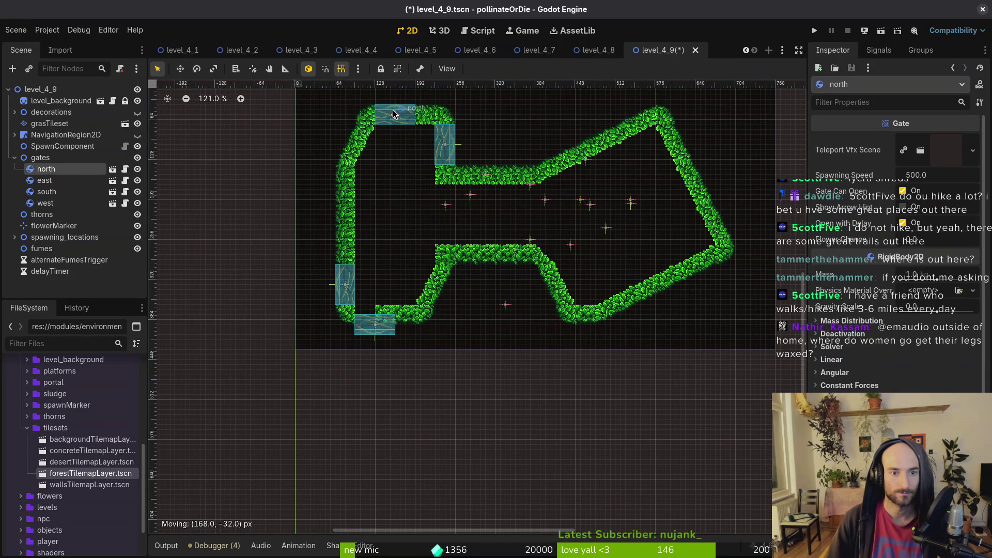
scroll(404, 278, "up", 4)
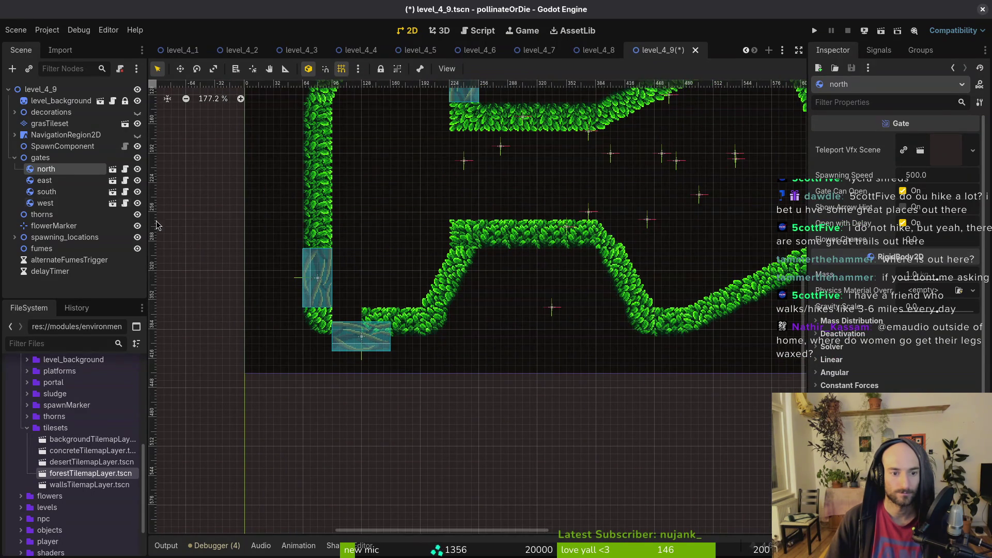
Erase two grass tiles at the ramp's base on the grasTileset layer
left_click(49, 123)
key("e")
mouse_move(406, 321)
left_mouse_down()
mouse_move(376, 321)
mouse_move(365, 333)
mouse_move(392, 324)
left_mouse_up()
scroll(435, 262, "down", 6)
left_click(435, 261)
scroll(429, 251, "down", 3)
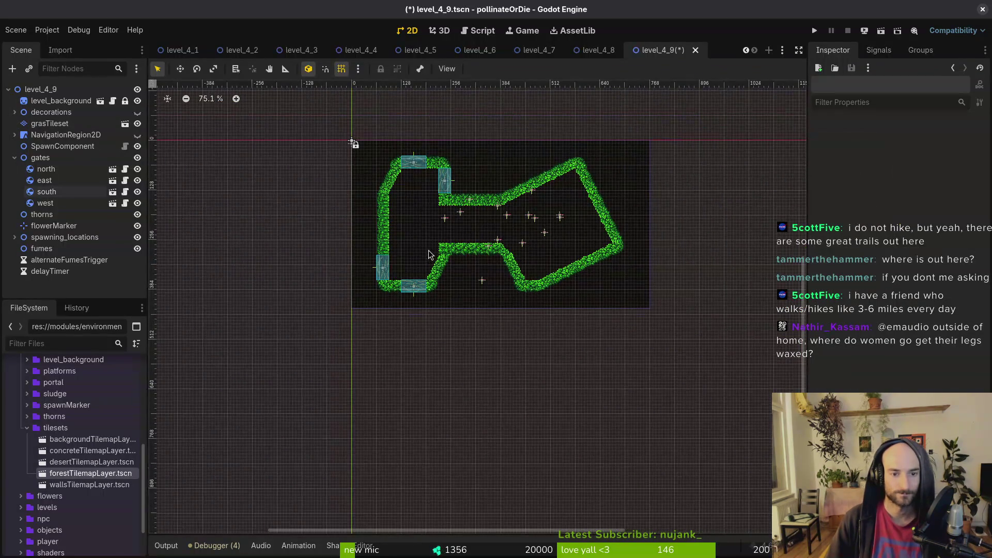
Paint a row of full leaf tiles under the lower wall, ending it with a corner tile
scroll(429, 251, "down", 6)
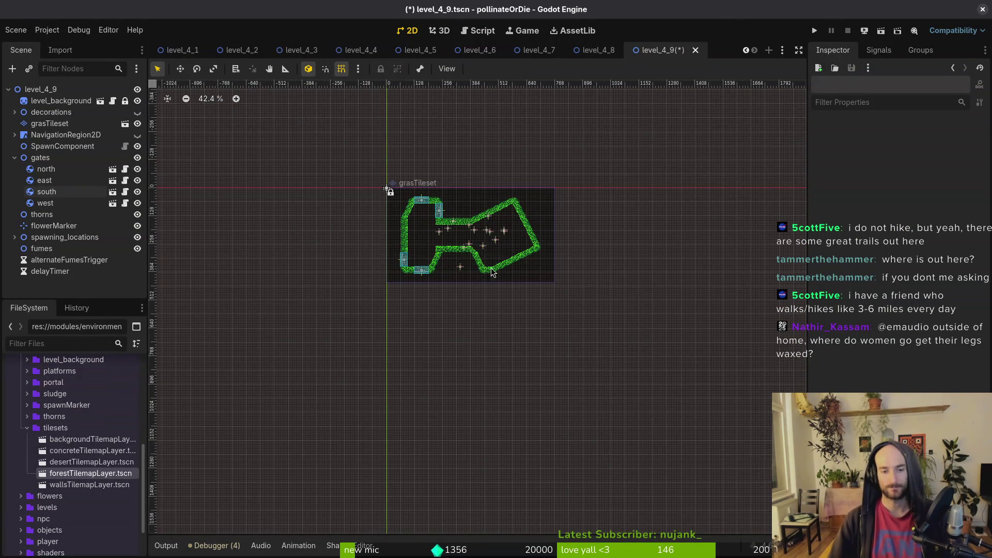
scroll(465, 253, "up", 10)
scroll(451, 243, "up", 5)
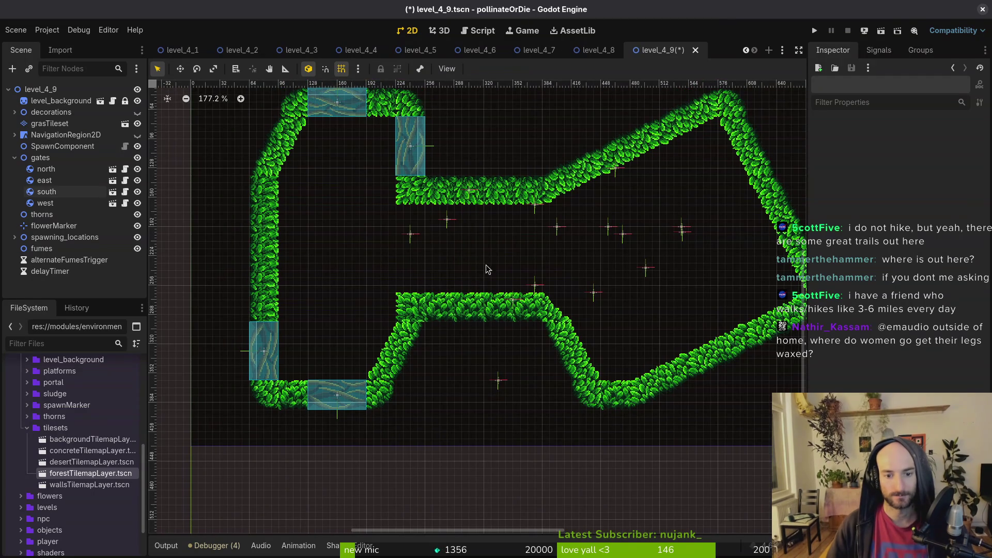
scroll(426, 234, "right", 2)
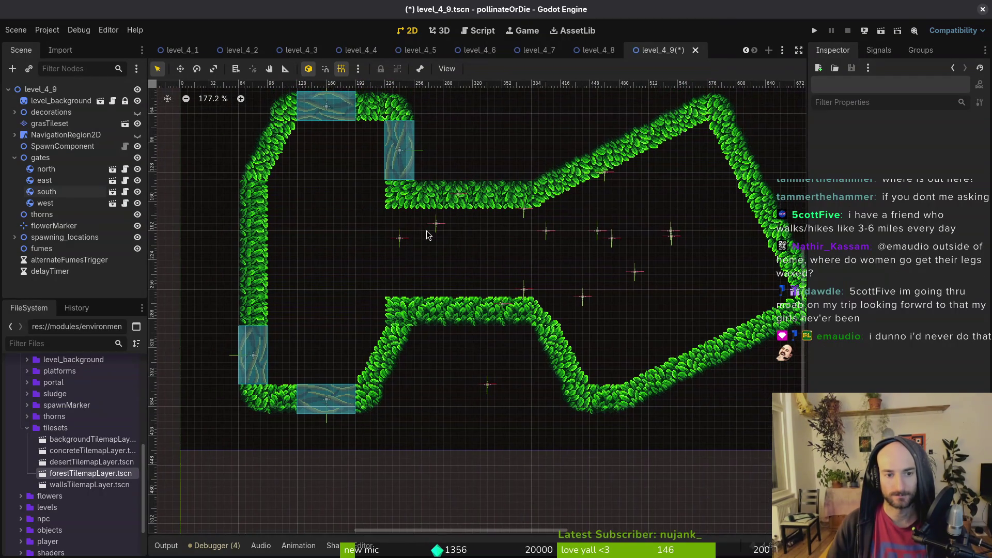
scroll(439, 265, "right", 5)
left_click(61, 101)
left_click(50, 123)
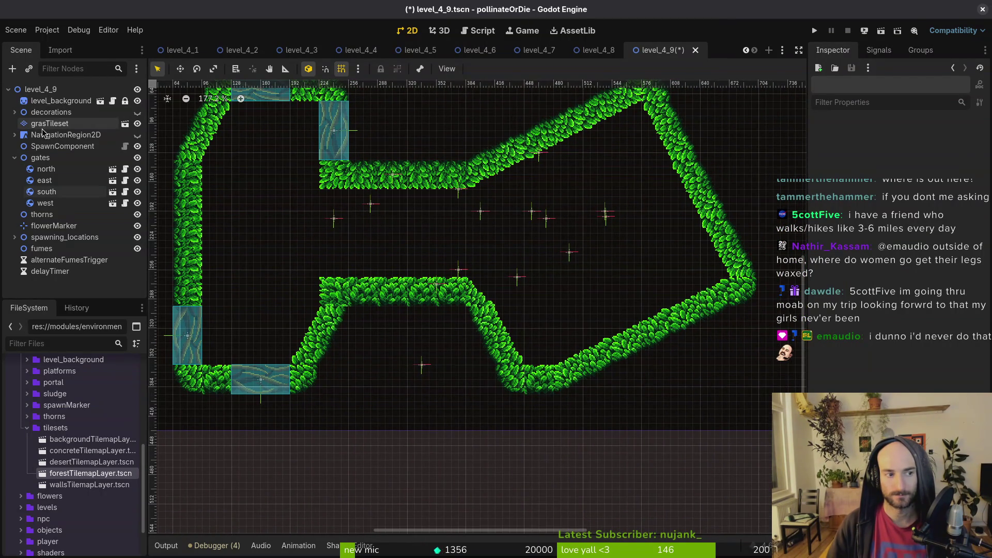
left_click(449, 444)
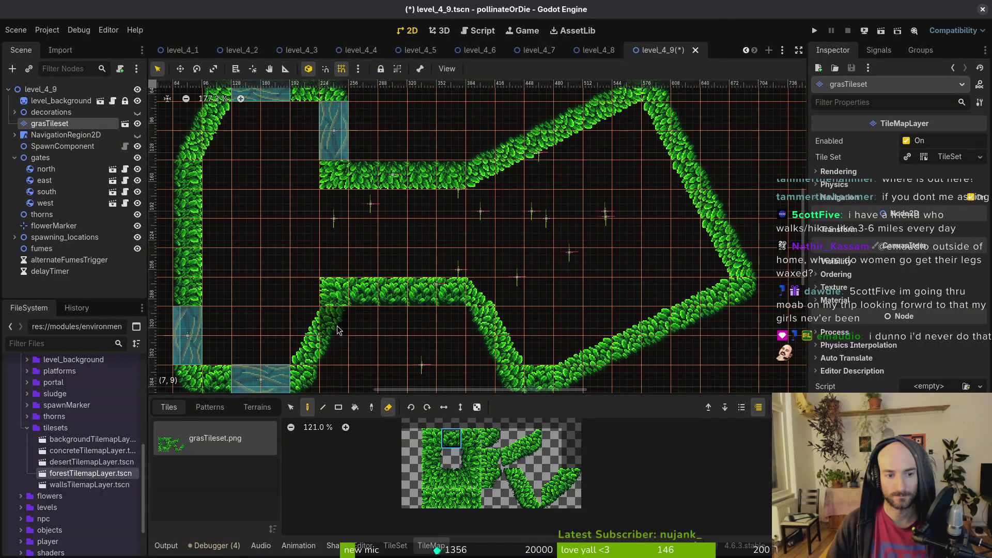
key("e")
left_click(334, 327)
left_click_drag(334, 330, 483, 321)
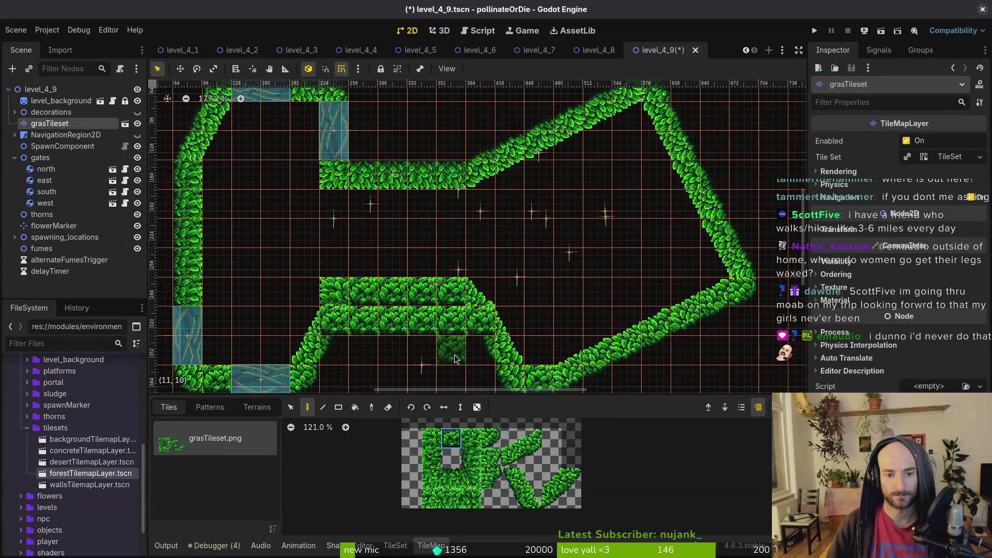
left_click(492, 459)
left_click(334, 321)
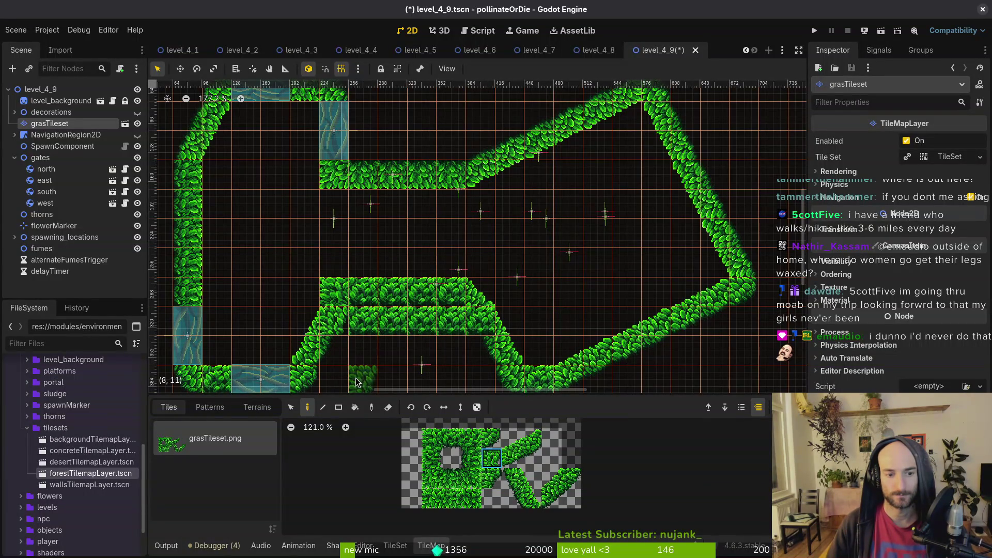
left_click(484, 480)
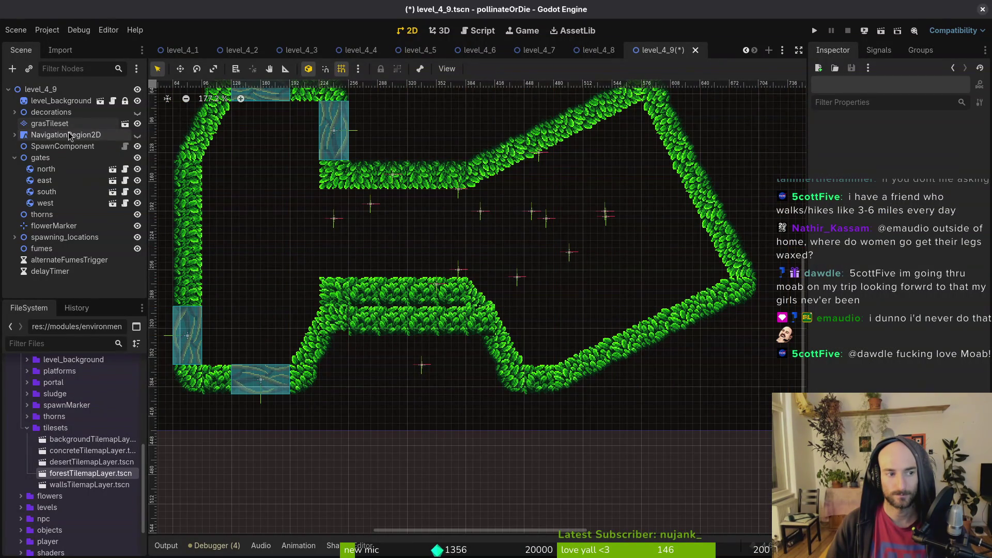
Erase the lower wall's top row of tiles
key("e")
left_click_drag(332, 296, 494, 292)
key("Escape")
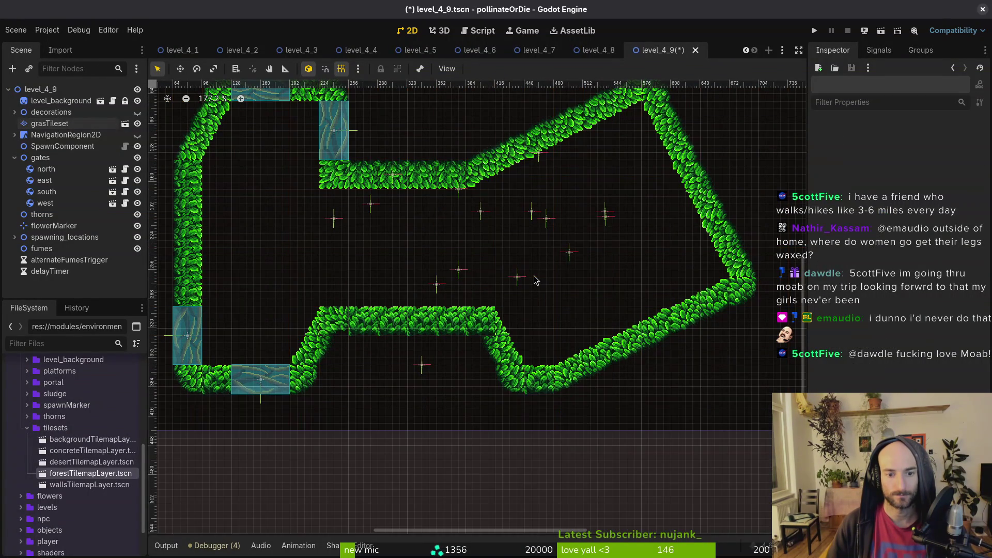
scroll(375, 366, "up", 10)
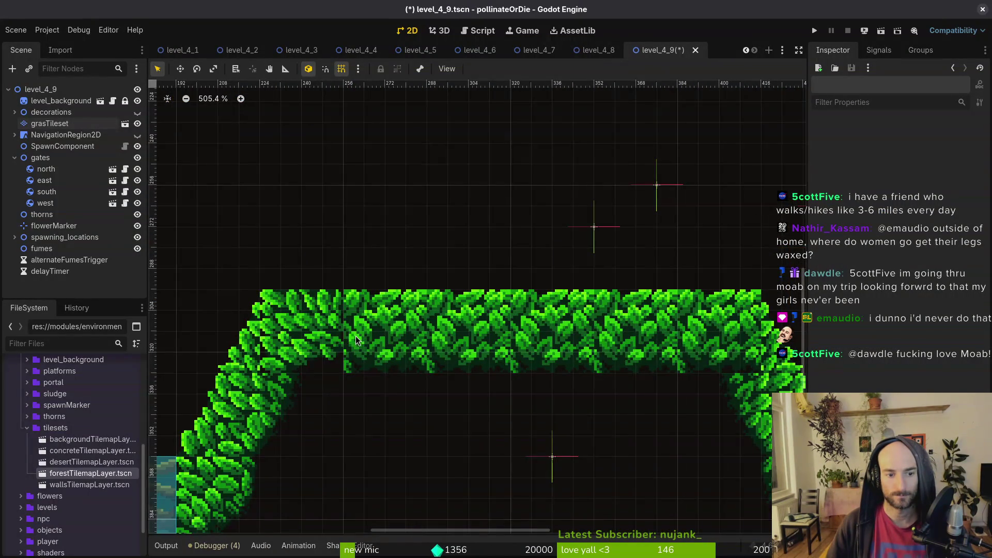
left_click(65, 124)
scroll(517, 491, "up", 8)
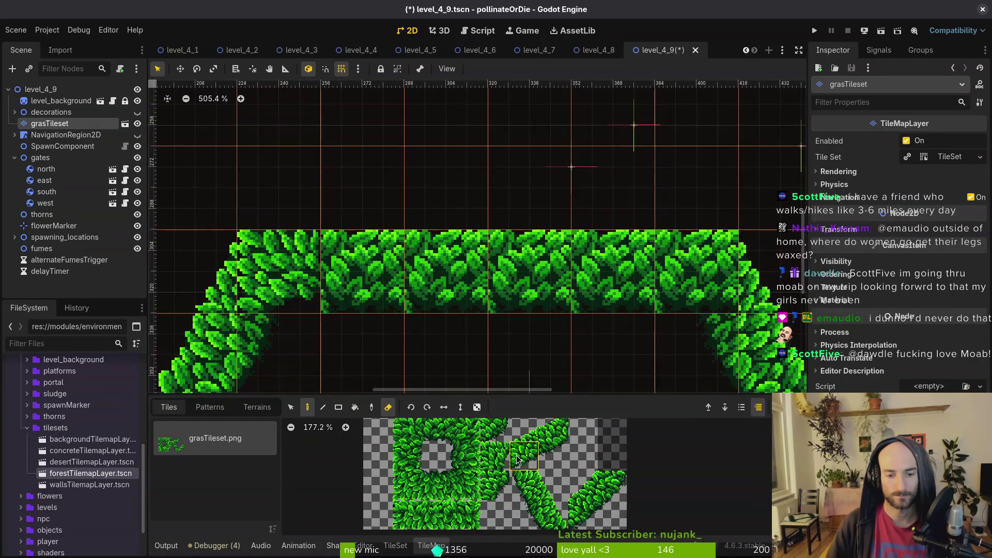
Paint a grass tile beneath the inner wall's top row
scroll(520, 476, "up", 3)
scroll(511, 488, "right", 2)
left_click(451, 473)
left_click(290, 280)
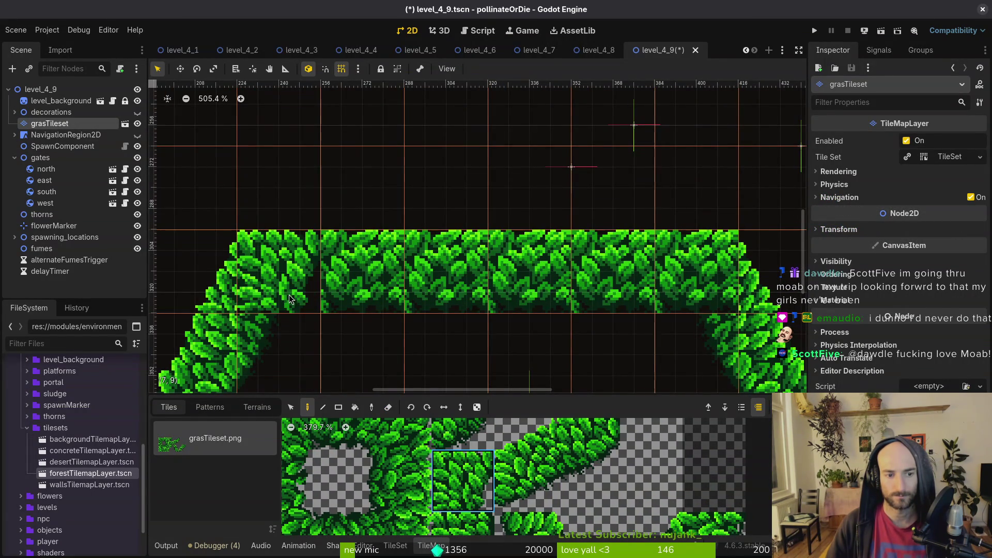
Erase the leaf tile at the inner wall's left end
scroll(578, 495, "down", 2)
scroll(517, 481, "right", 1)
scroll(462, 468, "up", 2)
scroll(463, 468, "right", 1)
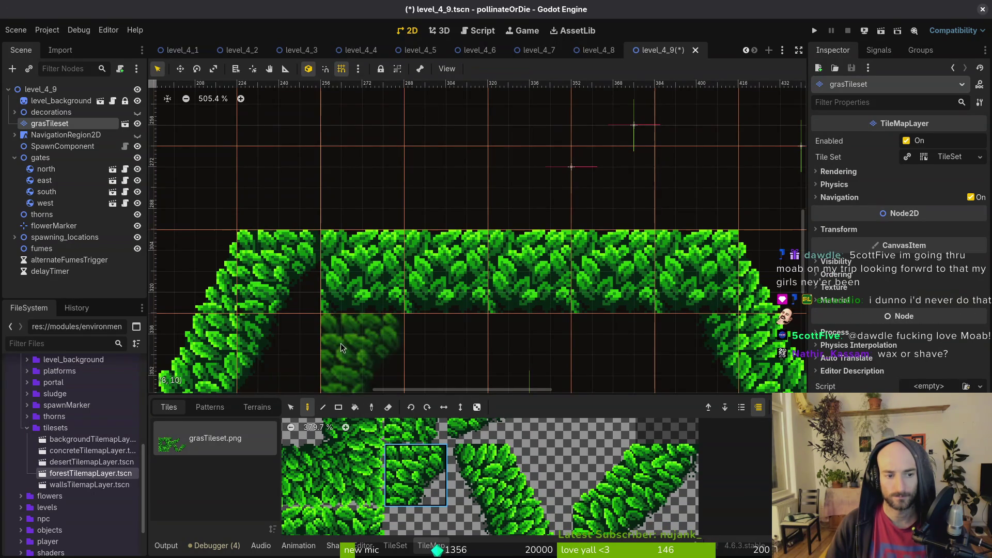
left_click_drag(299, 348, 486, 239)
scroll(556, 301, "up", 2)
scroll(556, 301, "right", 1)
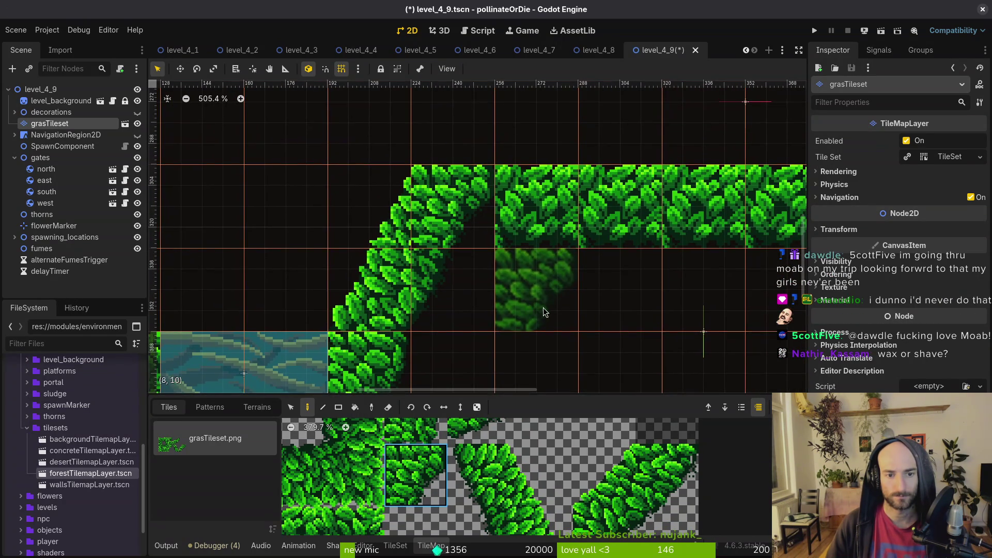
scroll(425, 451, "down", 3)
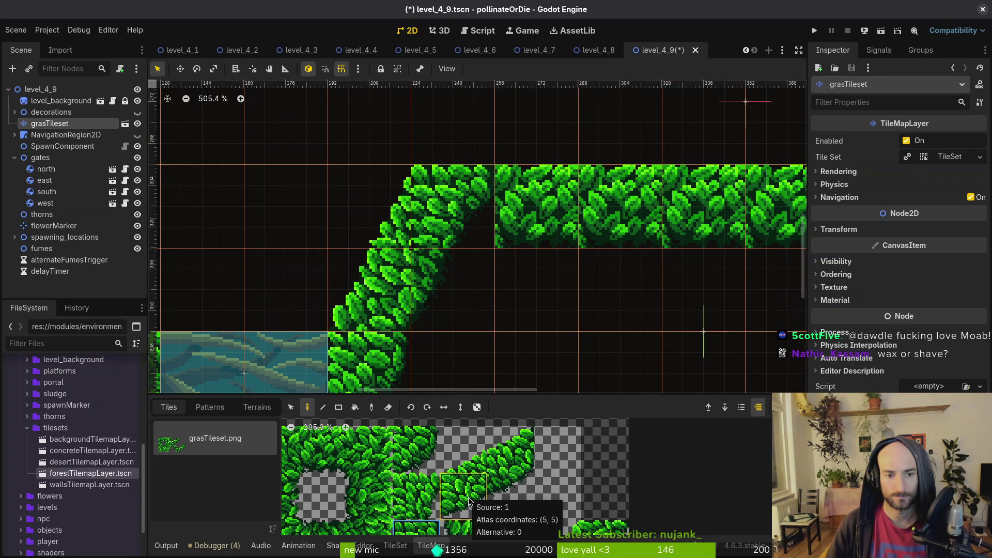
scroll(470, 297, "down", 4)
scroll(458, 271, "down", 8)
scroll(445, 238, "up", 3)
left_click(438, 200)
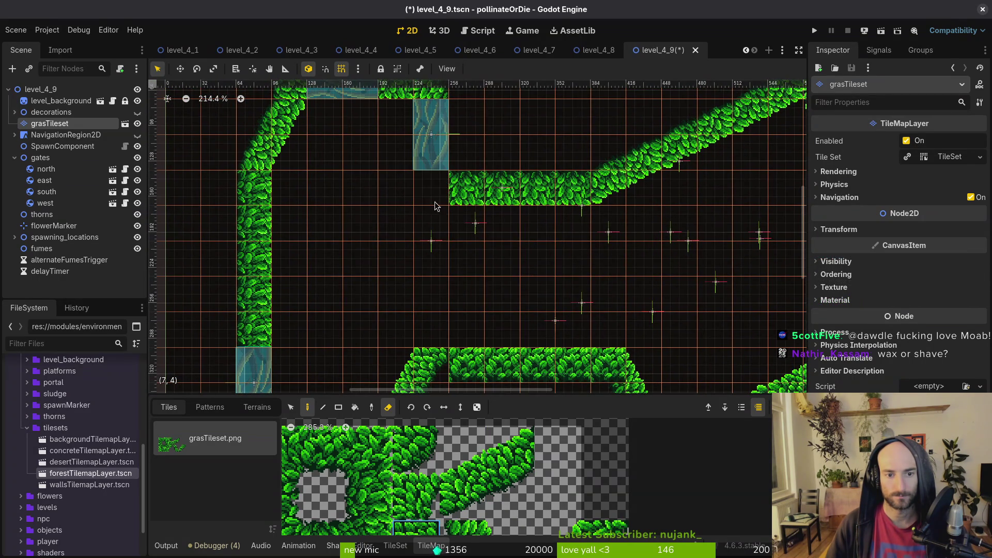
Place diagonal grass tiles at the lower-left corner joining the inner and bottom walls
scroll(441, 195, "down", 3)
left_click_drag(424, 274, 393, 320)
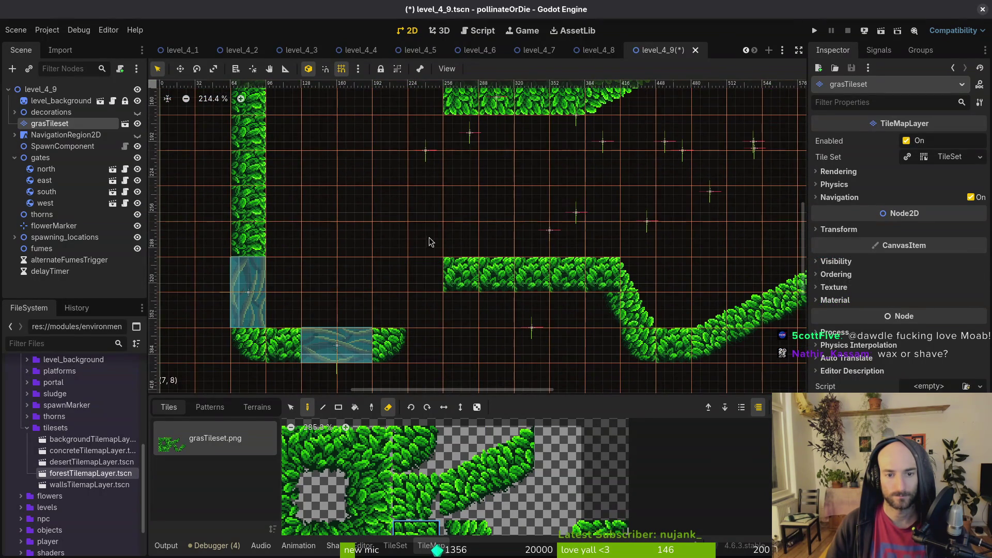
scroll(471, 237, "down", 4)
scroll(475, 240, "down", 3)
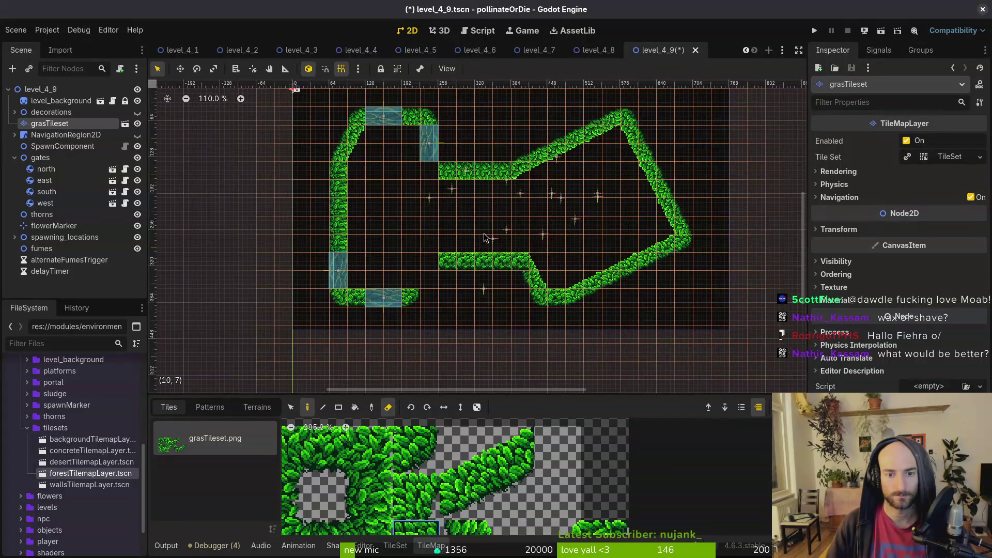
scroll(485, 235, "up", 5)
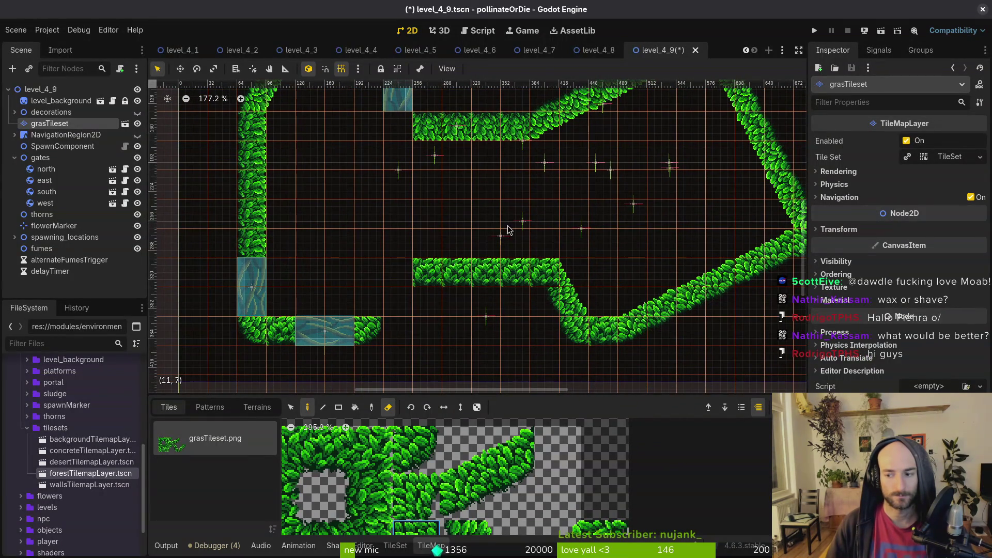
scroll(504, 229, "down", 2)
scroll(504, 229, "left", 2)
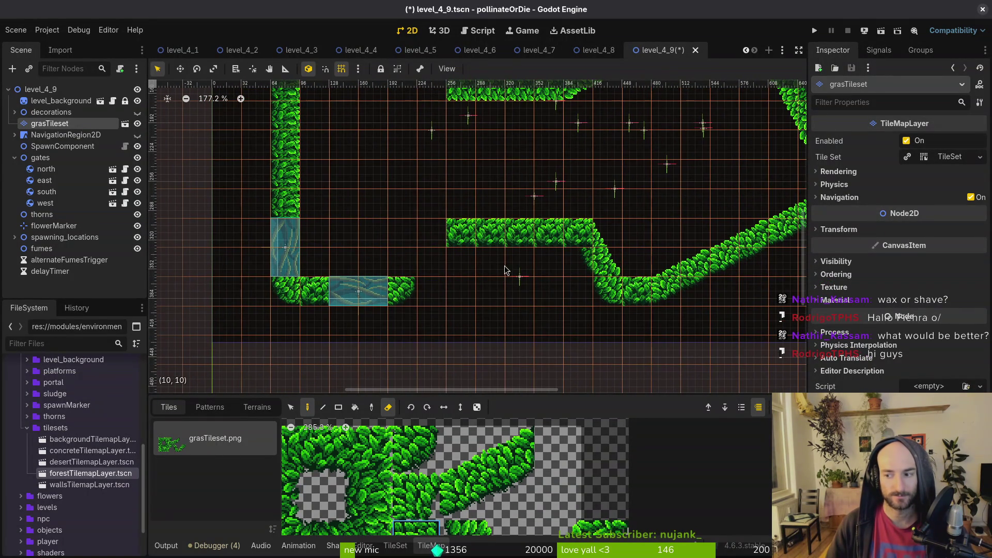
left_click_drag(508, 234, 499, 224)
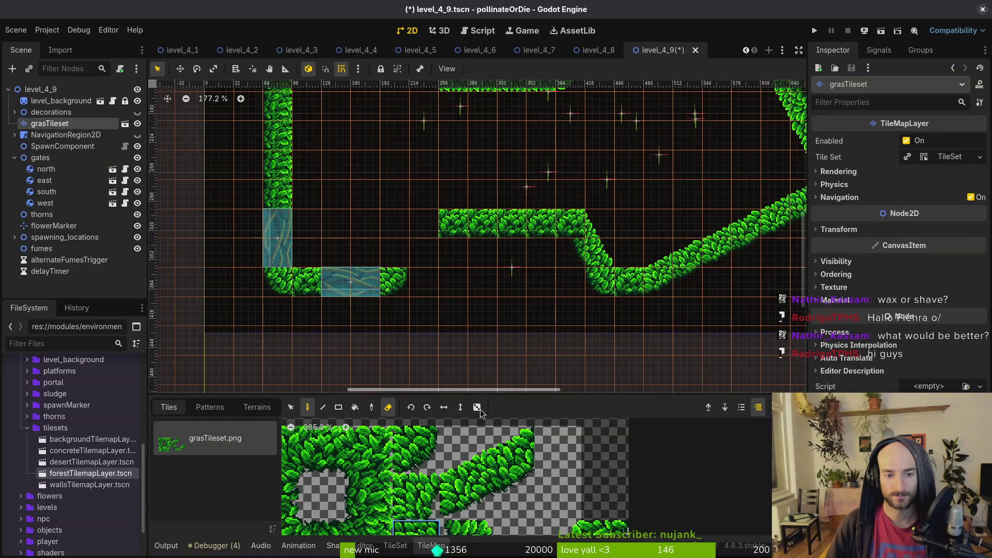
scroll(475, 479, "down", 3)
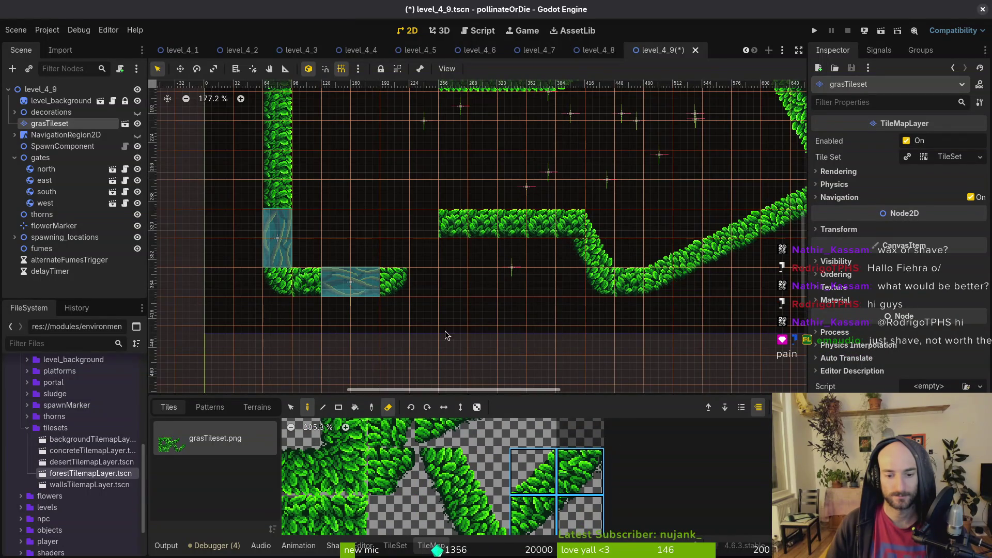
left_click(411, 262)
left_click(533, 472)
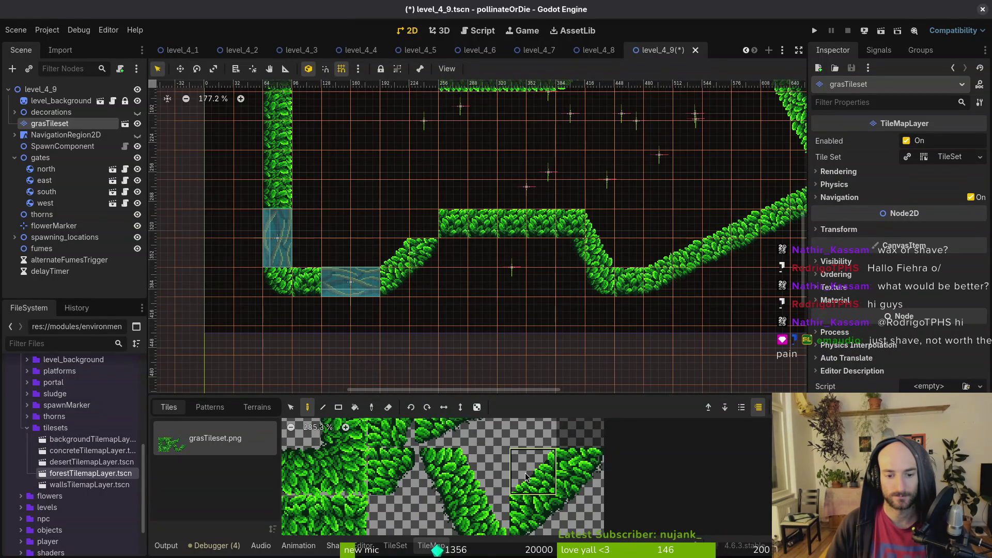
key("Escape")
Pick another grass tile on the grasTileset layer, then save level_4_9 with Ctrl+S
scroll(458, 282, "down", 4)
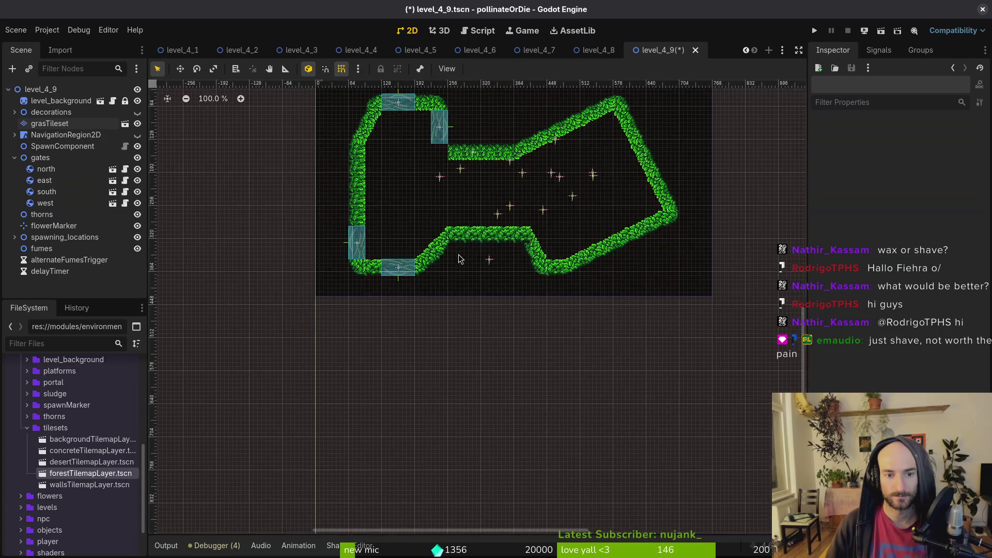
scroll(456, 184, "up", 2)
left_click(49, 123)
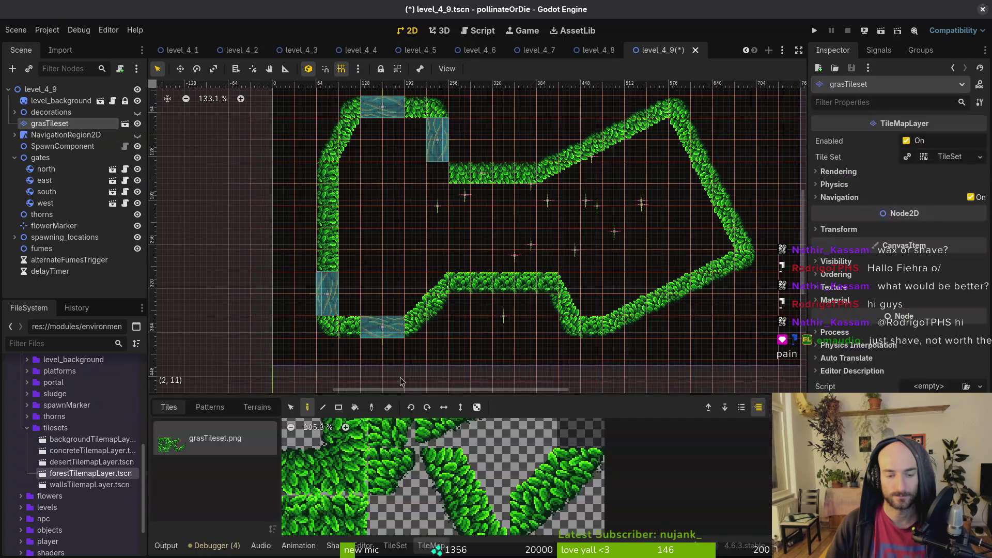
scroll(425, 461, "down", 3)
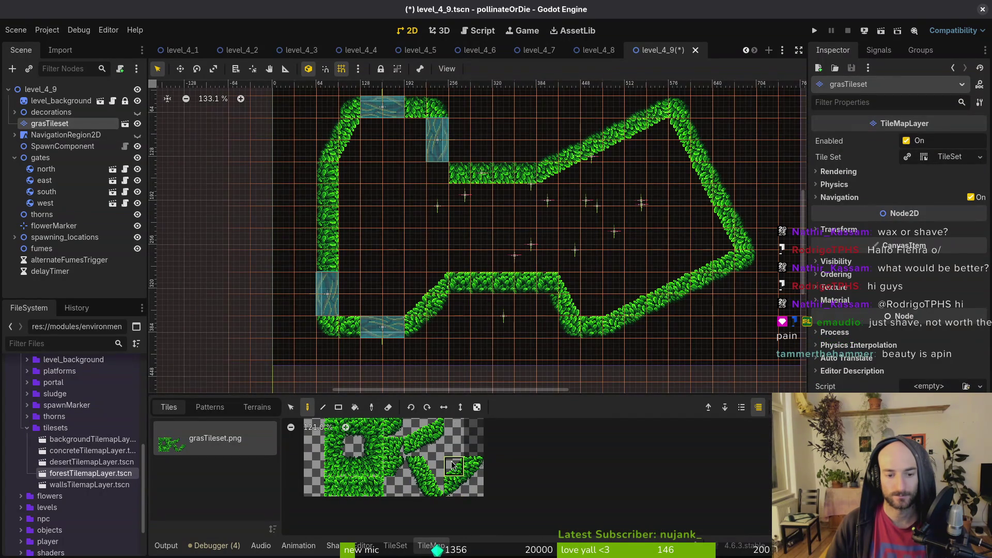
left_click(453, 469)
key("Escape")
scroll(467, 253, "down", 5)
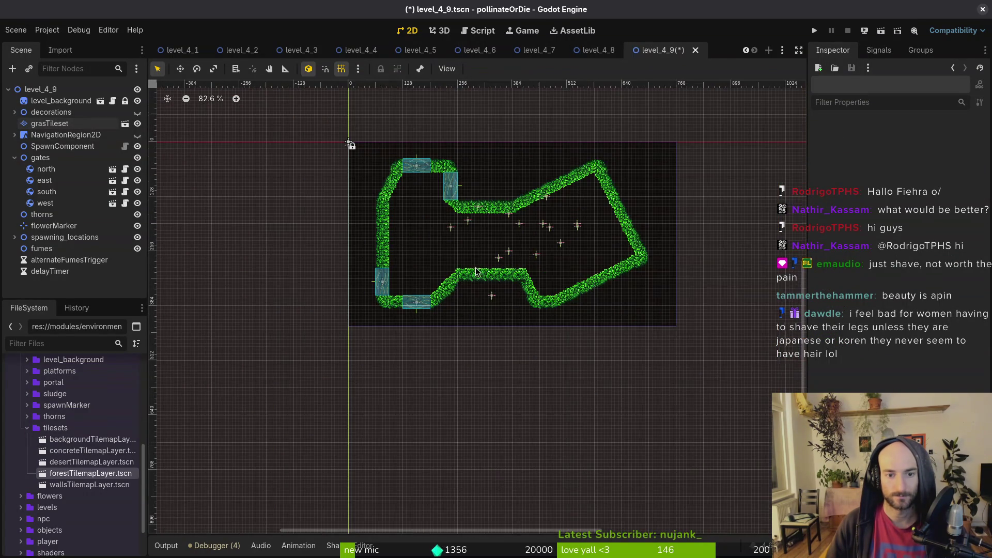
key("ctrl+s")
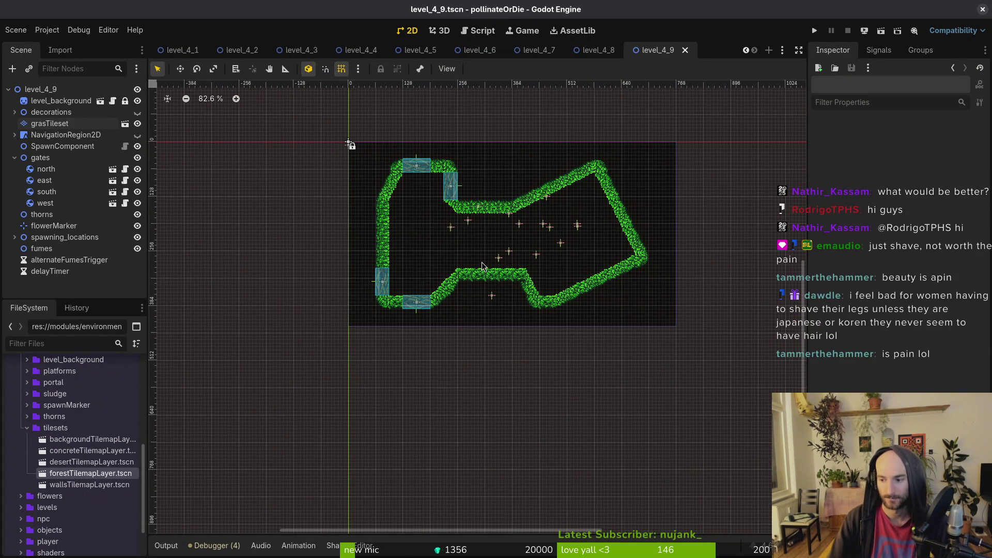
scroll(553, 262, "up", 4)
Move the flower marker onto the lower-right slanted wall and nudge it up and right
scroll(553, 259, "right", 2)
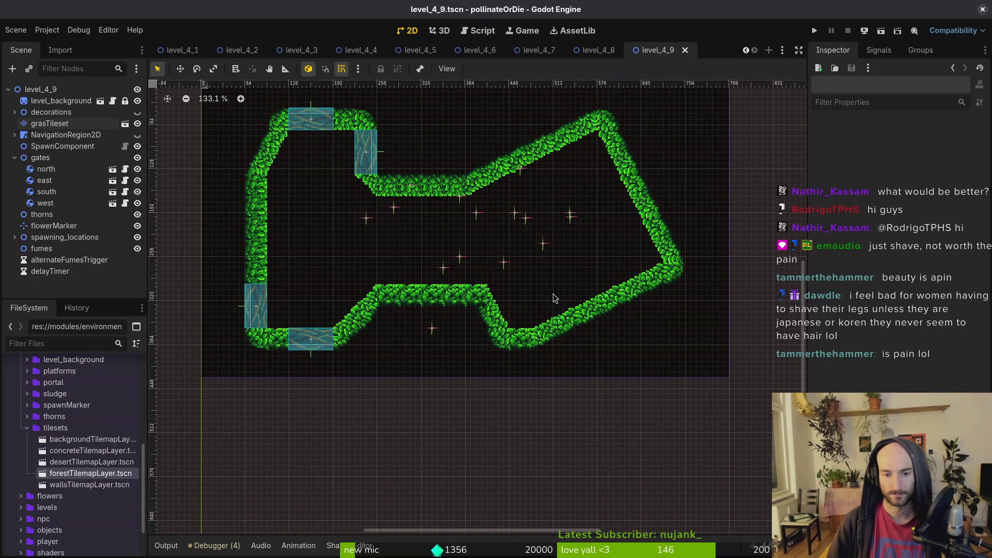
scroll(552, 294, "up", 3)
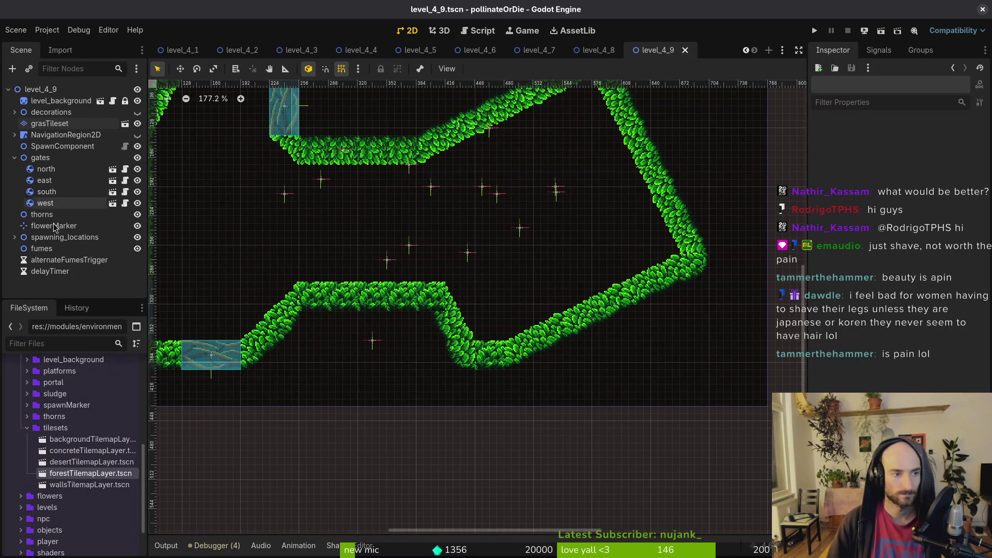
left_click(75, 228)
mouse_move(375, 346)
left_mouse_down()
mouse_move(553, 316)
mouse_move(530, 325)
left_mouse_up()
scroll(559, 310, "up", 9)
scroll(576, 350, "up", 6)
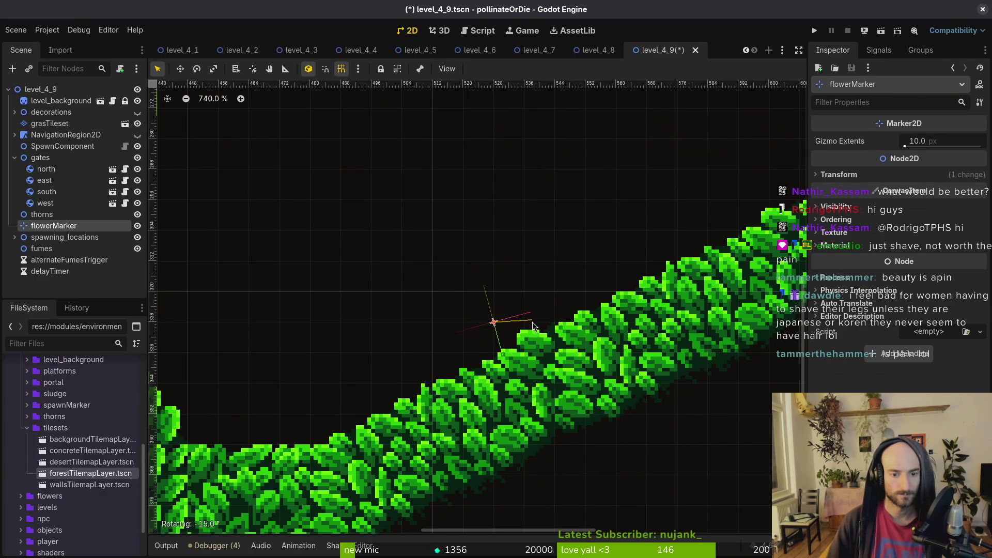
scroll(531, 290, "down", 15)
scroll(522, 315, "up", 8)
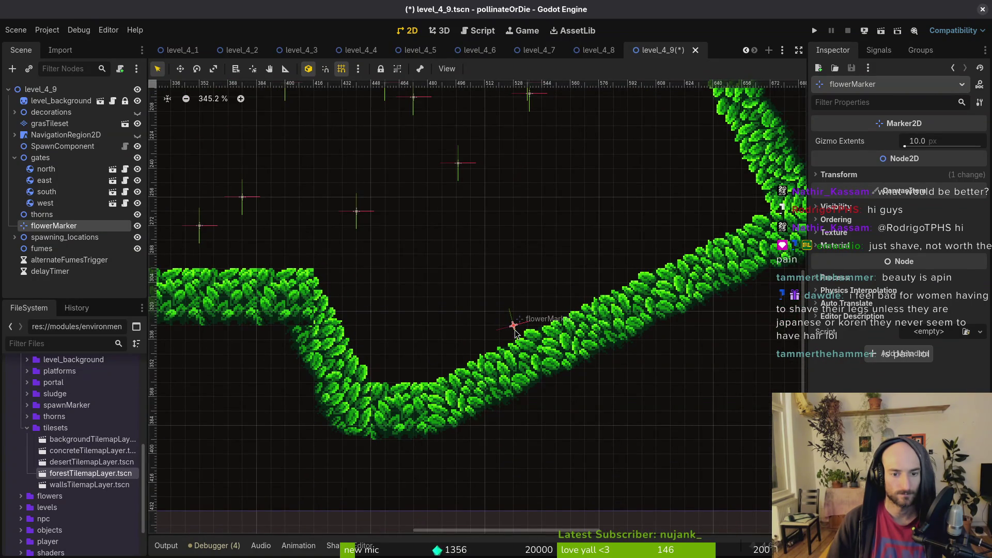
left_click_drag(515, 332, 539, 325)
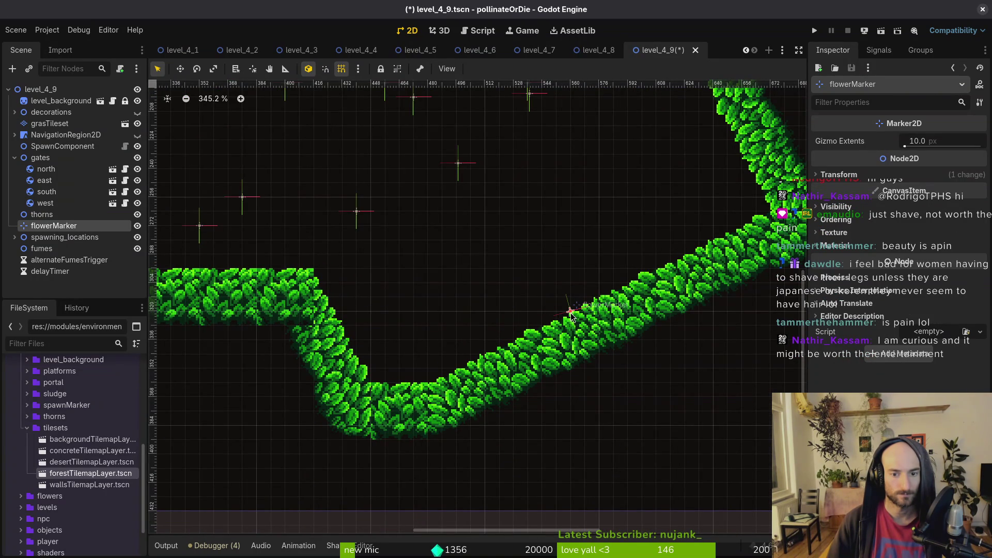
Reselect the flower marker, then select the south gate
left_click(615, 264)
scroll(604, 270, "down", 7)
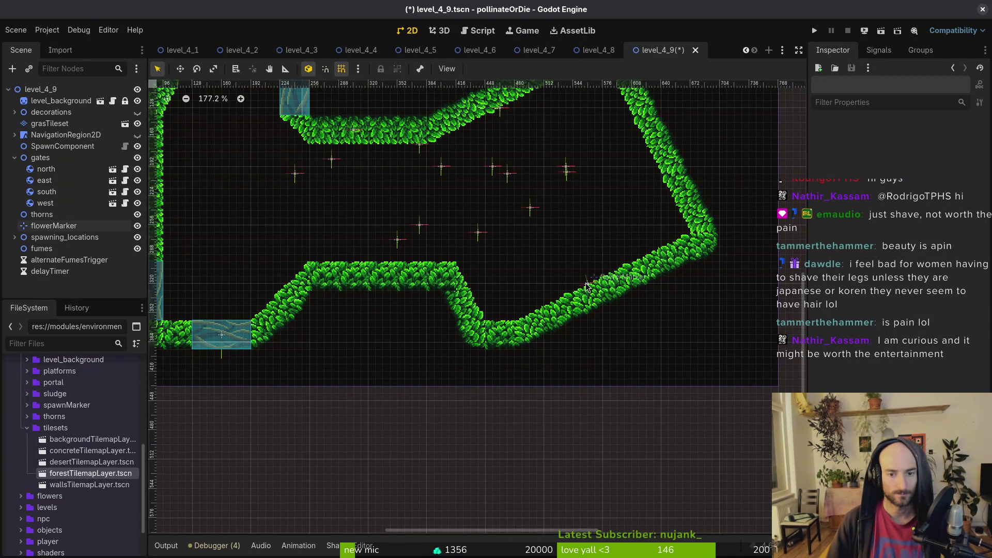
left_click(587, 285)
scroll(579, 275, "down", 5)
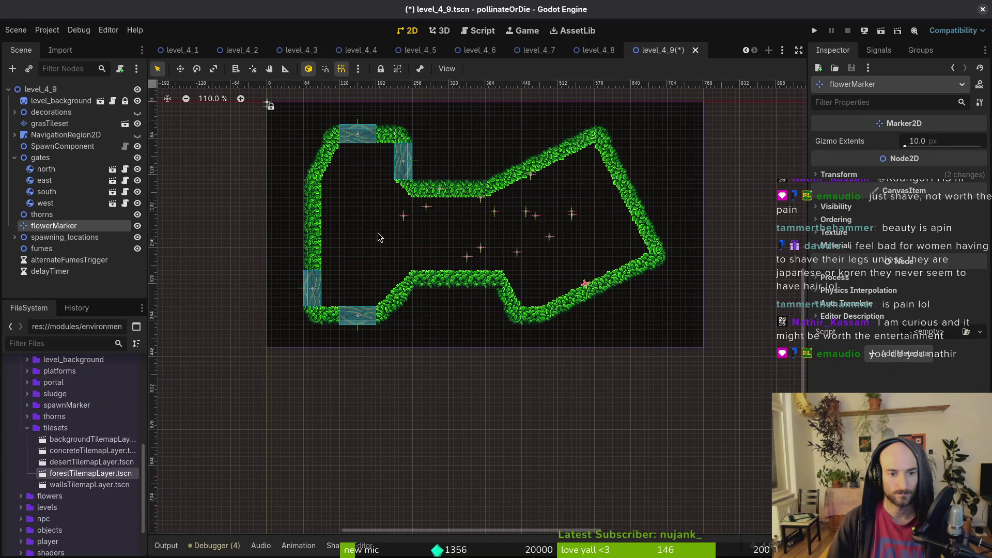
scroll(379, 278, "up", 5)
scroll(474, 235, "up", 1)
mouse_move(358, 361)
left_mouse_down()
mouse_move(501, 270)
mouse_move(365, 329)
mouse_move(358, 360)
left_mouse_up()
Move the south gate up onto the middle ledge and the flower marker into the bottom-left gap
scroll(380, 302, "down", 6)
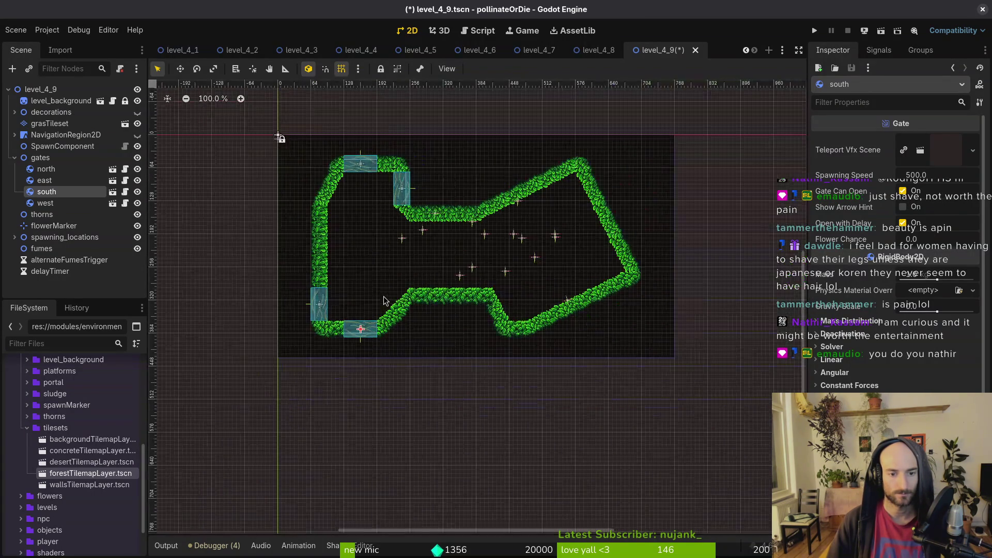
scroll(395, 292, "up", 5)
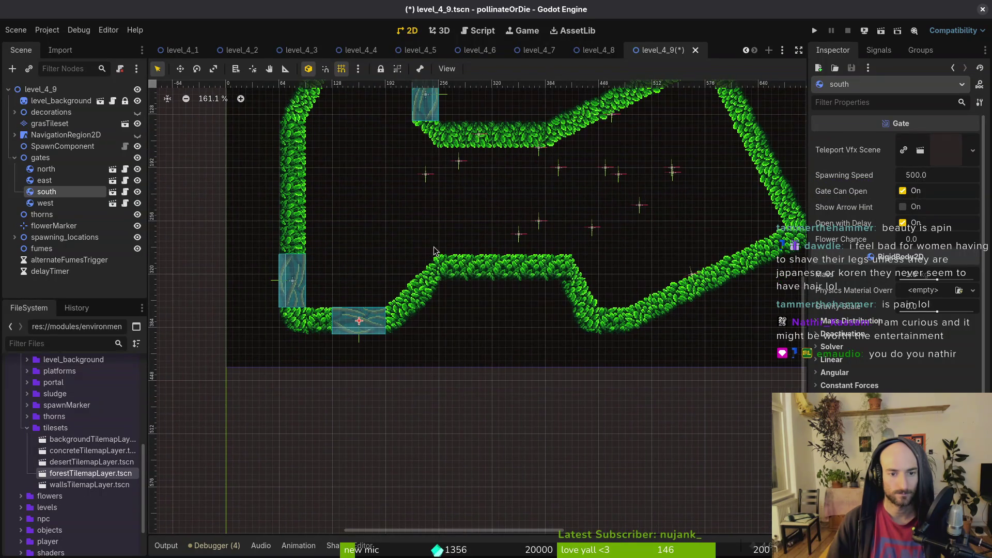
mouse_move(385, 333)
left_mouse_down()
mouse_move(480, 271)
mouse_move(521, 274)
left_mouse_up()
left_click_drag(684, 276, 367, 289)
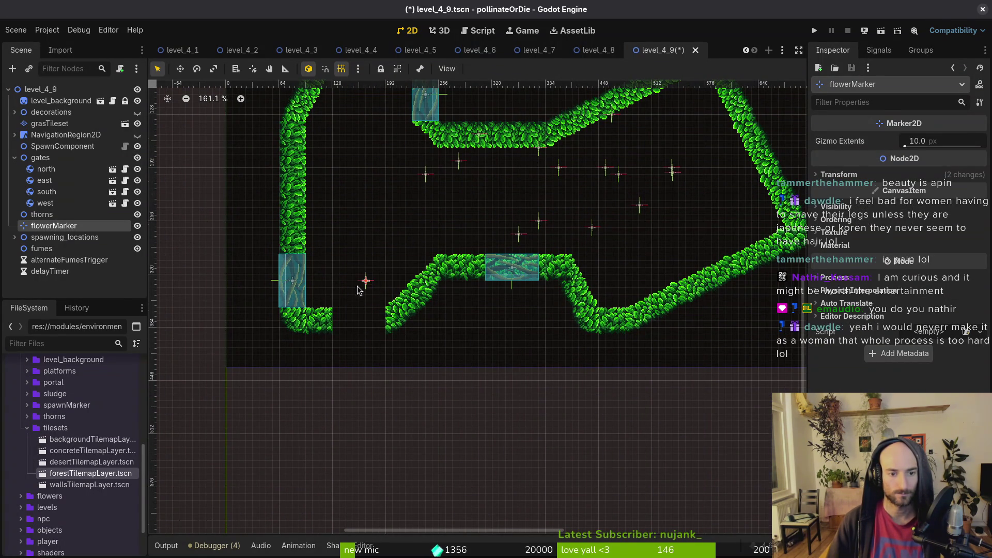
Shift the left leafy slope one tile right and nudge the south gate slightly right
scroll(364, 294, "up", 5)
left_click(50, 123)
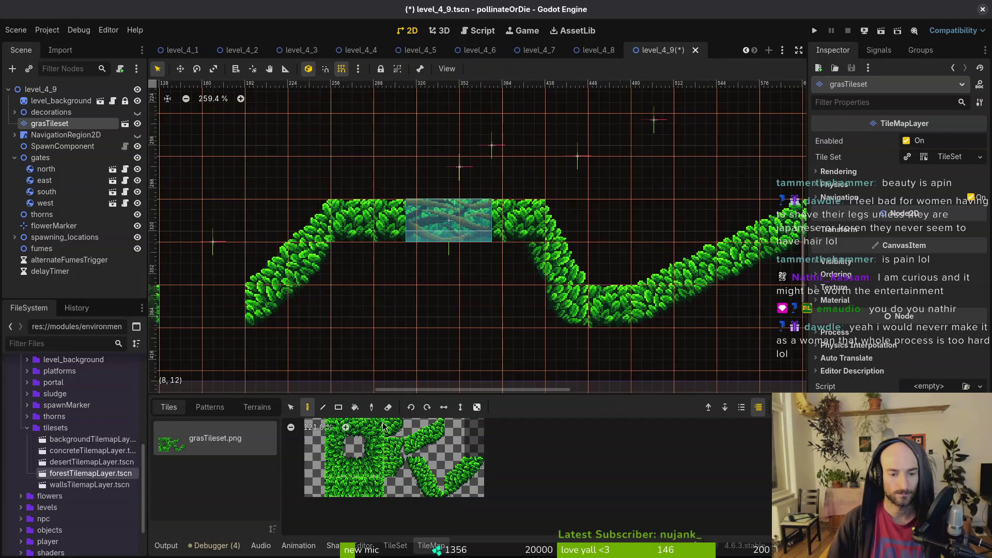
left_click(289, 408)
left_click_drag(251, 206, 336, 323)
left_click_drag(450, 228, 460, 227)
left_click(50, 123)
mouse_move(284, 290)
left_mouse_down()
mouse_move(329, 299)
mouse_move(323, 277)
mouse_move(368, 293)
left_mouse_up()
left_click(324, 272)
scroll(316, 275, "down", 3)
scroll(368, 294, "up", 5)
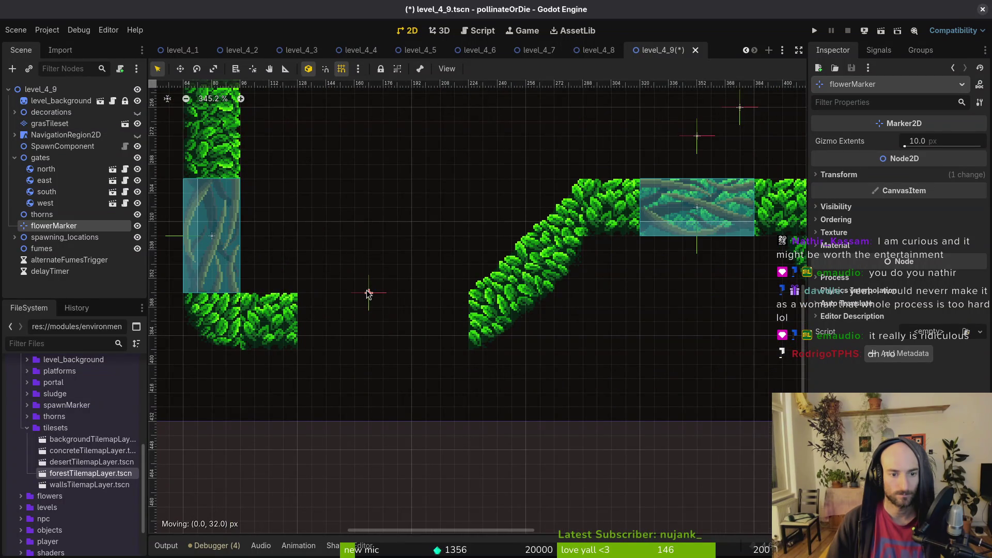
left_click(51, 112)
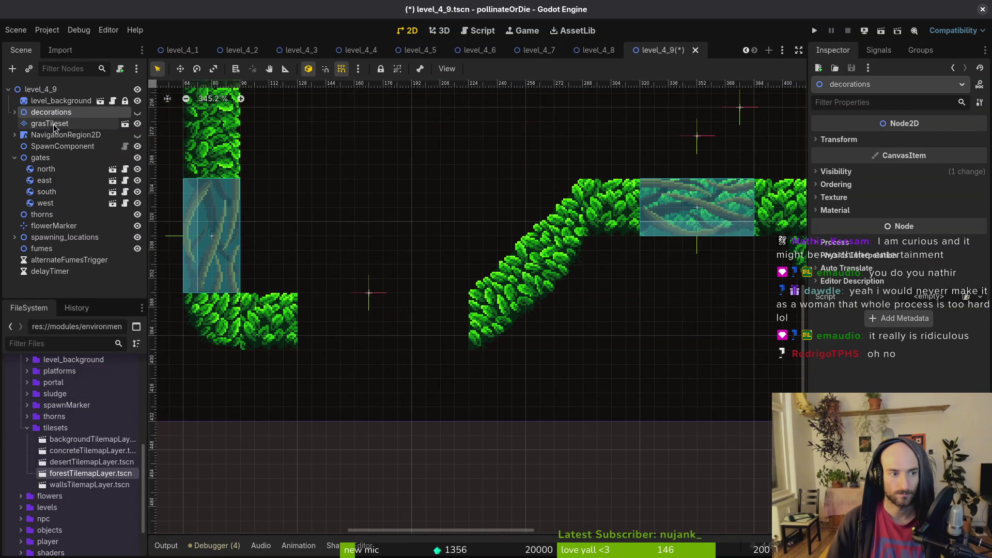
Paint leaf tiles across the gap in the bottom grass wall
left_click(50, 123)
scroll(355, 427, "up", 3)
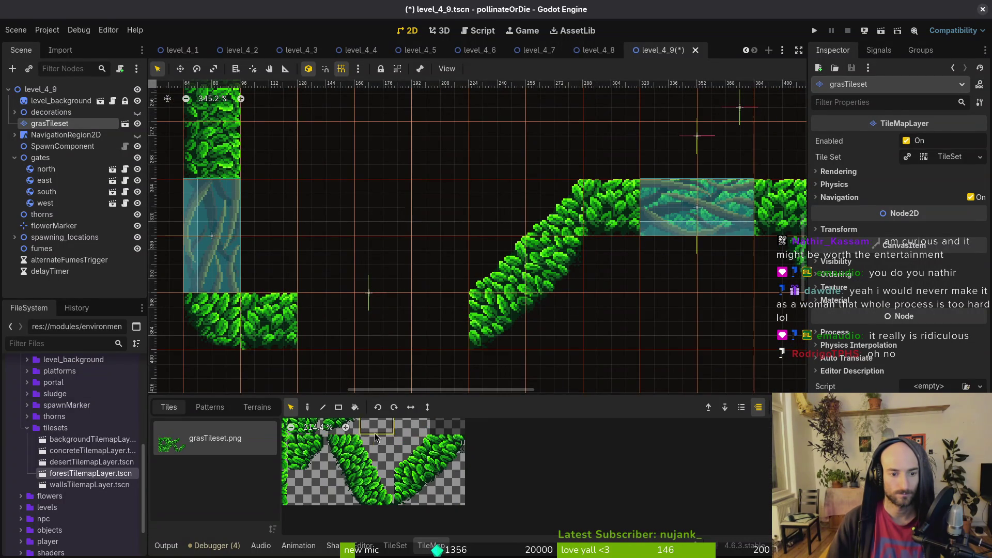
scroll(373, 455, "down", 3)
left_click(410, 464)
mouse_move(348, 339)
left_mouse_down()
mouse_move(413, 345)
mouse_move(416, 356)
left_mouse_up()
key("d")
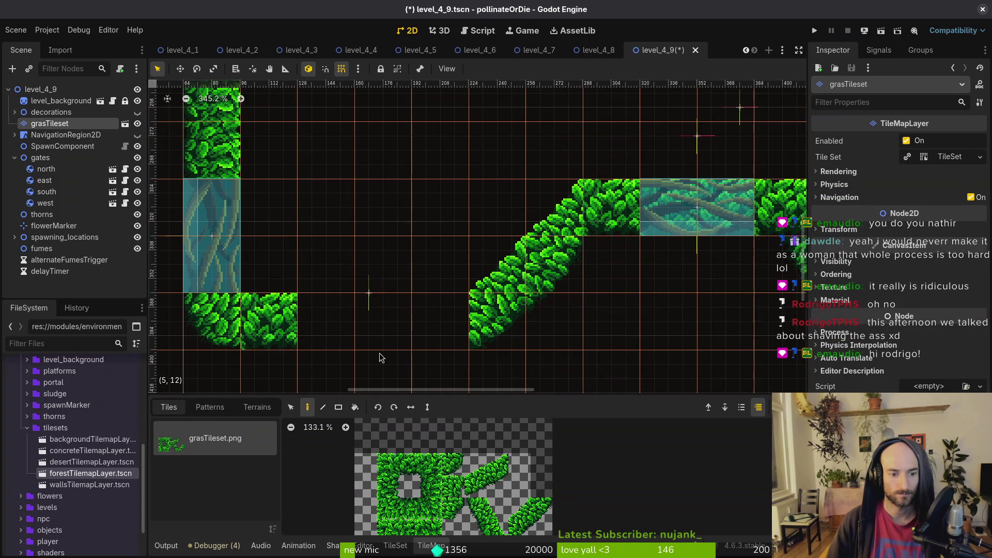
left_click(410, 464)
scroll(414, 289, "down", 8)
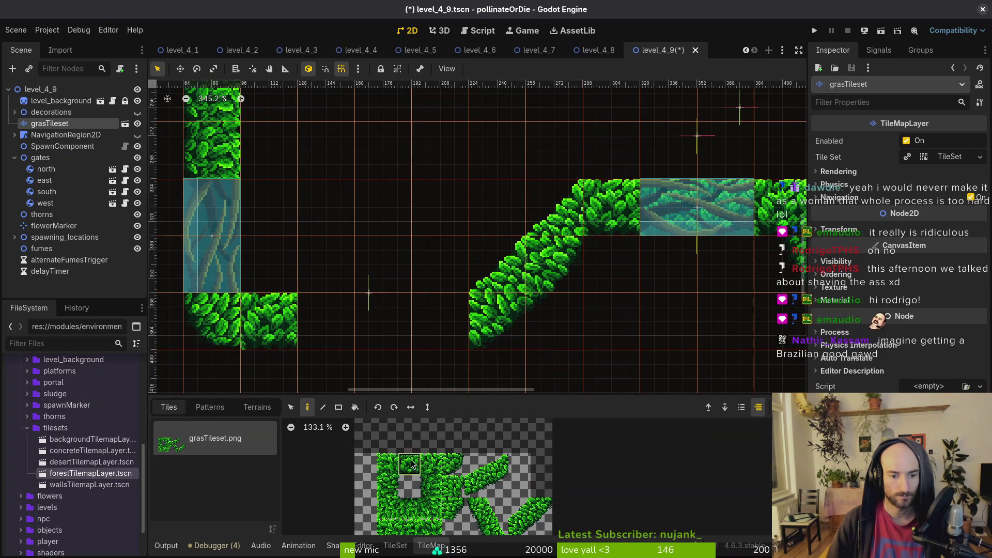
left_click_drag(371, 324, 485, 306)
Reselect the grasTileset layer and shift the view slightly left
scroll(485, 306, "right", 1)
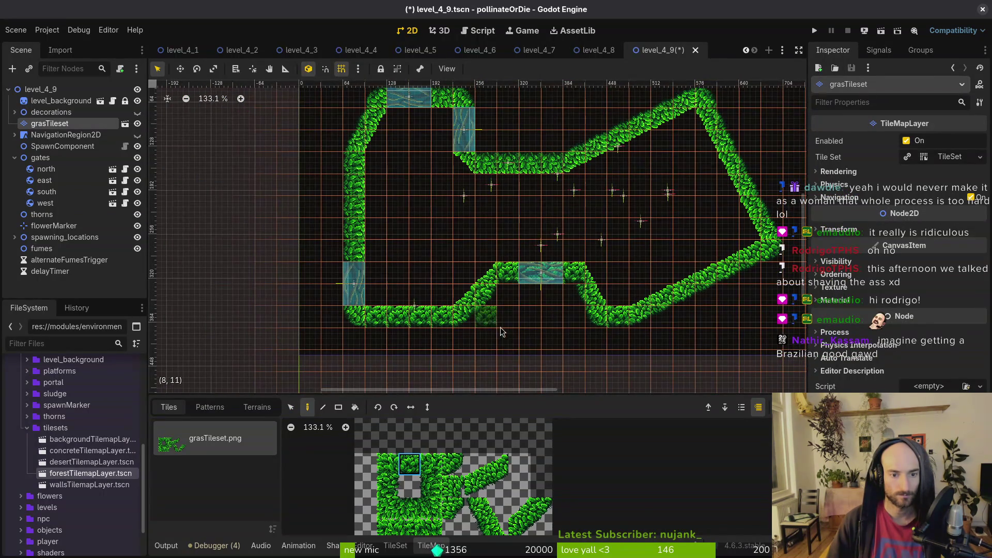
scroll(503, 340, "right", 4)
key("Escape")
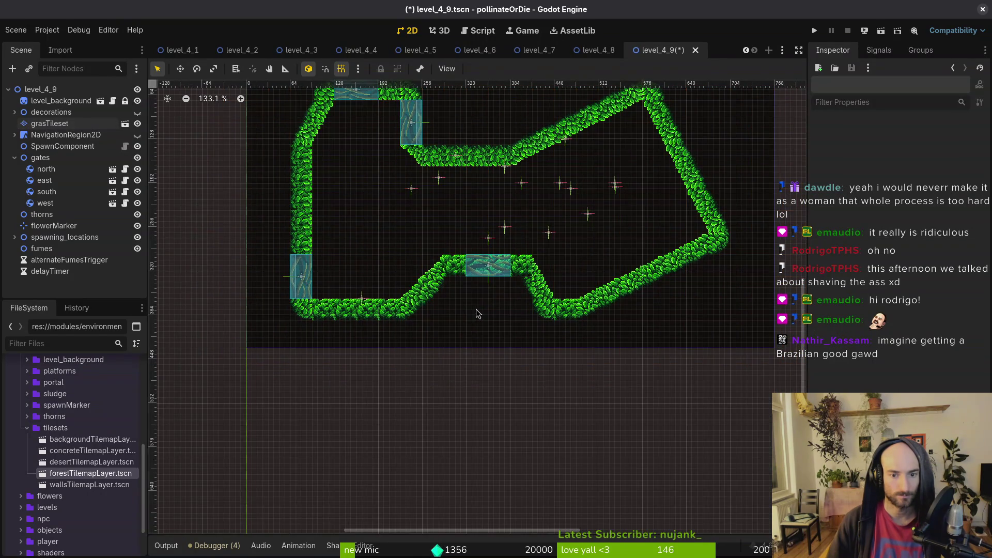
scroll(517, 289, "up", 9)
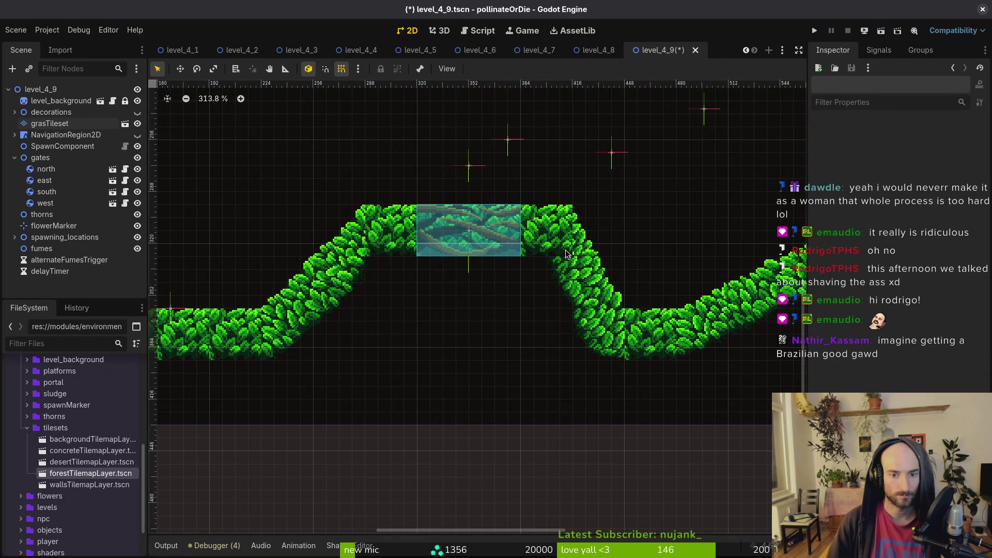
left_click(49, 123)
scroll(493, 333, "right", 4)
scroll(493, 333, "down", 2)
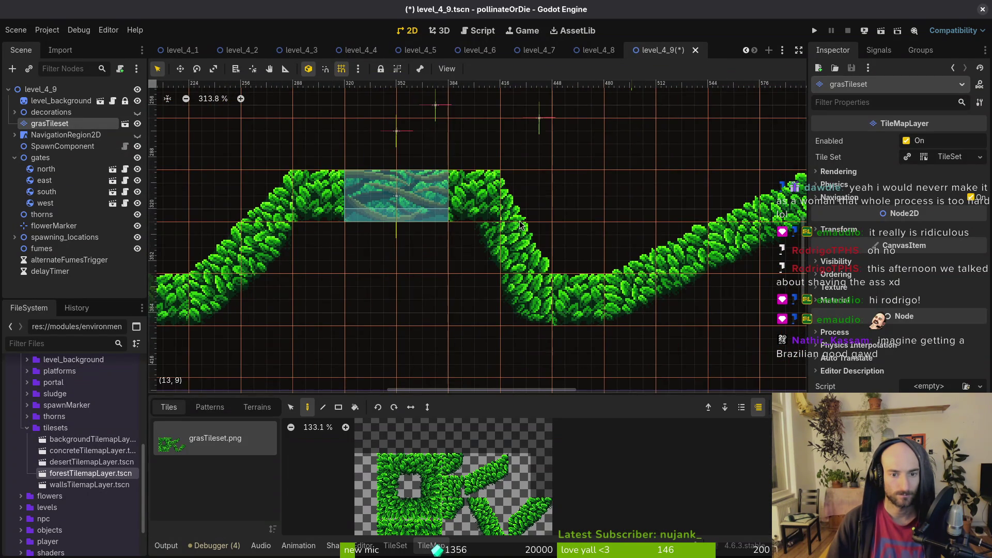
scroll(519, 224, "down", 10)
scroll(357, 279, "up", 4)
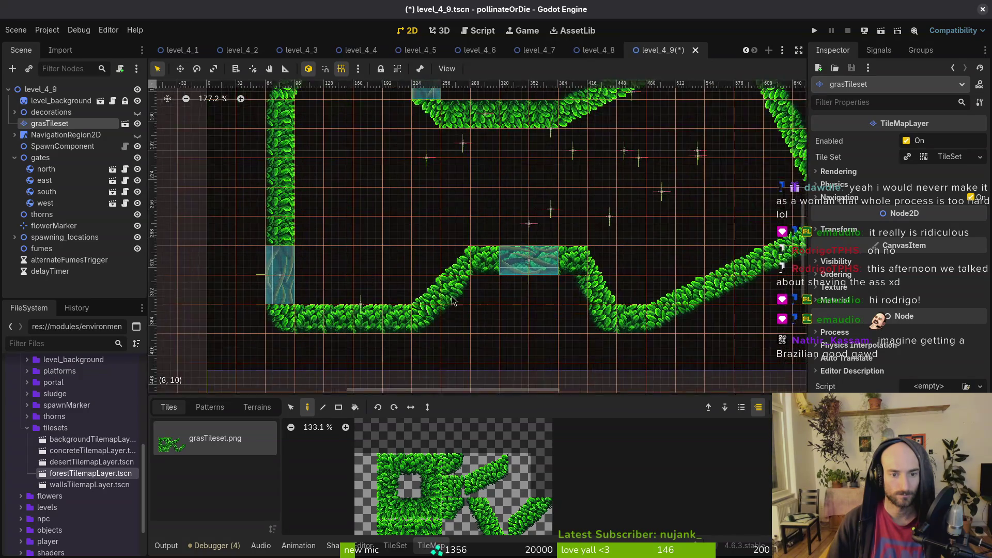
left_click_drag(442, 296, 413, 300)
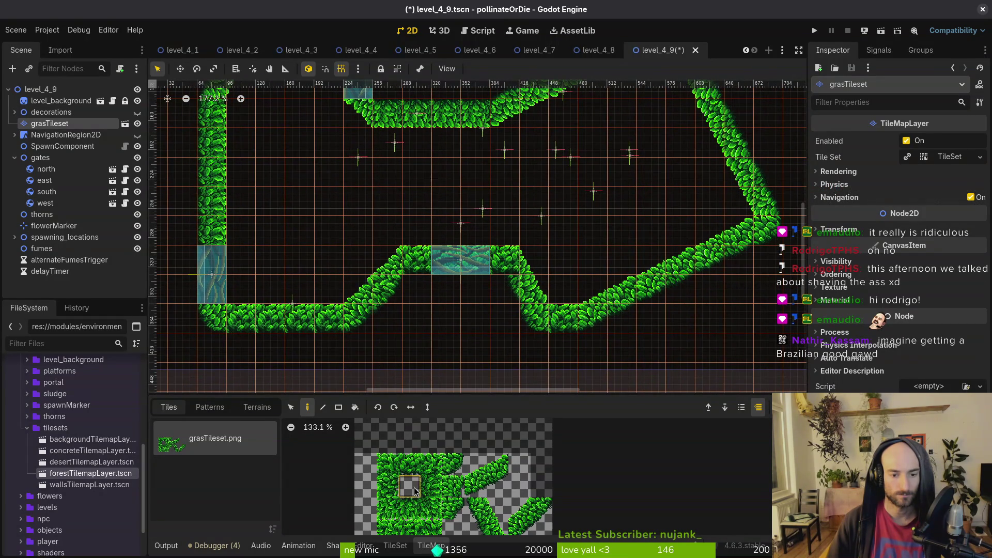
Paint square leaf tiles beside the south gate and erase five diagonal tiles around it
left_click(387, 464)
left_click(393, 270)
left_click(390, 494)
left_click(386, 295)
right_click(358, 290)
right_click(358, 318)
right_click(533, 290)
right_click(504, 259)
right_click(526, 310)
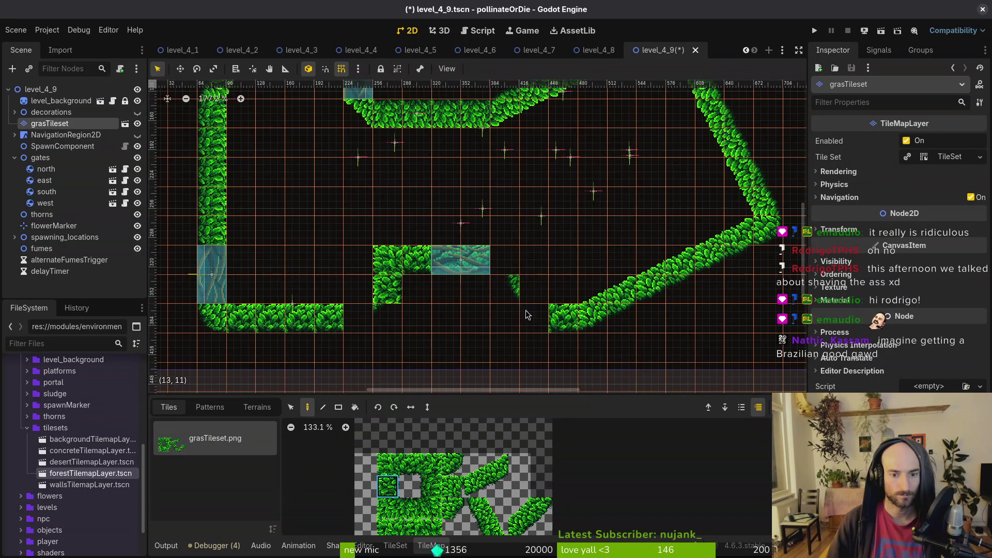
Paint a 2x2 diagonal leaf block right of the gate, topped by a single leaf tile
scroll(517, 305, "down", 3)
scroll(495, 291, "up", 3)
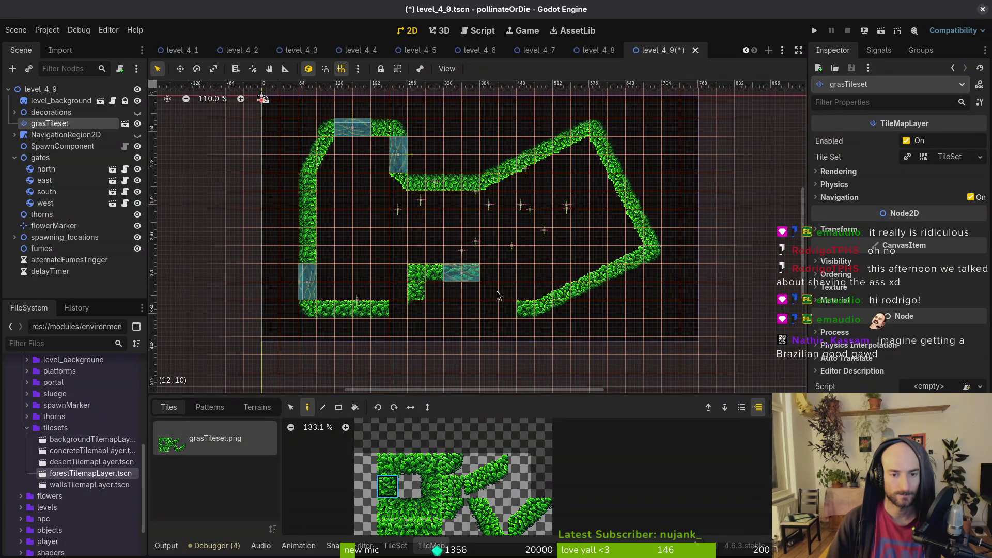
scroll(478, 273, "down", 6)
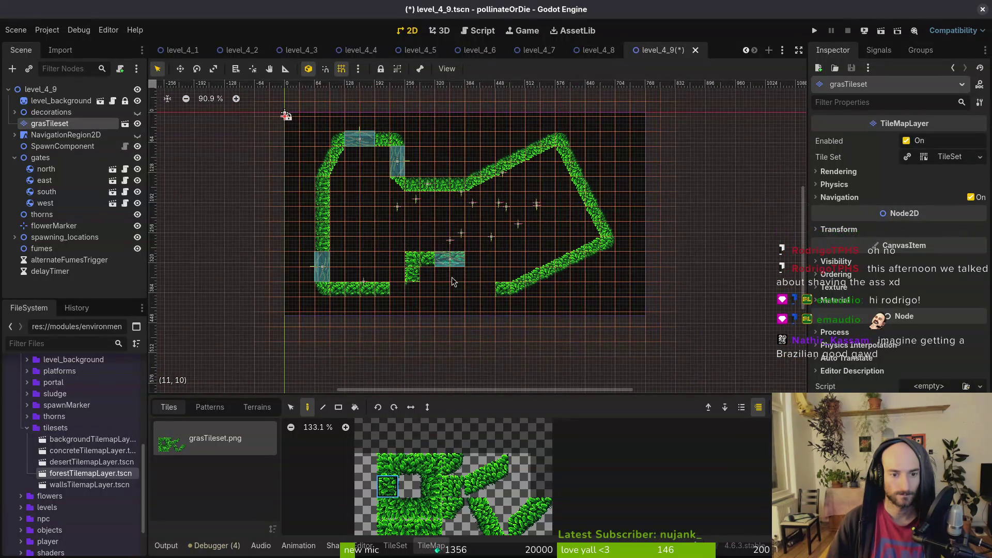
scroll(447, 279, "up", 6)
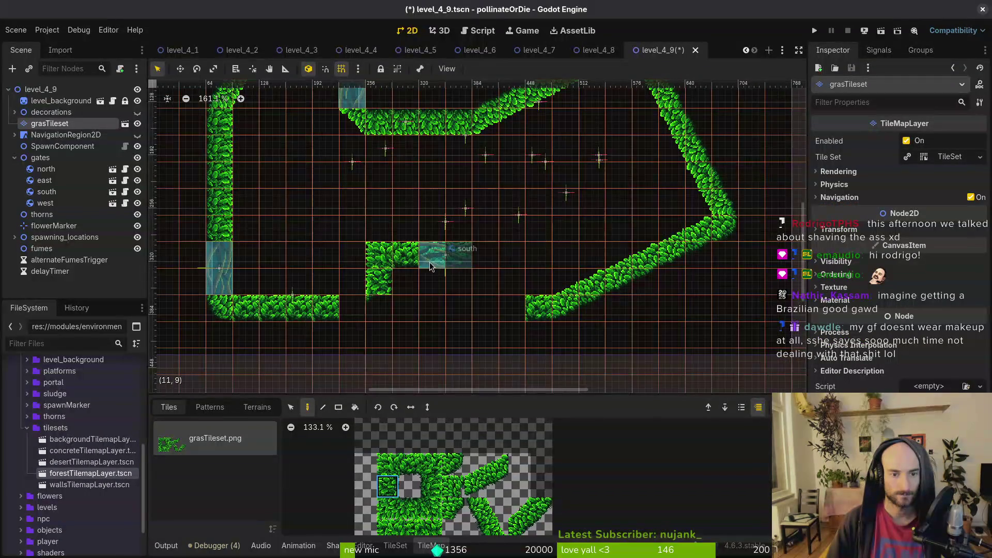
scroll(410, 241, "down", 6)
scroll(426, 259, "up", 8)
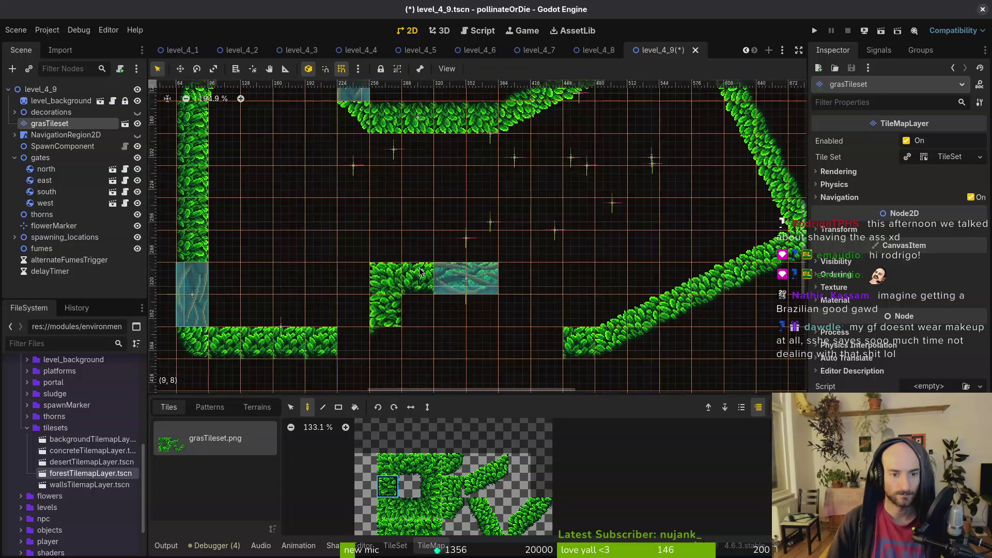
scroll(450, 274, "down", 2)
left_click_drag(470, 504, 498, 530)
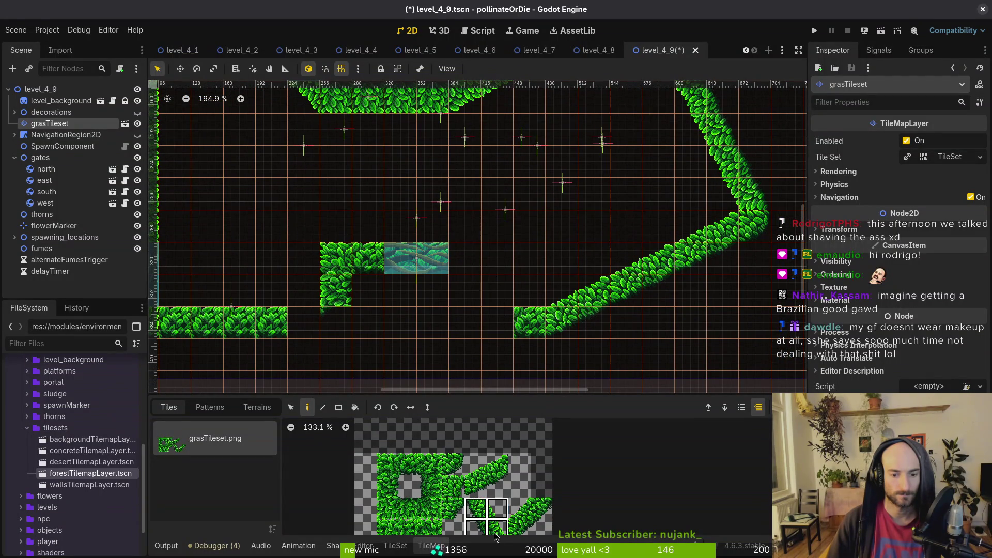
left_click(491, 289)
left_click(432, 465)
left_click(461, 230)
Move the south gate up one tile and erase the three leaf tiles right of the left column
left_click_drag(424, 266, 407, 240)
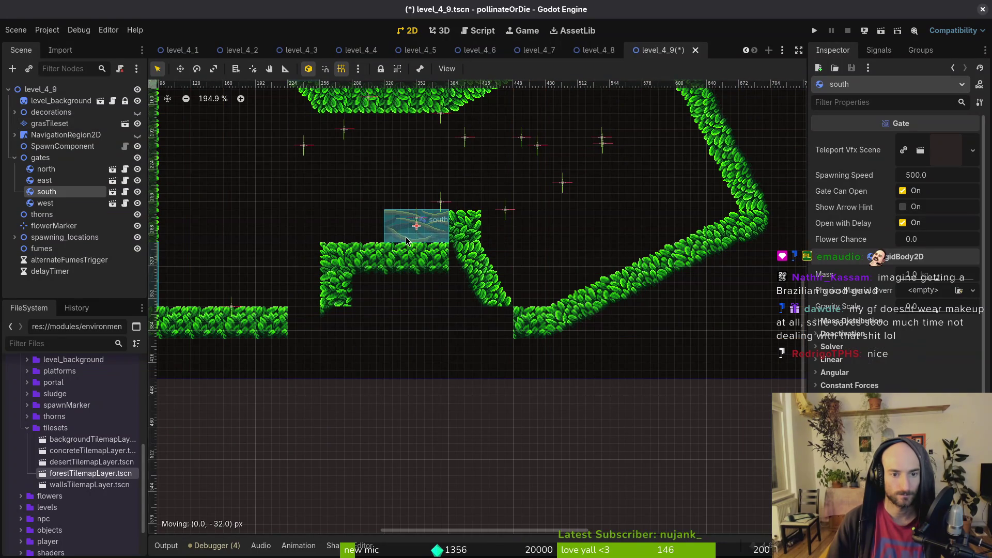
left_click(398, 279)
left_click(50, 123)
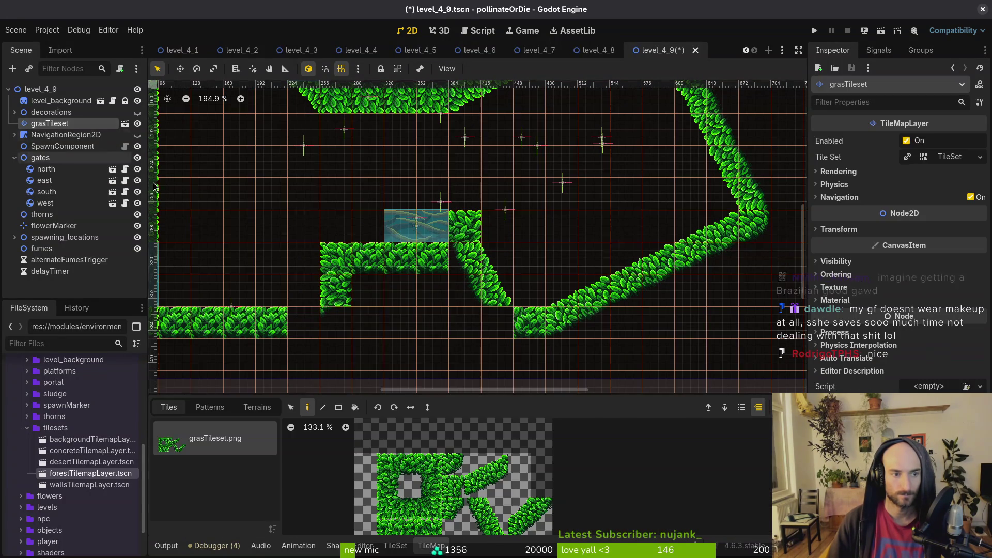
right_click(433, 258)
right_click(400, 259)
right_click(368, 258)
scroll(436, 362, "down", 3)
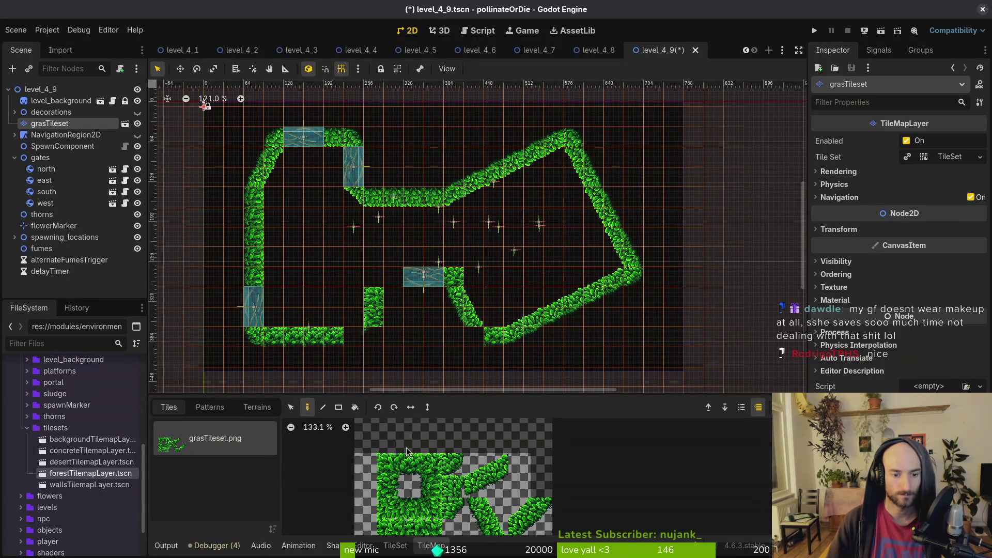
Place a diagonal leaf tile on top of the short column
left_click(519, 509)
left_click(372, 283)
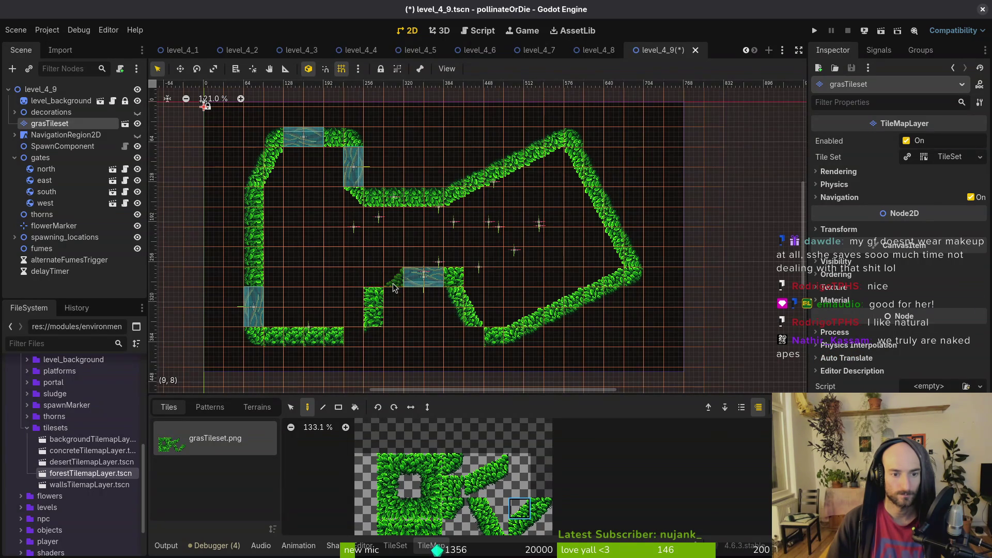
scroll(382, 310, "up", 4)
Paint a three-tile plain grass column under the step, replacing the old two-tile column
left_click(61, 124)
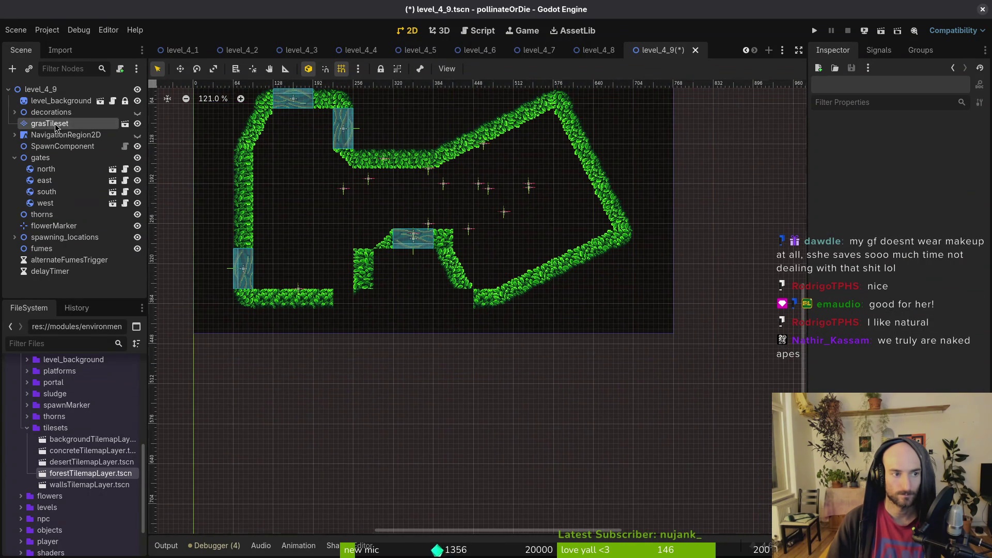
left_click(388, 486)
left_click_drag(399, 254, 403, 273)
right_click(385, 258)
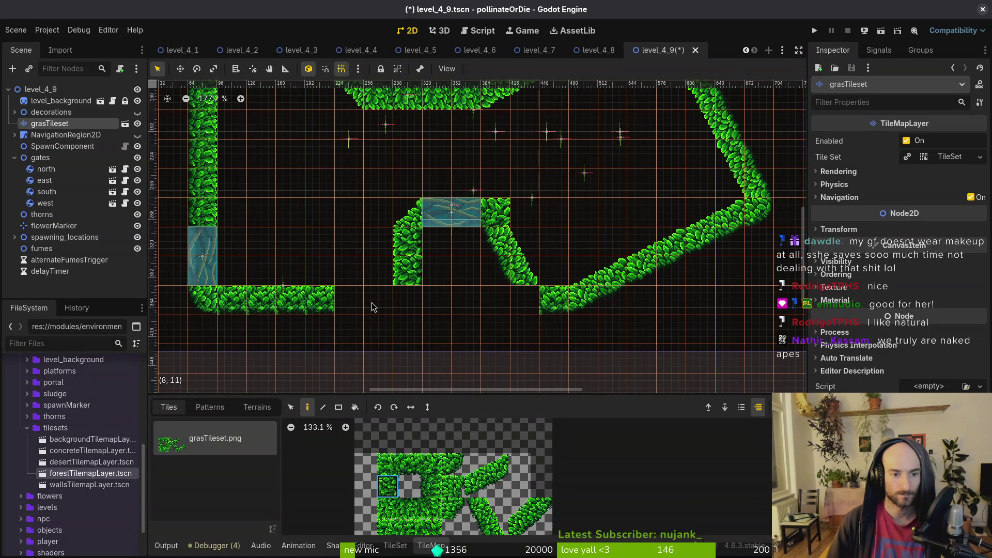
Extend the bottom-left grass row with plain tiles, ending in a corner tile and filling the corner gap
left_click(409, 463)
left_click(357, 303)
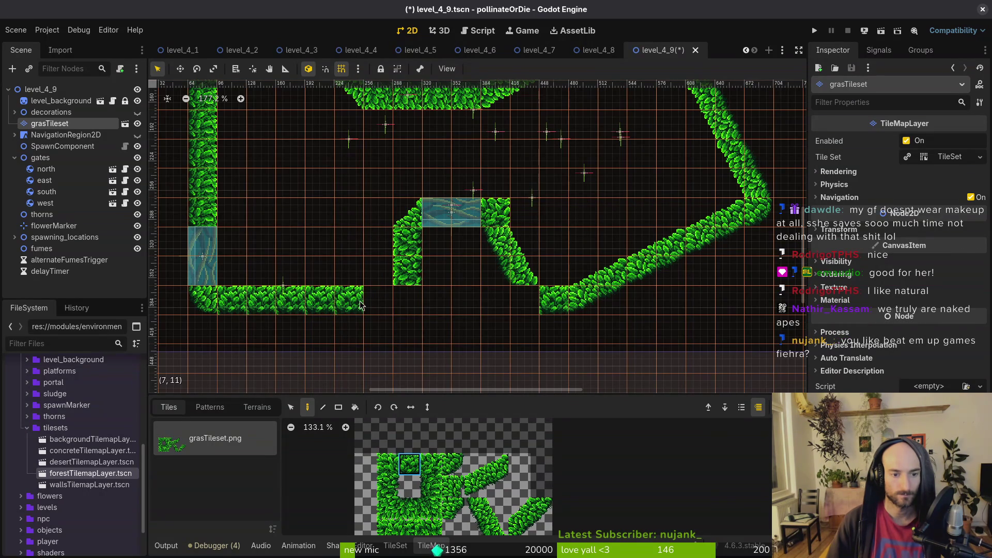
left_click(377, 300)
left_click(453, 464)
left_click(407, 299)
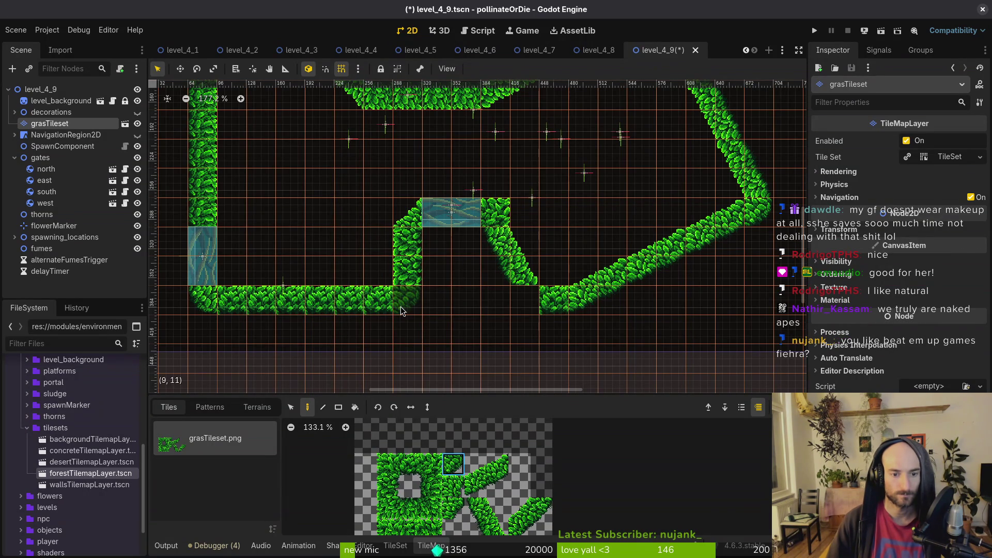
left_click(518, 314)
key("Escape")
scroll(514, 310, "down", 4)
scroll(492, 262, "up", 2)
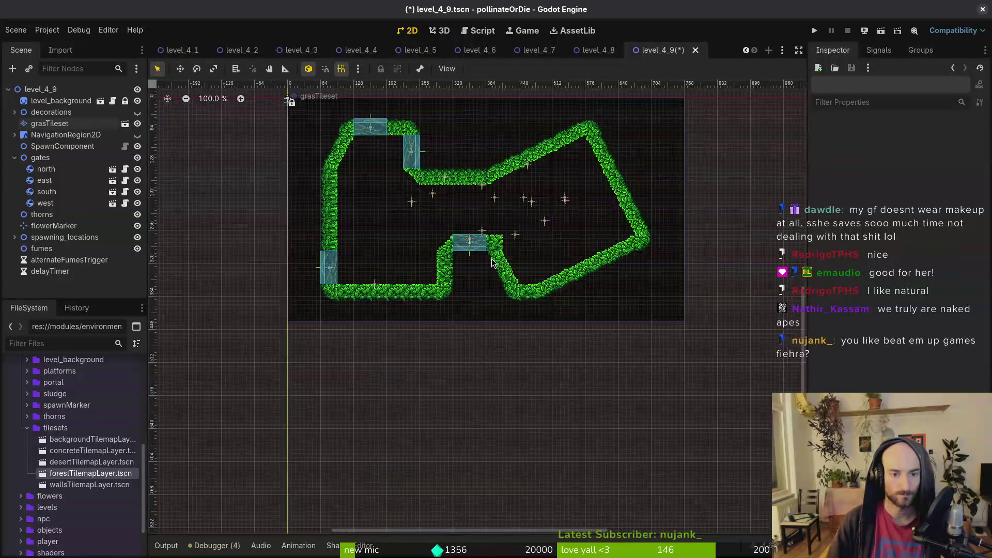
scroll(492, 263, "up", 5)
Fill the left pillar's top corner with the top-left grass tile
left_click(50, 123)
left_click(383, 465)
left_click(418, 235)
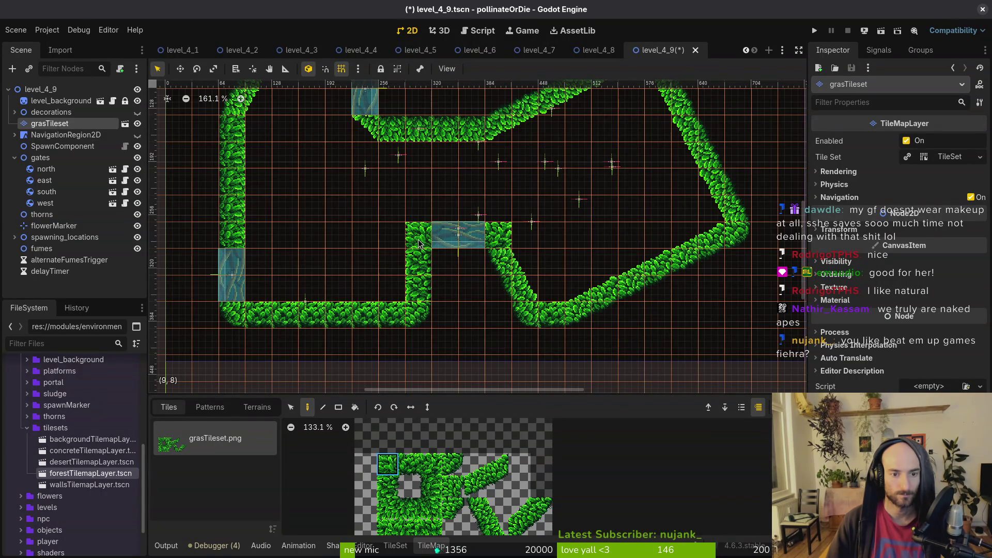
scroll(483, 285, "down", 3)
key("Escape")
scroll(482, 285, "up", 2)
scroll(483, 285, "down", 4)
Drag the south gate down into the bottom wall, one tile further left
scroll(509, 228, "up", 7)
left_click_drag(511, 226, 423, 313)
left_click_drag(430, 215, 379, 247)
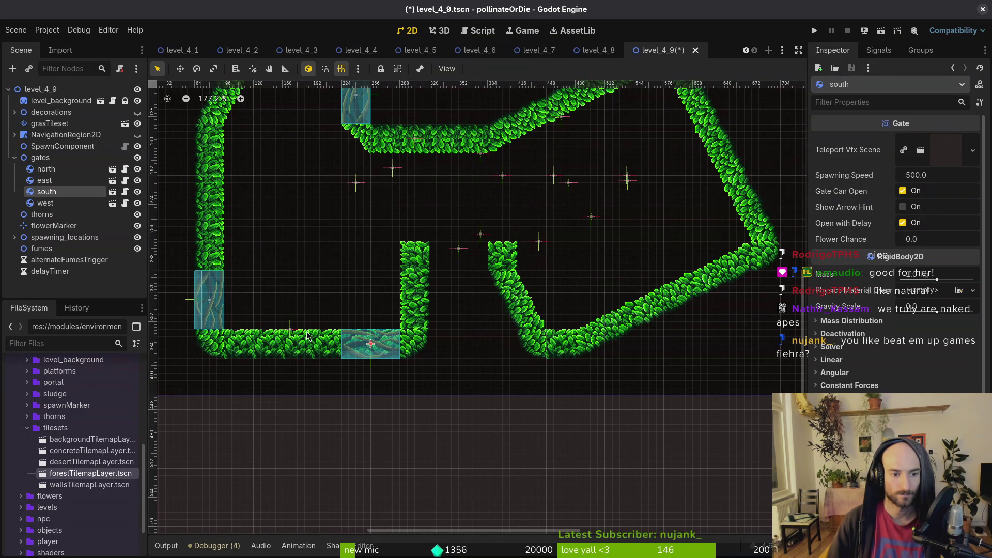
left_click_drag(353, 344, 324, 345)
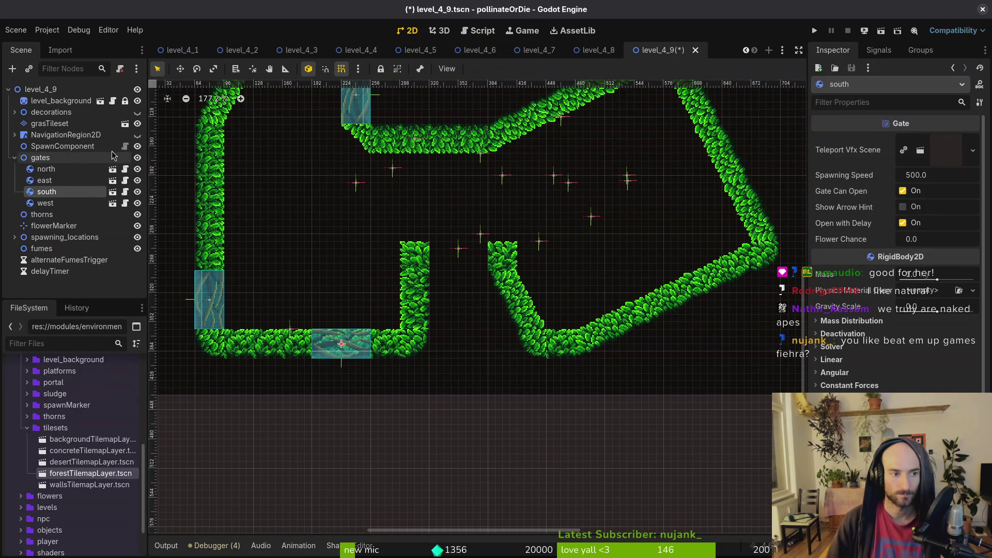
Erase the inner grass column, its bottom strip and the remaining column's top tile
left_click(49, 123)
left_click_drag(394, 351, 411, 267)
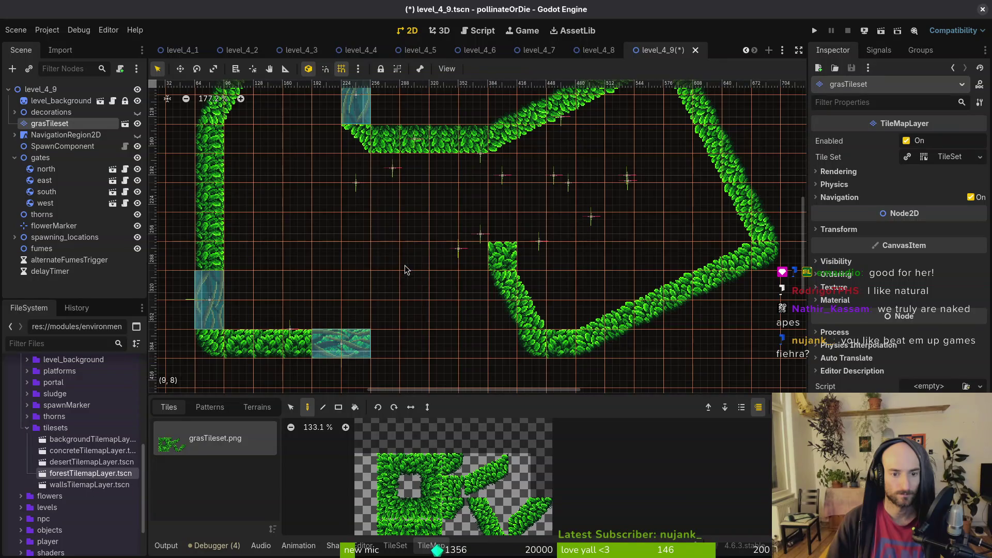
left_click(501, 256)
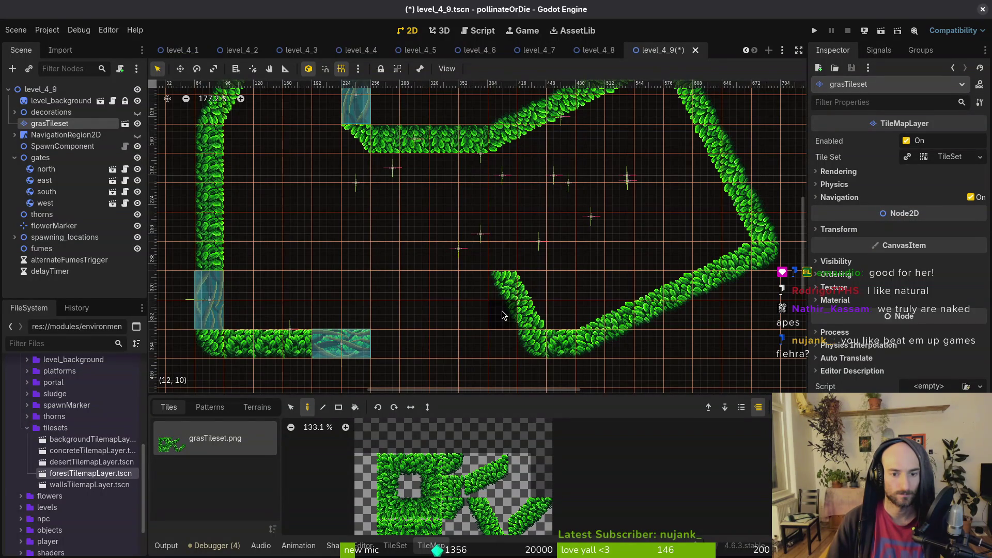
Erase the rest of the remaining grass column
left_click_drag(501, 311, 494, 275)
scroll(506, 279, "down", 2)
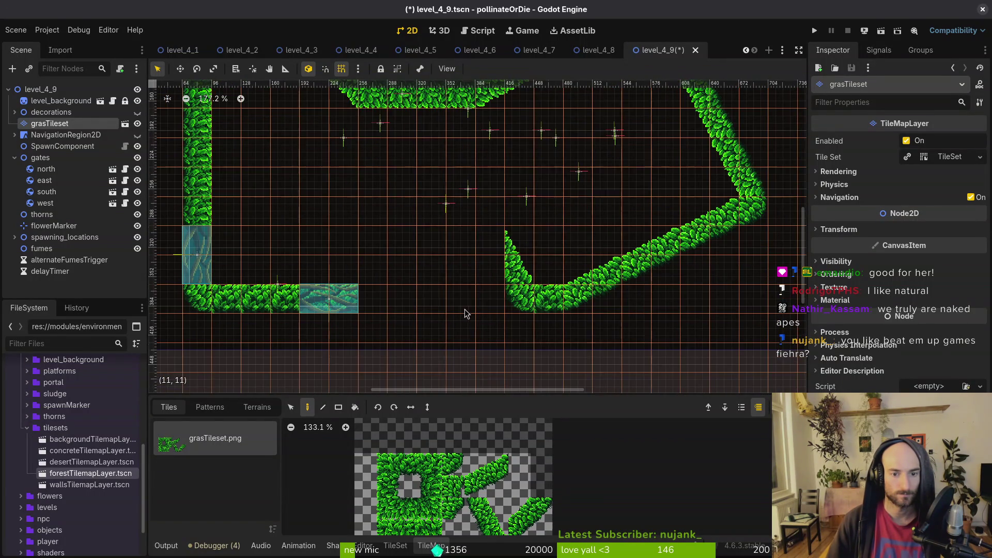
scroll(464, 309, "up", 3)
Paint a flipped leaf tile at the diagonal wall's end
left_click(439, 489)
left_click(453, 508)
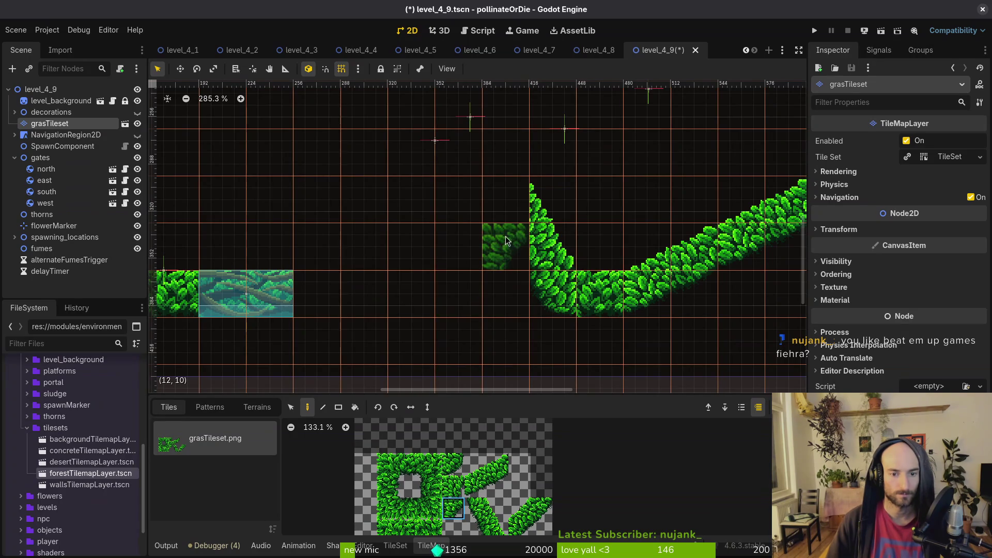
left_click(411, 406)
left_click(510, 255)
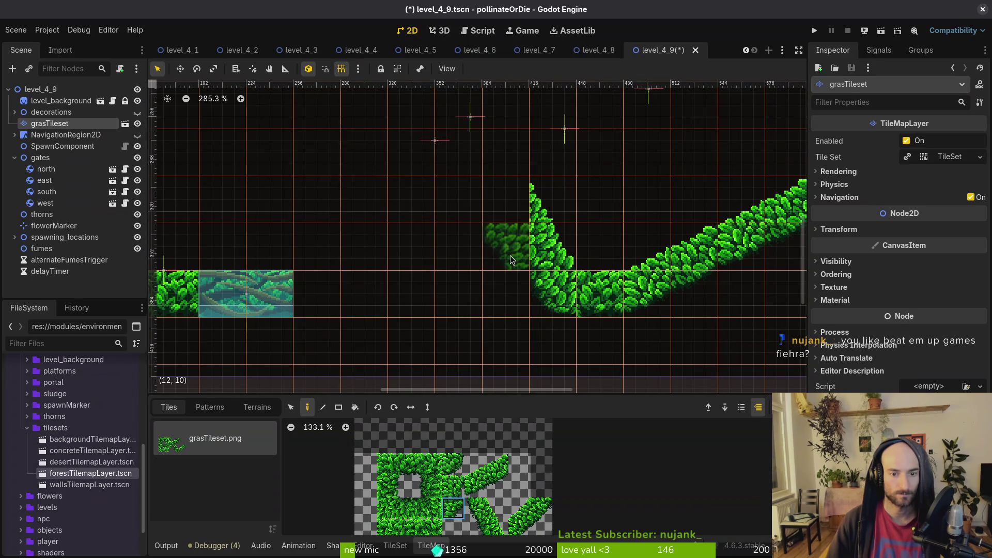
key("Escape")
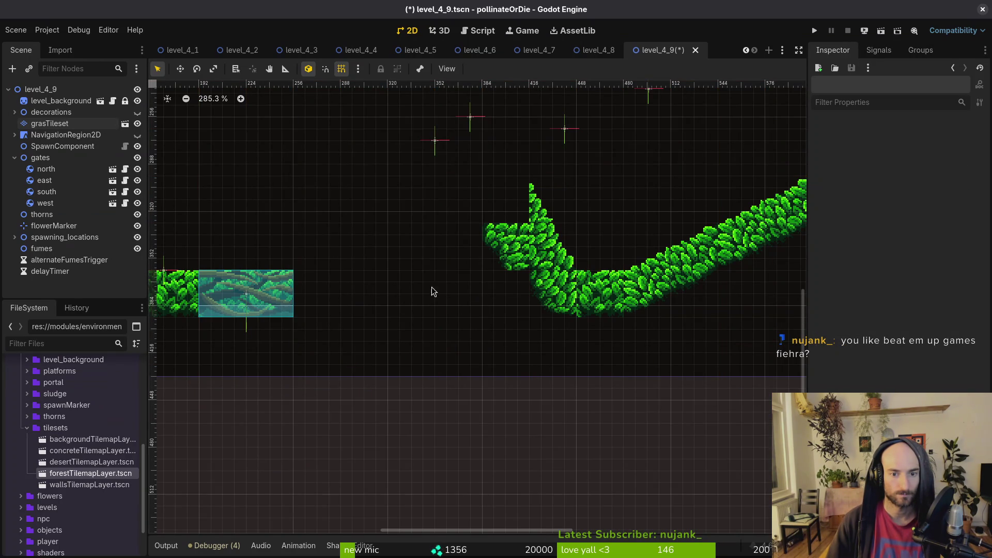
scroll(501, 228, "up", 2)
scroll(467, 279, "down", 2)
Paint a rotated leaf tile near the wall end to fit the corner
left_click(332, 305)
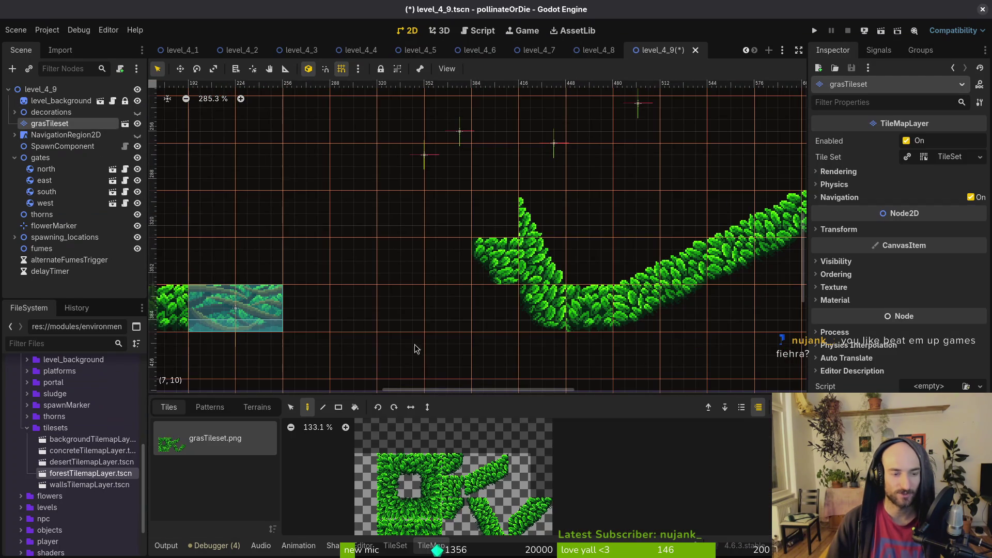
left_click(455, 487)
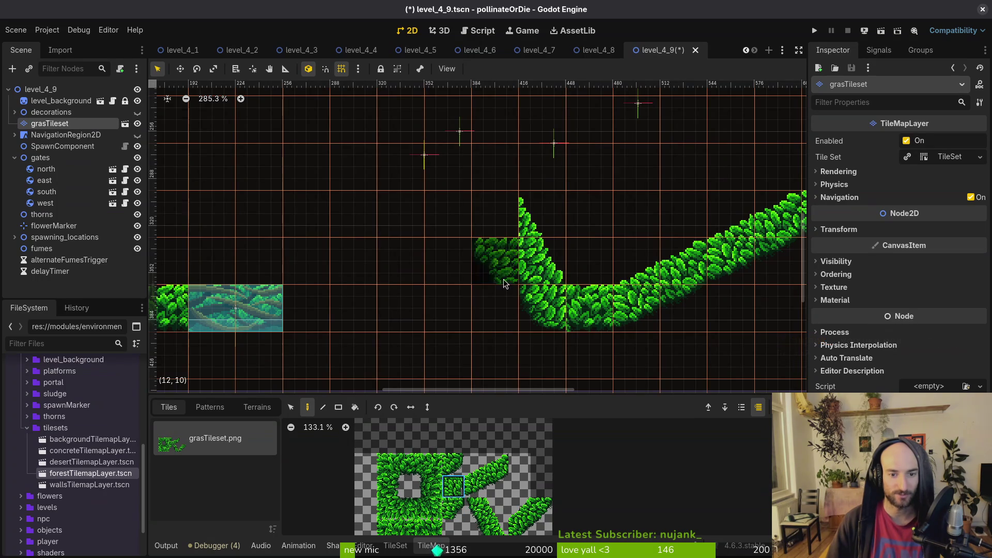
key("x")
key("x")
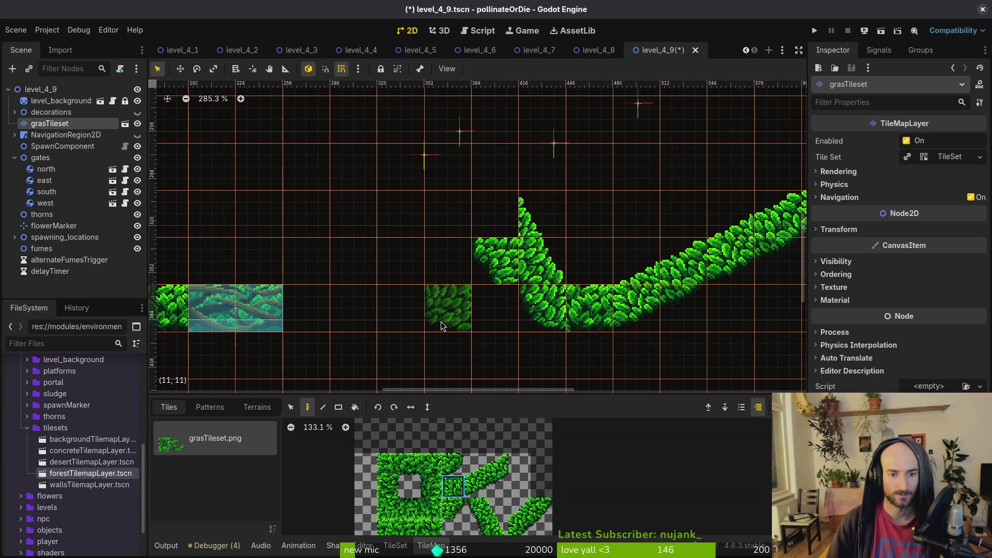
left_click(446, 214)
key("Escape")
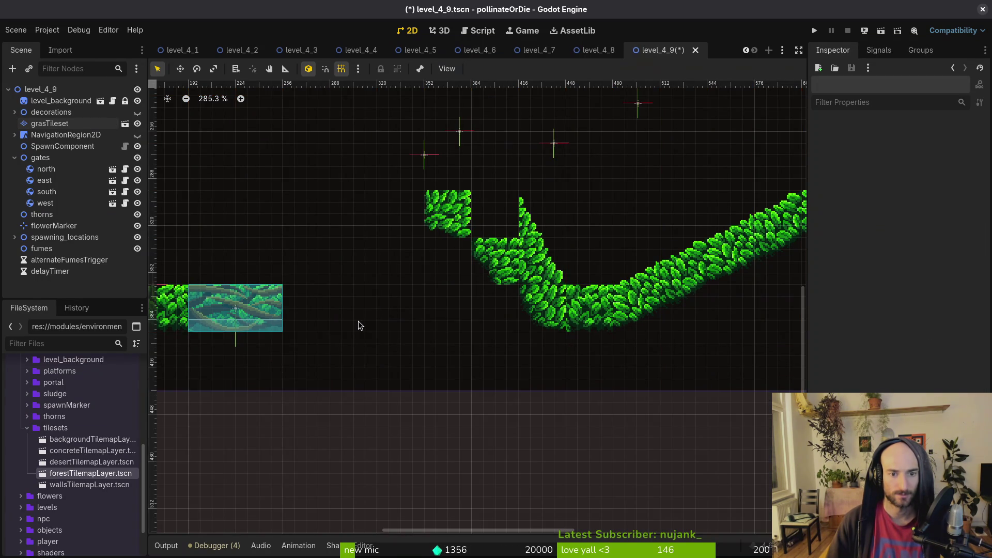
scroll(451, 203, "up", 5)
scroll(472, 208, "up", 3)
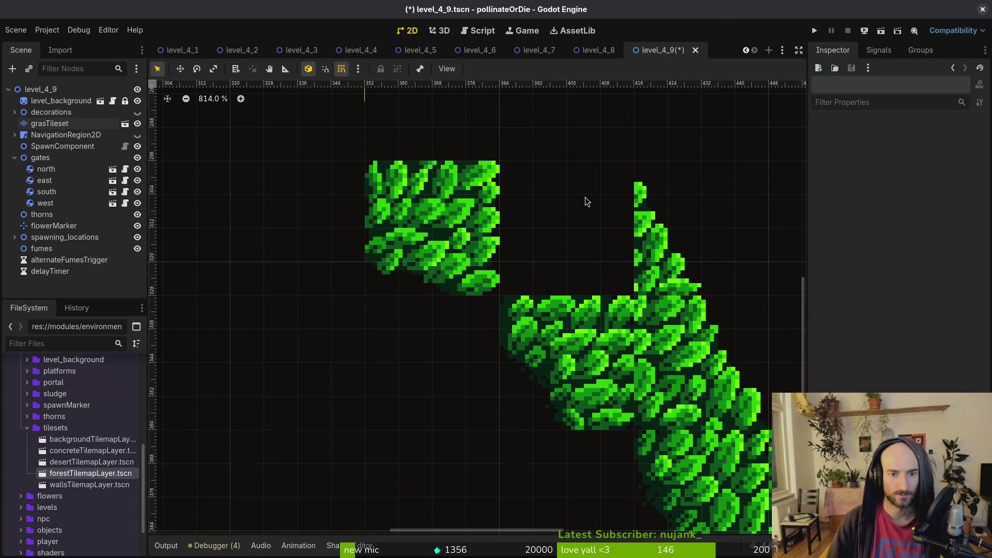
scroll(542, 209, "down", 4)
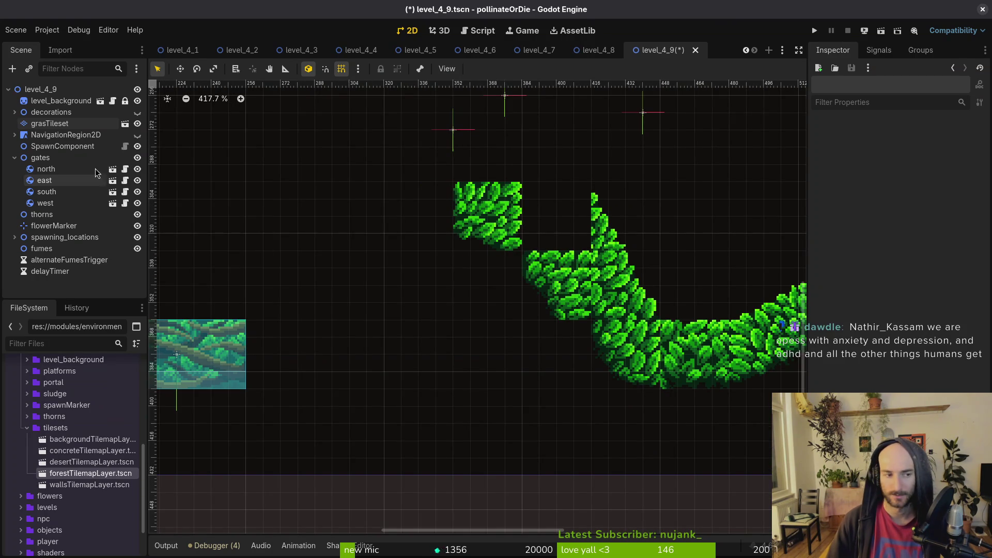
Undo the extra leaf blocks and zoom out to review the whole arena
left_click(62, 124)
key("ctrl+z")
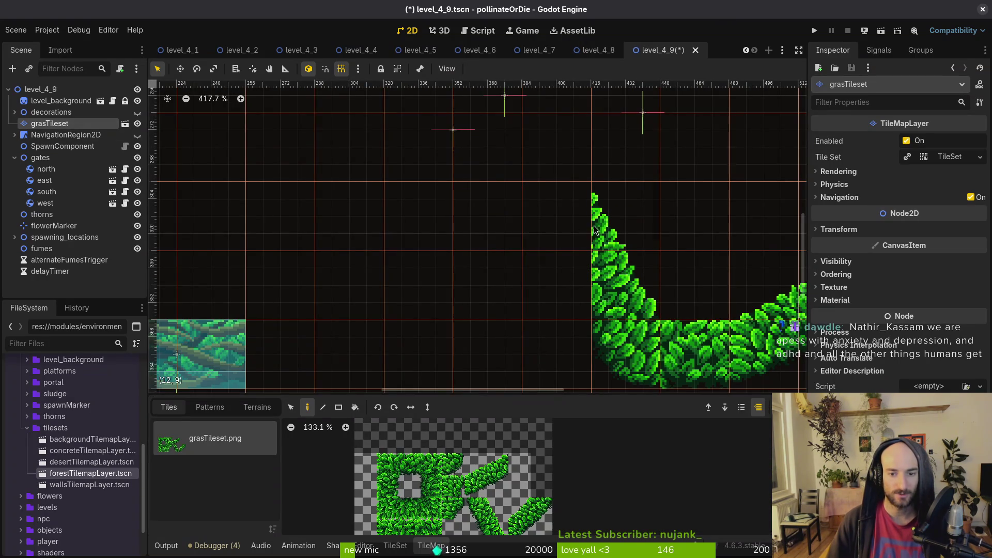
scroll(592, 238, "down", 8)
left_click(598, 261)
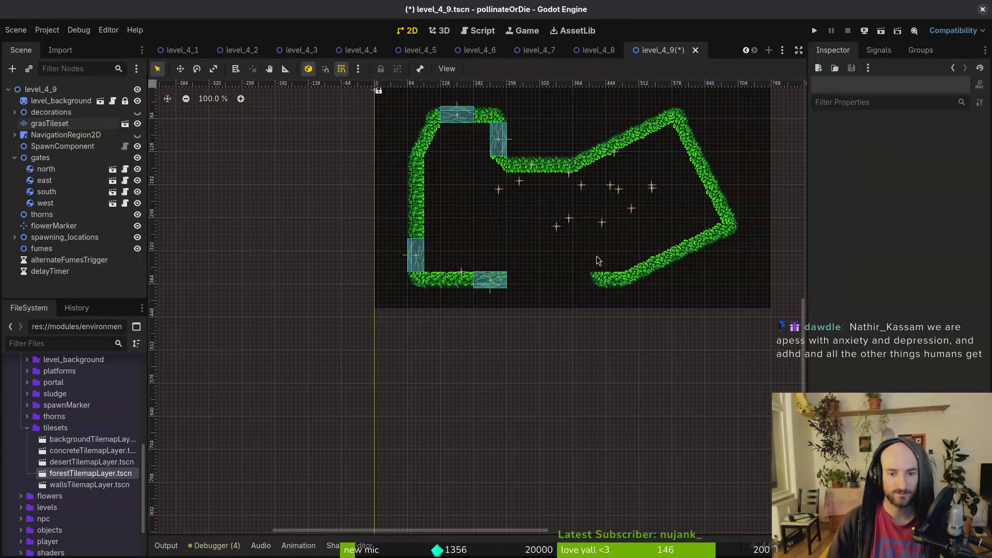
scroll(554, 238, "up", 4)
scroll(557, 212, "down", 4)
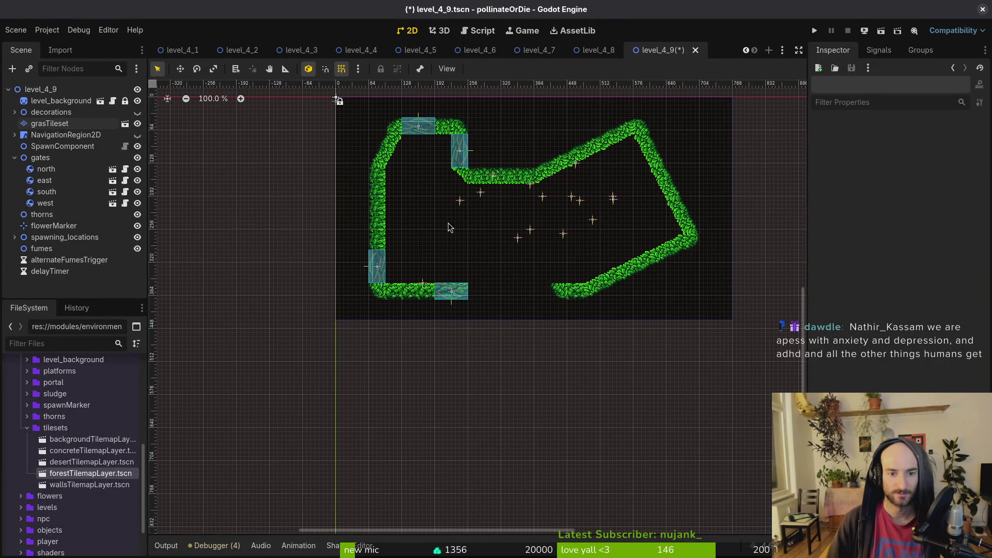
scroll(442, 208, "up", 5)
left_click(52, 123)
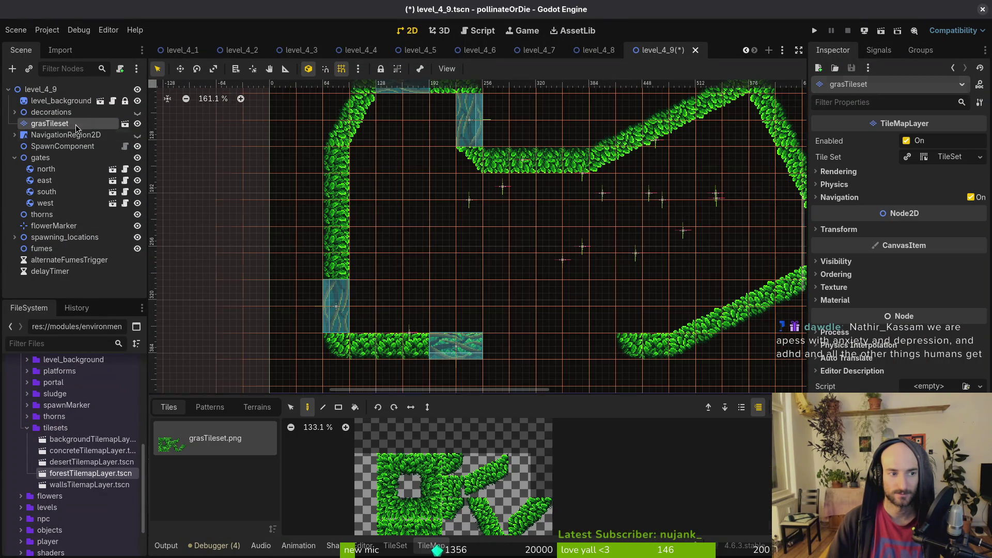
scroll(606, 241, "down", 3)
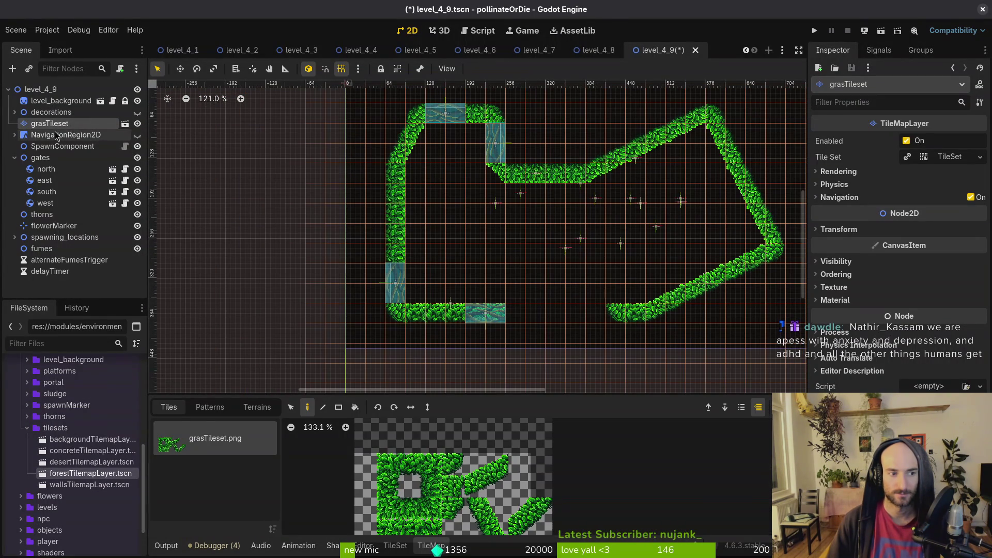
left_click_drag(589, 274, 519, 267)
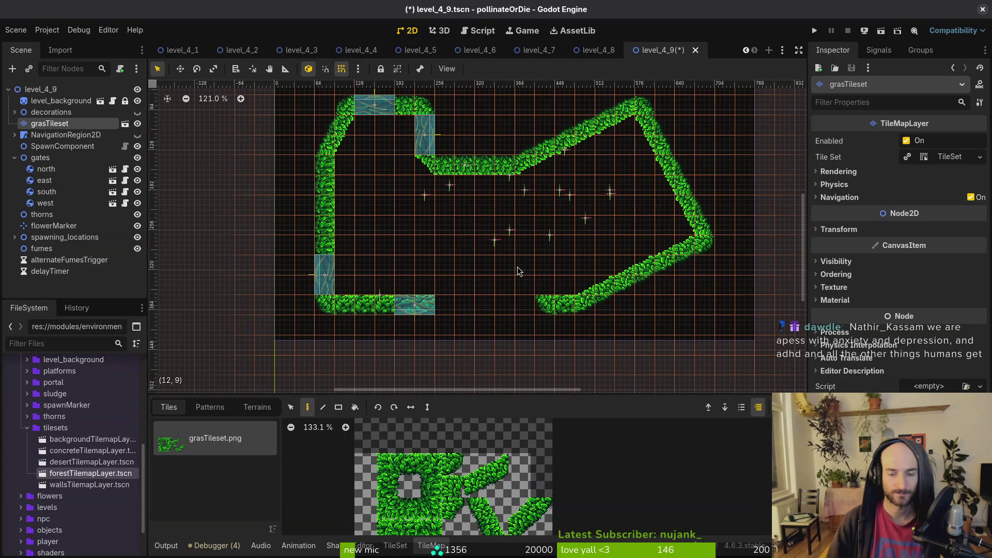
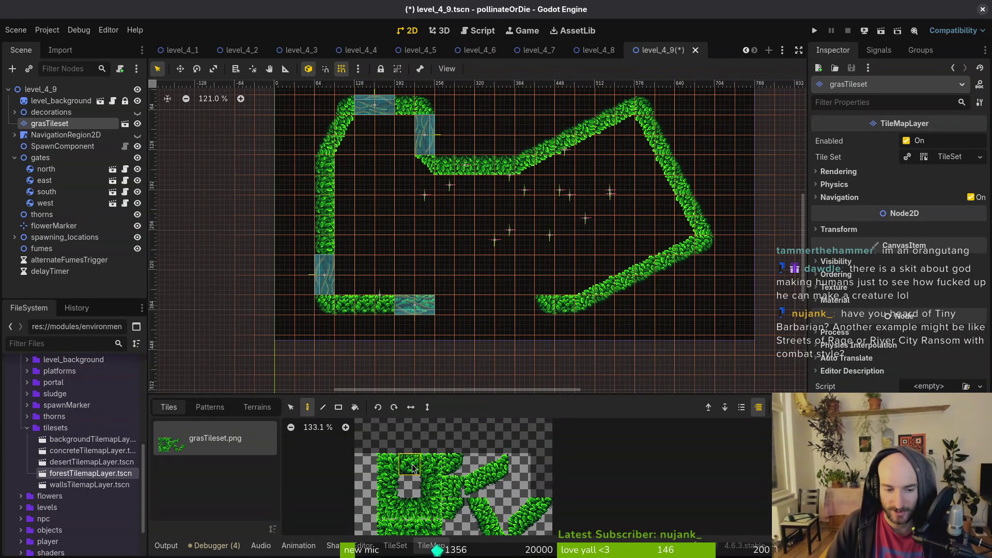
Move the south gate down onto the room's bottom wall
scroll(445, 307, "up", 3)
mouse_move(409, 310)
left_mouse_down()
mouse_move(470, 291)
mouse_move(478, 305)
mouse_move(464, 317)
mouse_move(547, 317)
mouse_move(392, 221)
left_mouse_up()
scroll(471, 286, "down", 4)
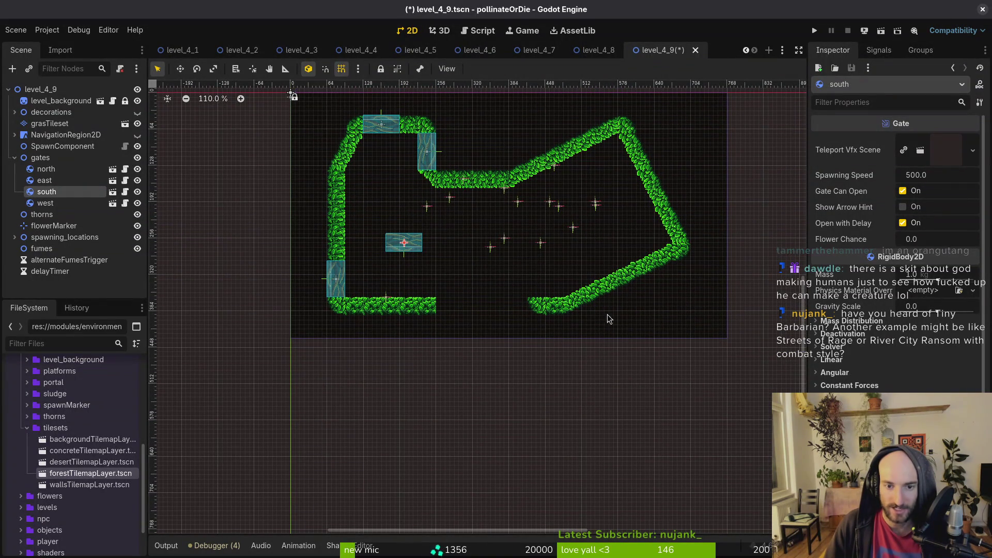
scroll(378, 239, "left", 3)
scroll(378, 238, "up", 1)
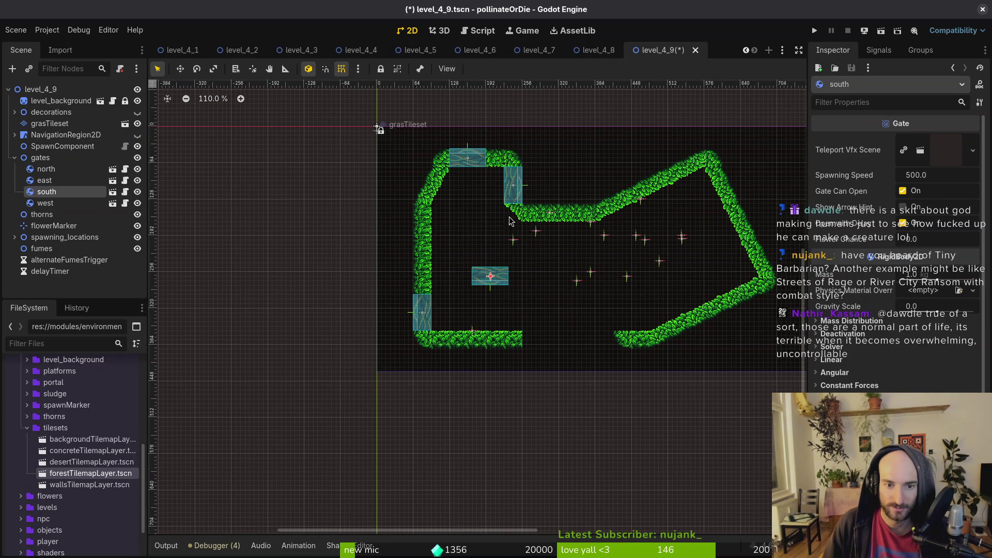
mouse_move(491, 281)
left_mouse_down()
mouse_move(457, 350)
mouse_move(511, 312)
mouse_move(504, 345)
left_mouse_up()
Select the grass tilemap layer and pick a 2x2 block of grass tiles
left_click(558, 297)
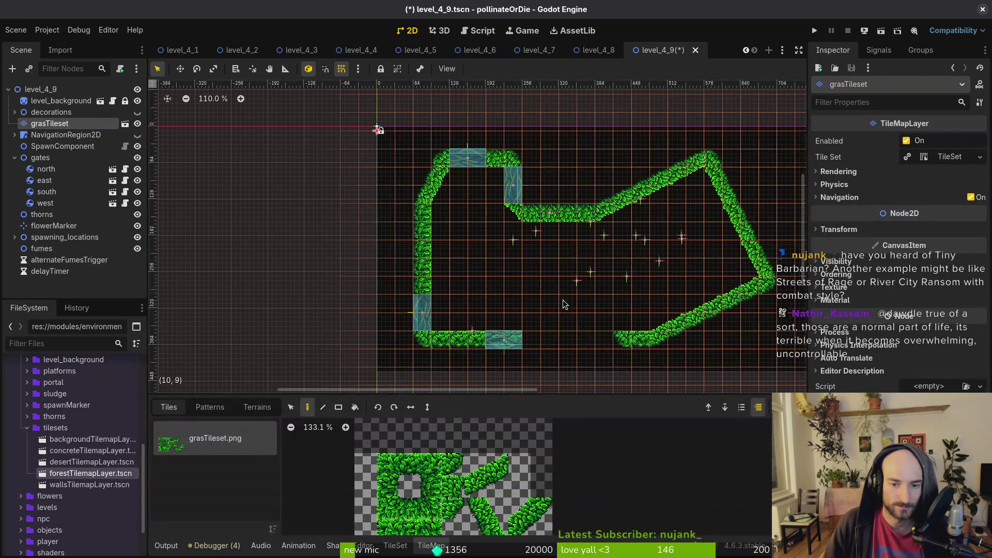
scroll(558, 299, "down", 1)
scroll(558, 299, "right", 4)
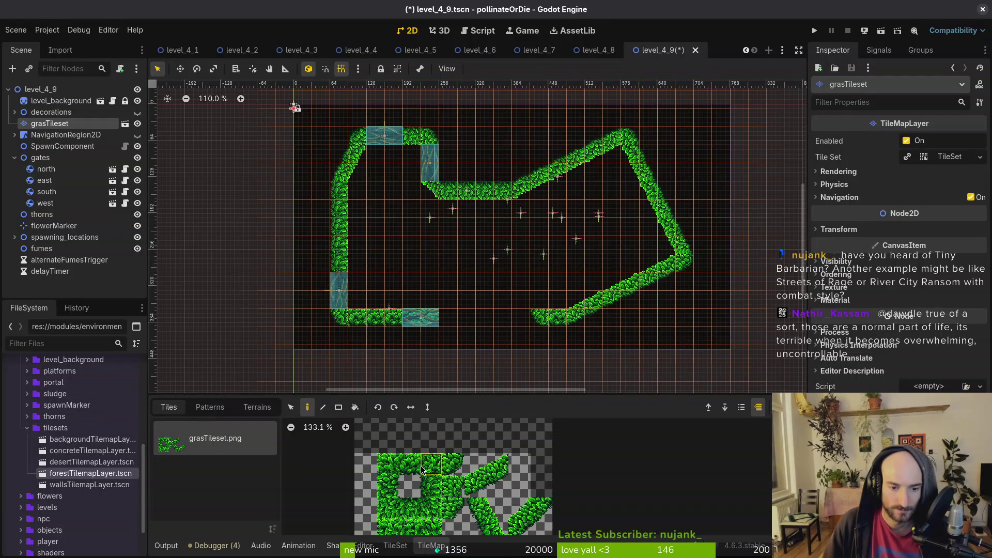
left_click_drag(475, 508, 497, 528)
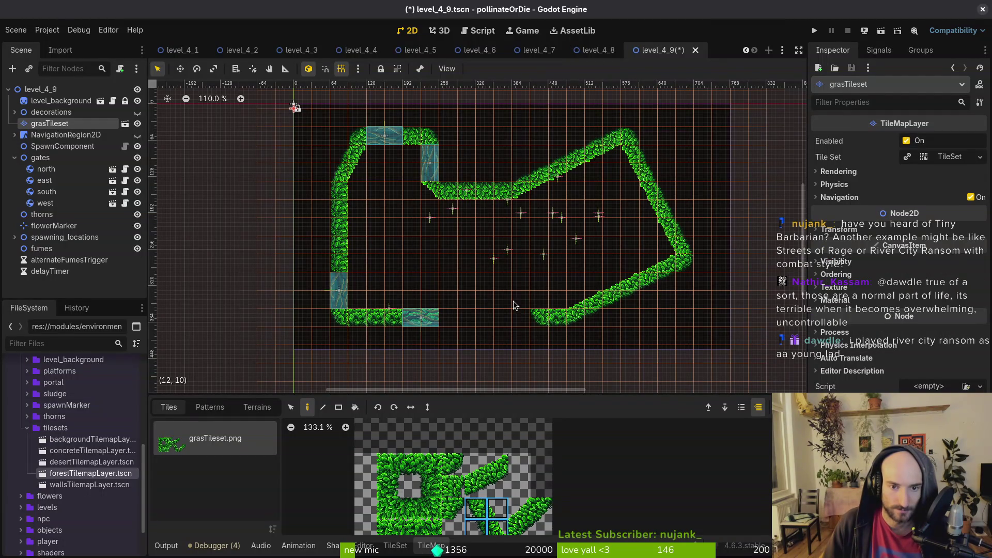
left_click_drag(508, 284, 495, 256)
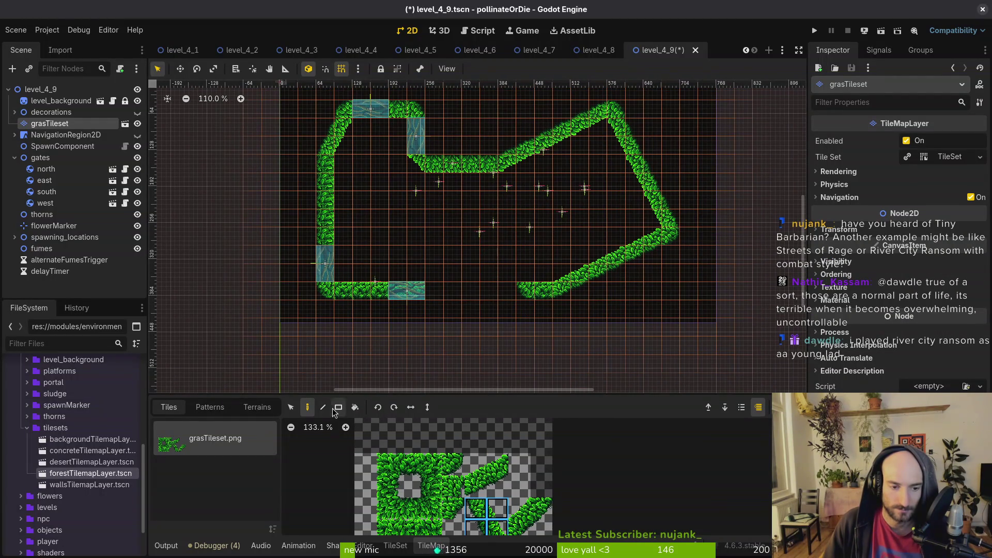
key("e")
left_click(388, 407)
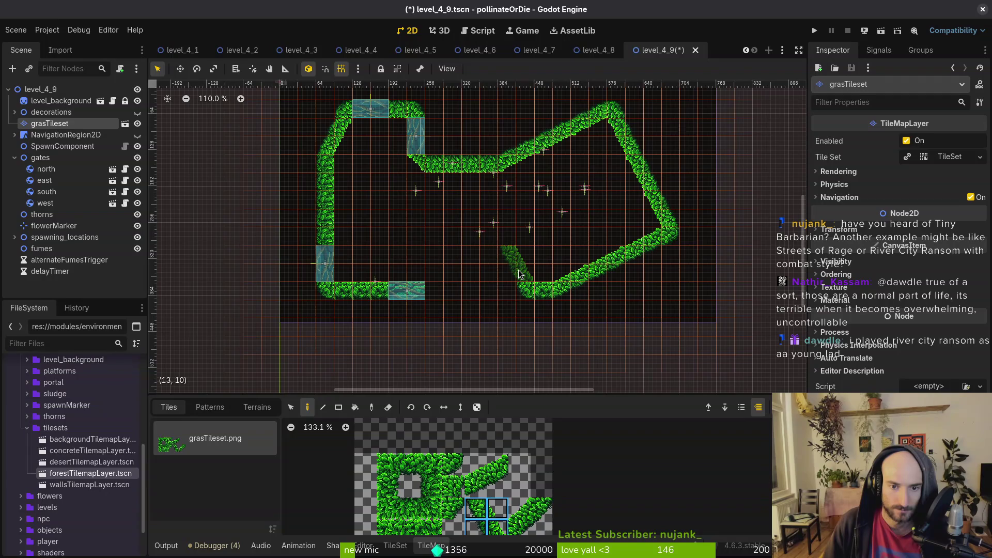
Reshape the lower wall: paint a corner tile, erase two diagonal tiles, paint a leftward row
left_click(518, 273)
right_click(497, 235)
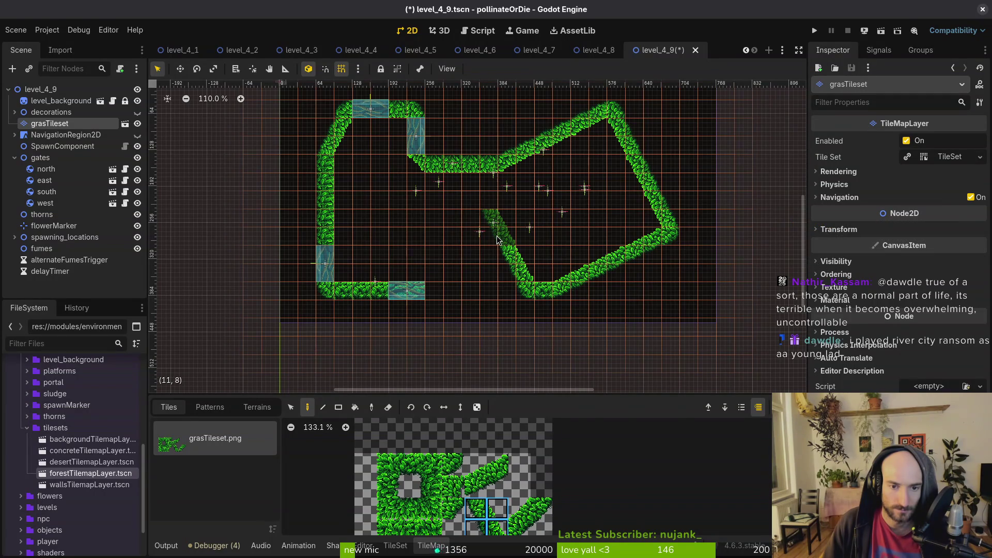
left_click(431, 464)
left_click(507, 237)
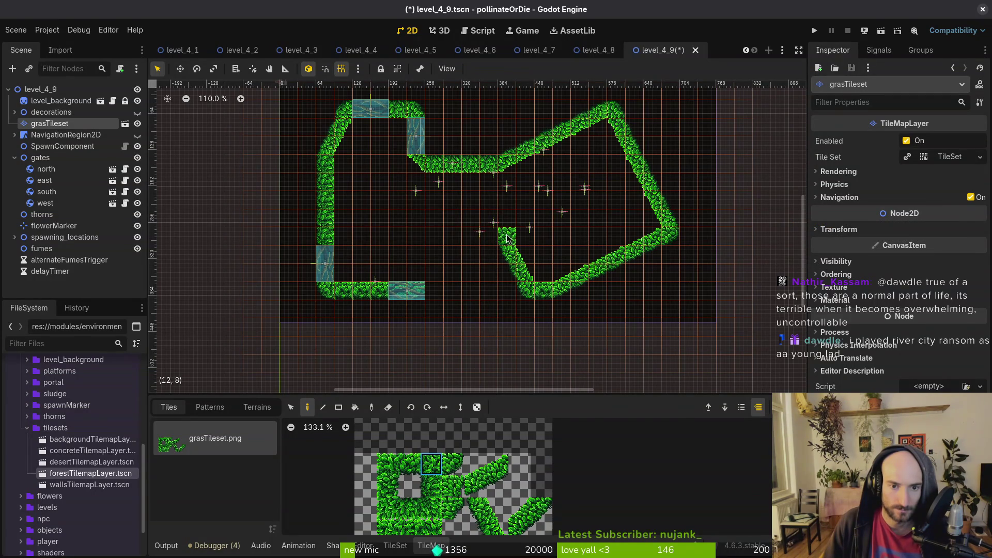
left_click(410, 464)
left_click_drag(490, 236, 433, 236)
left_click(388, 464)
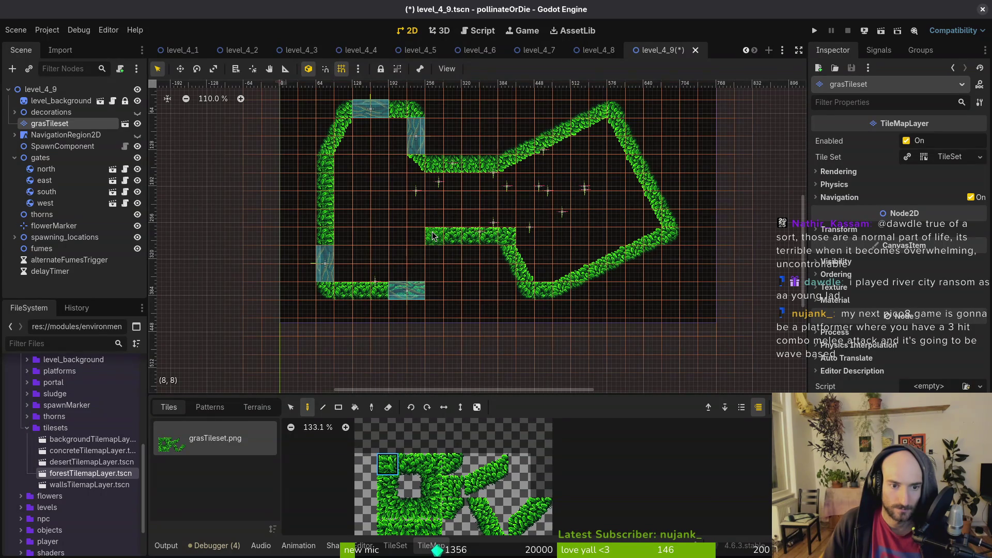
left_click_drag(432, 236, 504, 276)
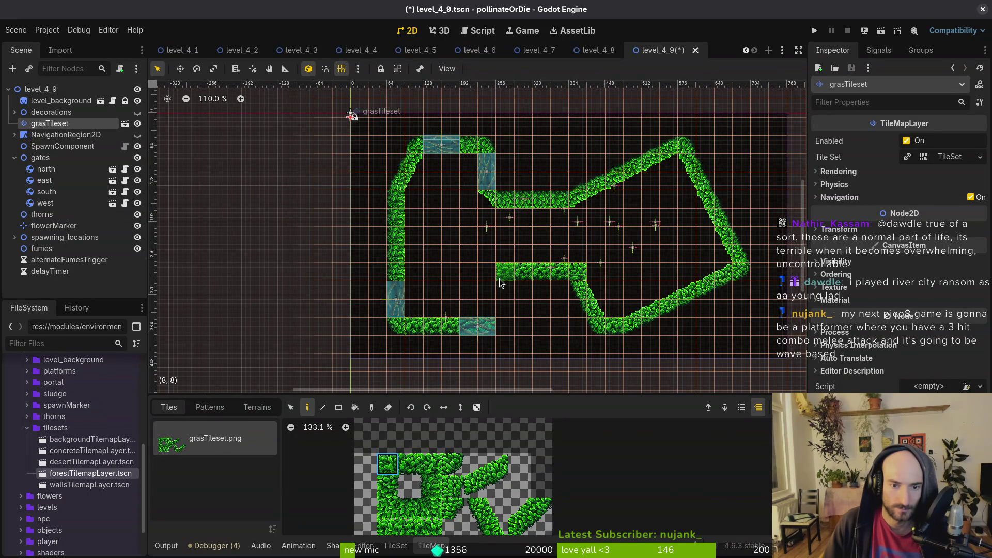
Shift the east gate right, erase the upper middle wall's leftmost tile, paint one below
left_click_drag(491, 178, 513, 180)
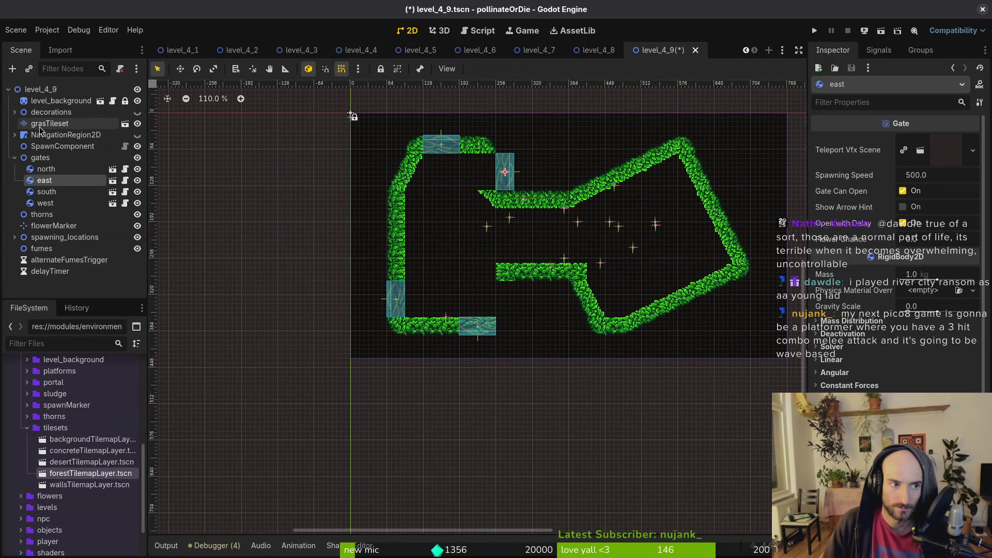
left_click(50, 123)
key("e")
scroll(512, 212, "up", 2)
left_click(482, 196)
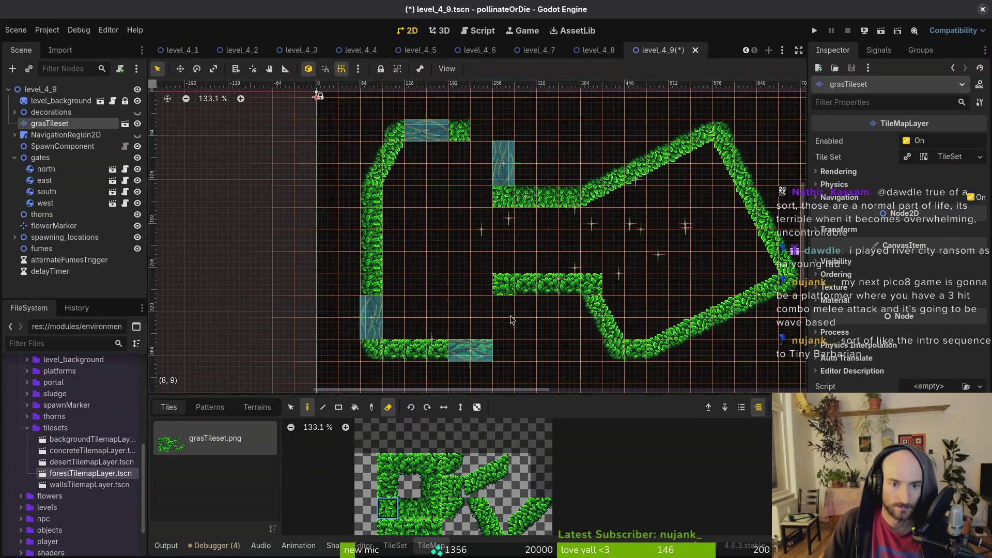
scroll(499, 307, "down", 2)
left_click(382, 489)
left_click(499, 266)
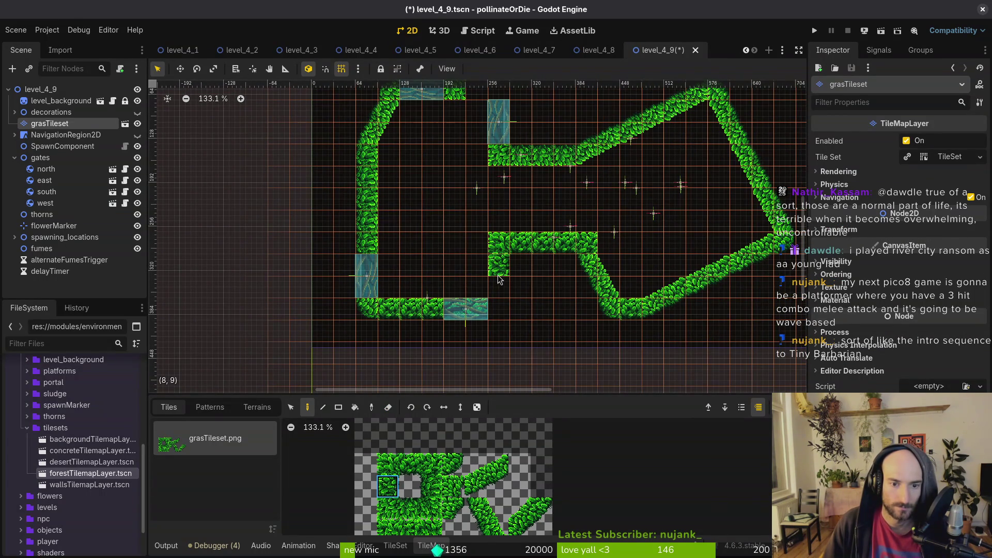
Paint a corner tile above the east gate and fill the gap right of the top wall
left_click(453, 464)
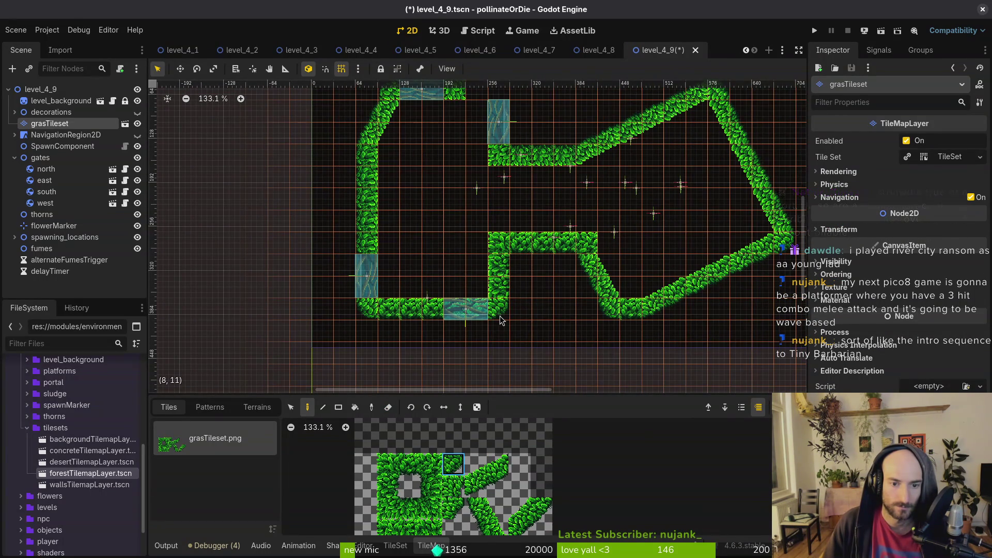
scroll(540, 176, "up", 5)
left_click(491, 193)
left_click(418, 503)
left_click(473, 192)
key("Escape")
scroll(472, 201, "down", 3)
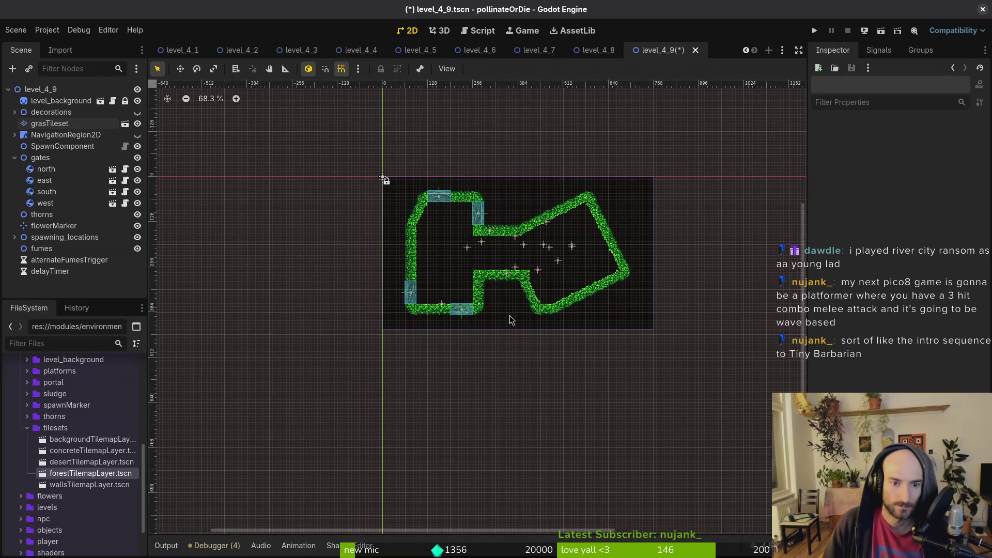
Move two enemy spawn markers to the room's left and upper-right areas, then save level_4_9
scroll(539, 279, "up", 3)
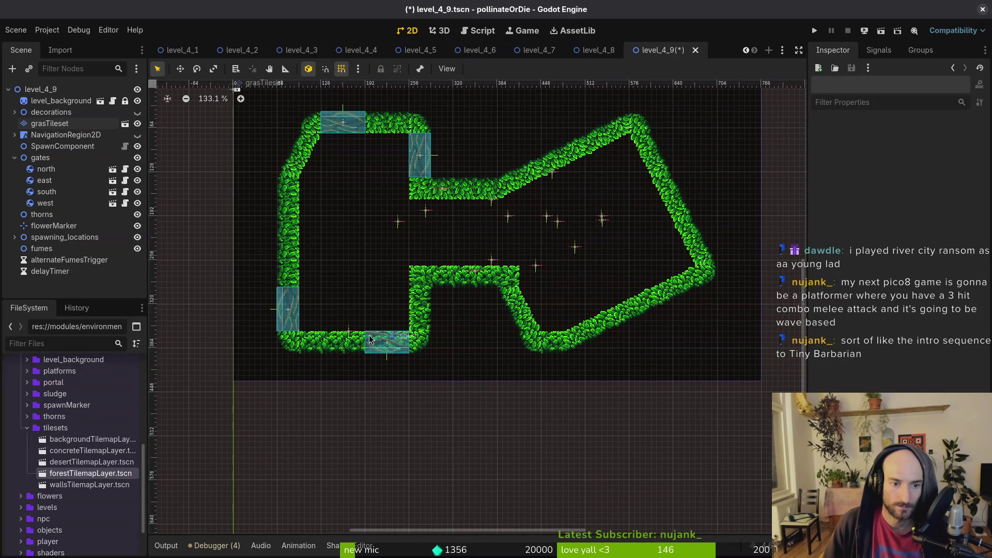
left_click(478, 276)
left_click(543, 273)
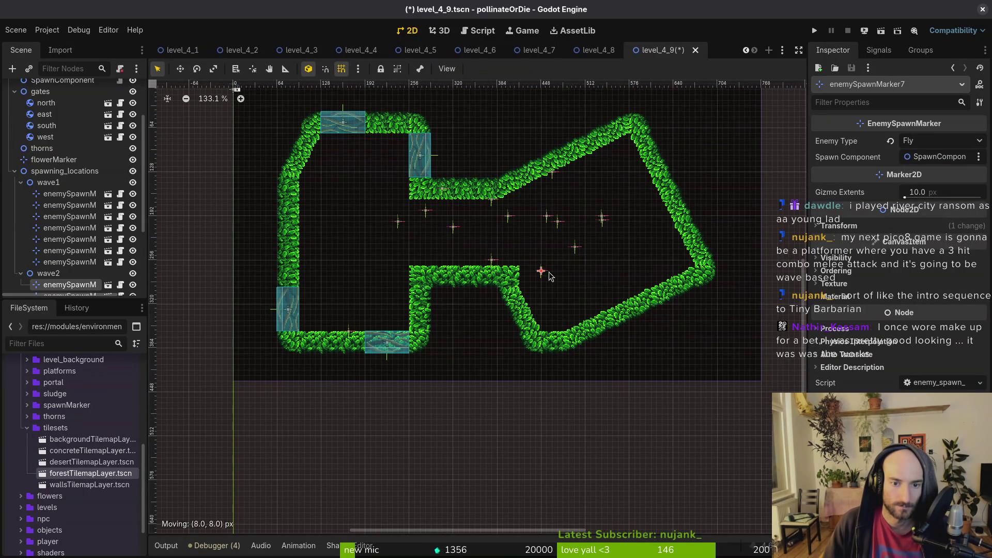
left_click(491, 217)
left_click_drag(454, 226, 360, 249)
left_click_drag(558, 222, 585, 177)
left_click(305, 254)
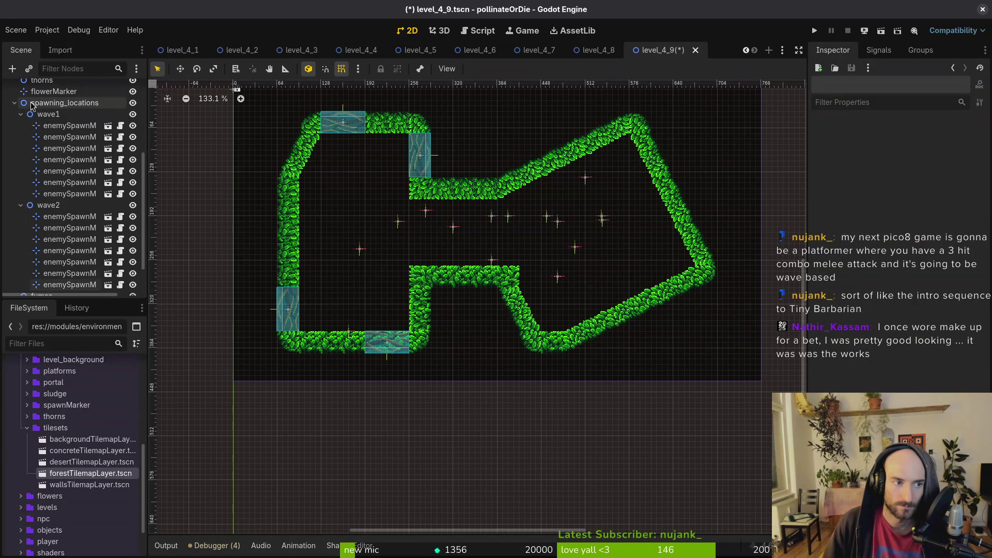
left_click(15, 103)
key("ctrl+s")
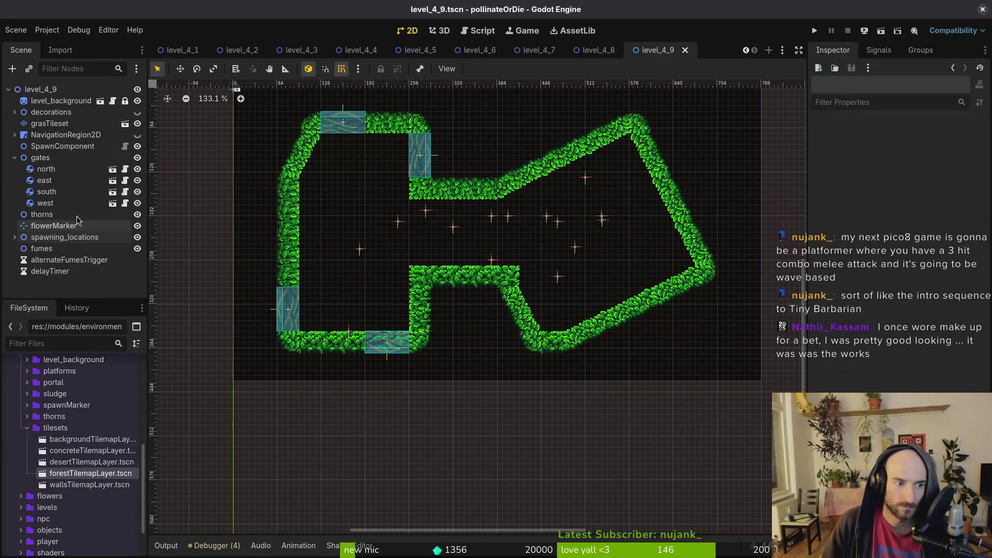
In level_4_5, select the fumes and fumes2 emitters, then return to level_4_9
key("ctrl+shift+Tab")
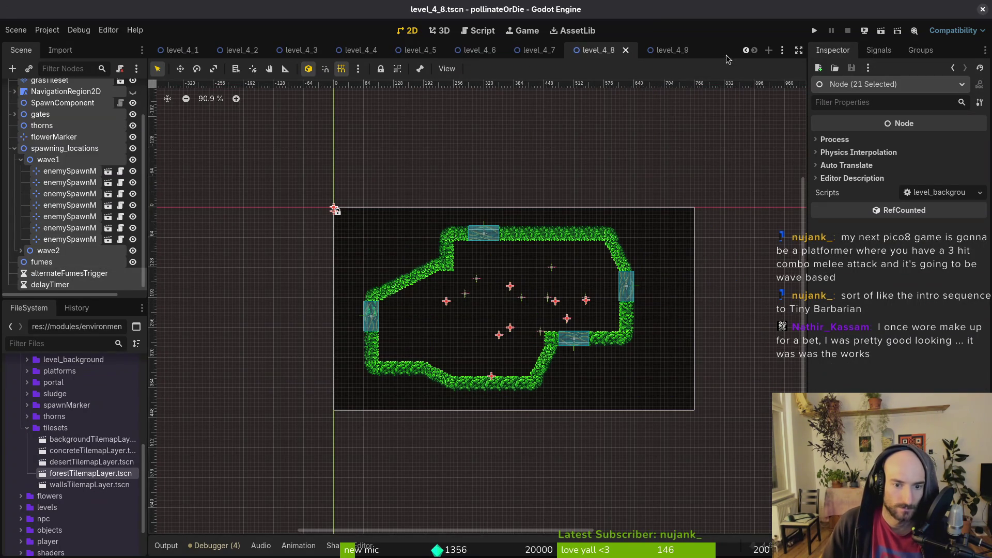
left_click(669, 50)
left_click(515, 52)
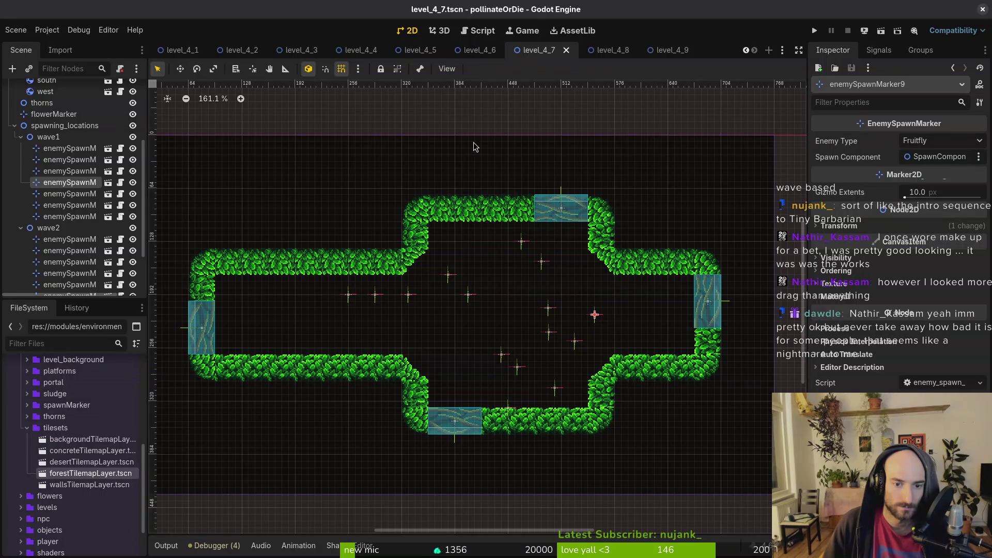
left_click(476, 50)
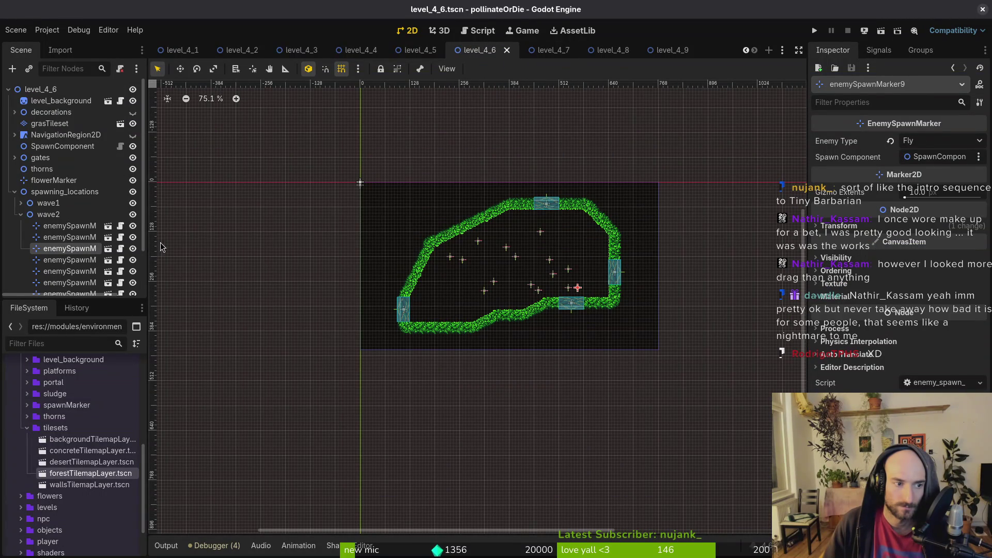
left_click(420, 50)
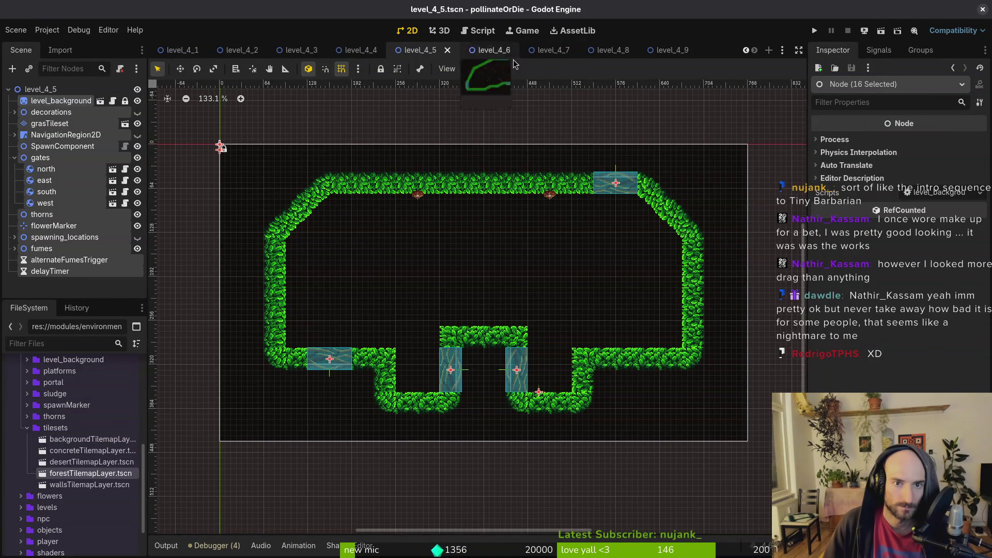
left_click(14, 249)
left_click(47, 260)
left_click(50, 271, "shift")
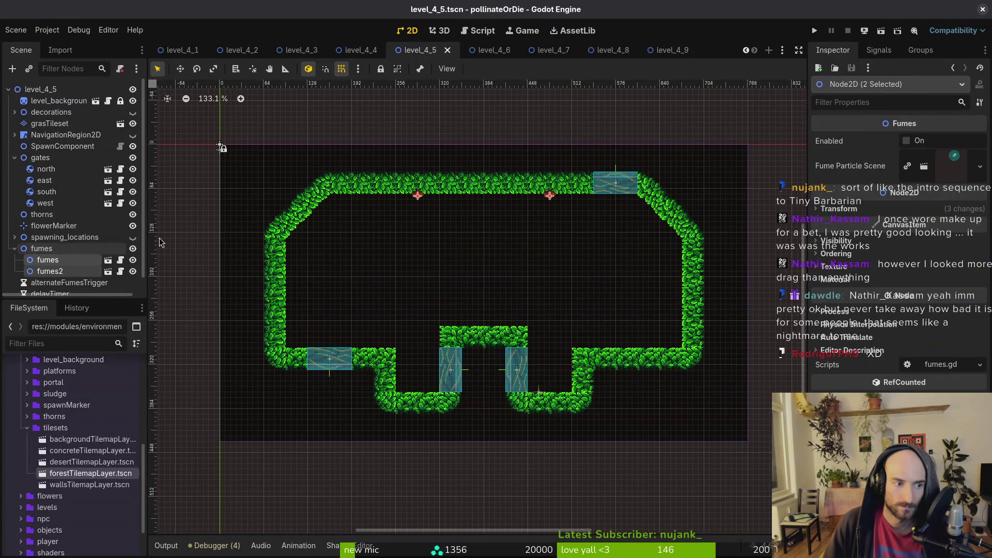
left_click(667, 50)
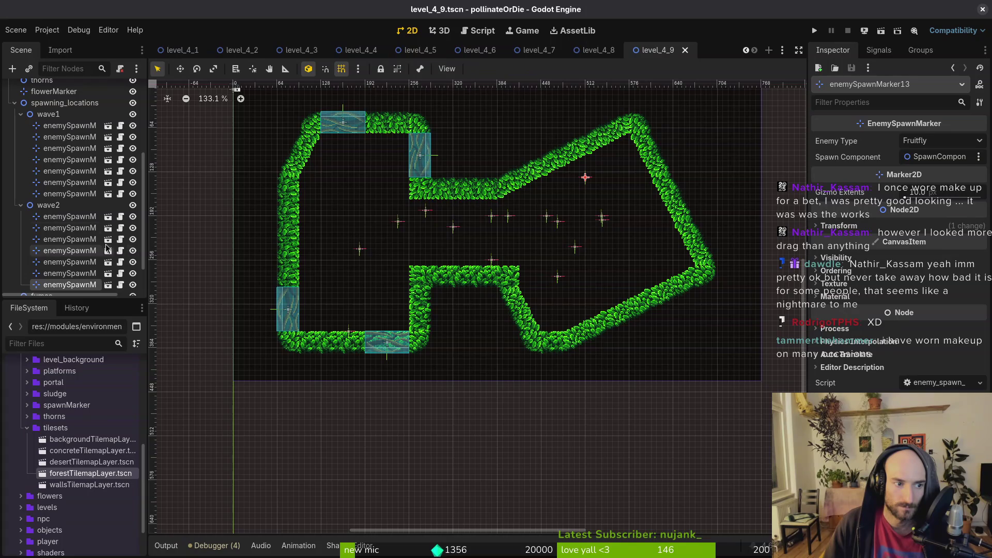
Paste the two fume emitters into level_4_9's fumes group and drag them into the corridor
left_click(27, 117)
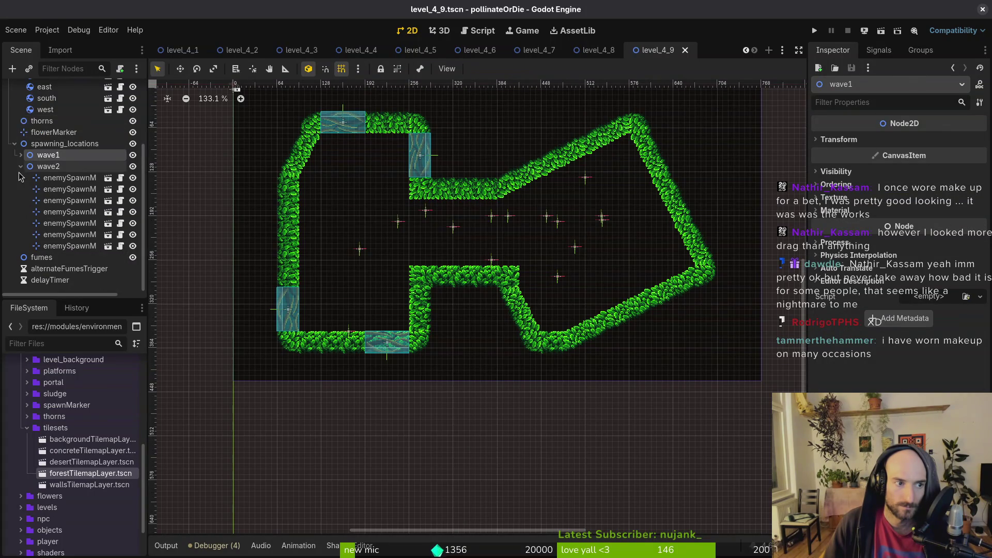
left_click(21, 229)
left_click(14, 222)
left_click(41, 248)
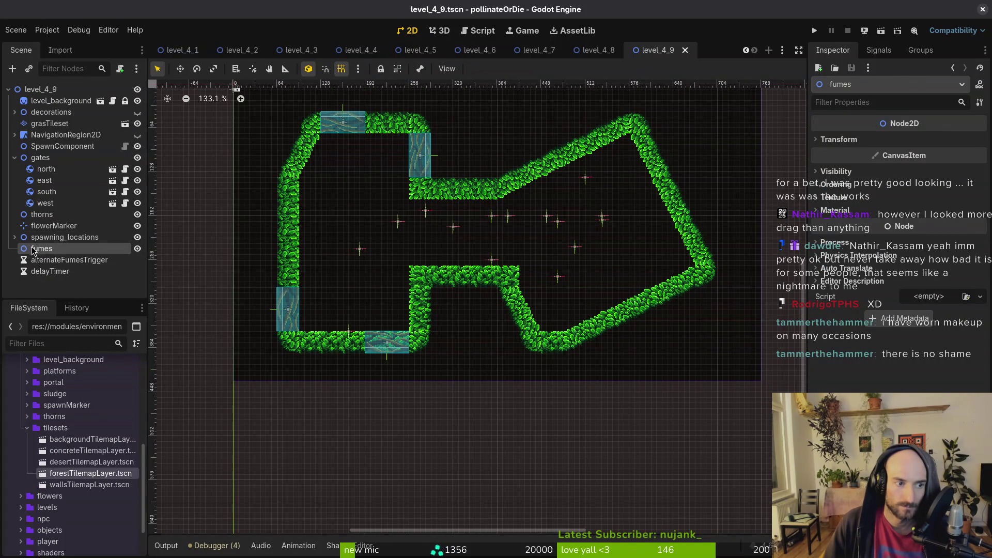
key("ctrl+v")
left_click_drag(433, 137, 436, 233)
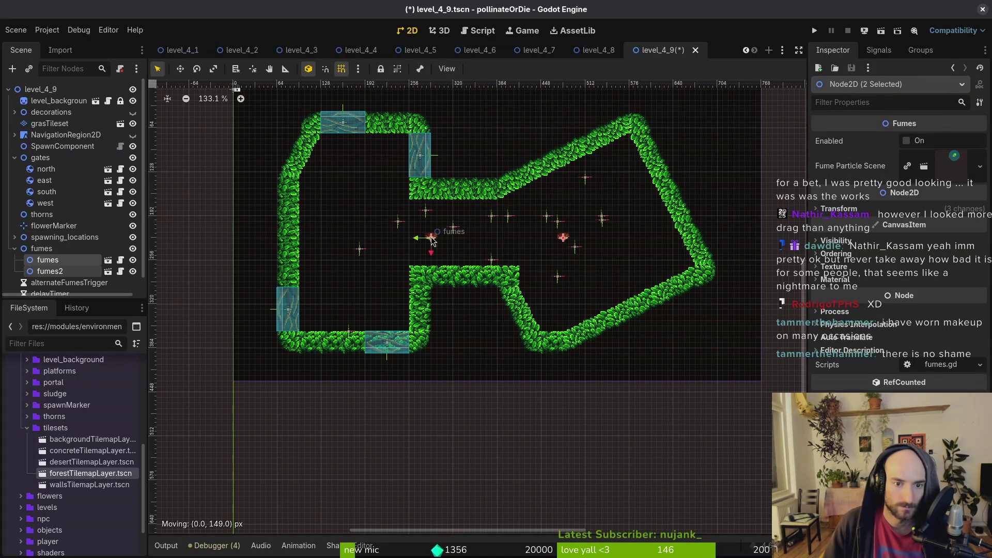
With grid snap off, flip one emitter 180° and seat the emitters on the corridor walls
scroll(512, 226, "up", 9)
scroll(436, 165, "up", 4)
mouse_move(575, 239)
left_mouse_down()
mouse_move(436, 164)
mouse_move(446, 151)
mouse_move(379, 149)
left_mouse_up()
key("shift+g")
mouse_move(277, 274)
left_mouse_down()
mouse_move(372, 322)
mouse_move(321, 277)
mouse_move(317, 358)
left_mouse_up()
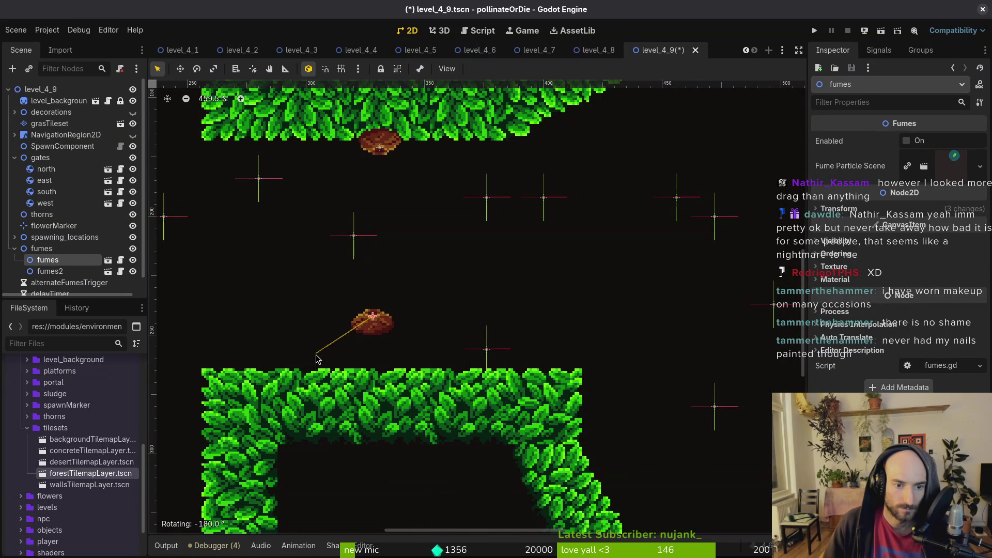
left_click_drag(374, 339, 379, 367)
scroll(391, 330, "down", 5)
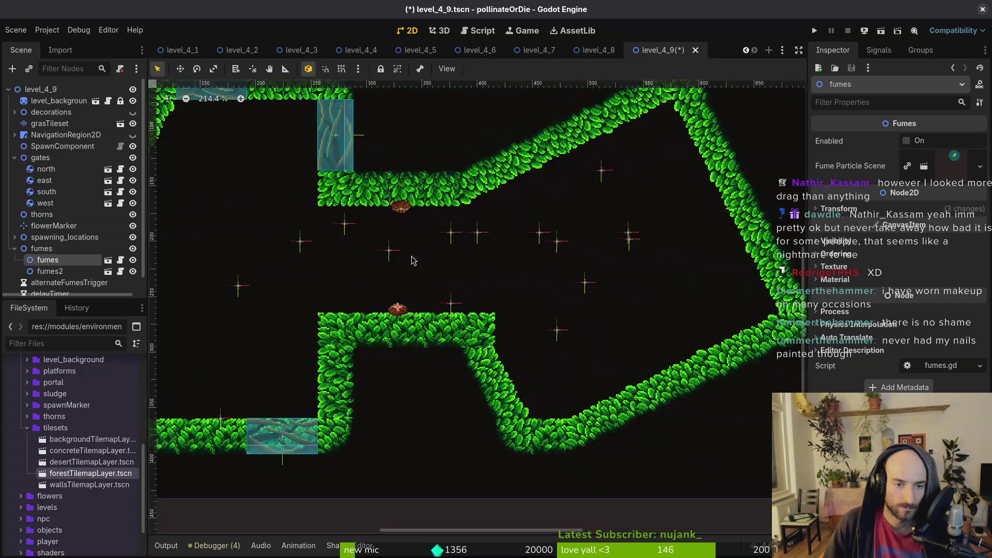